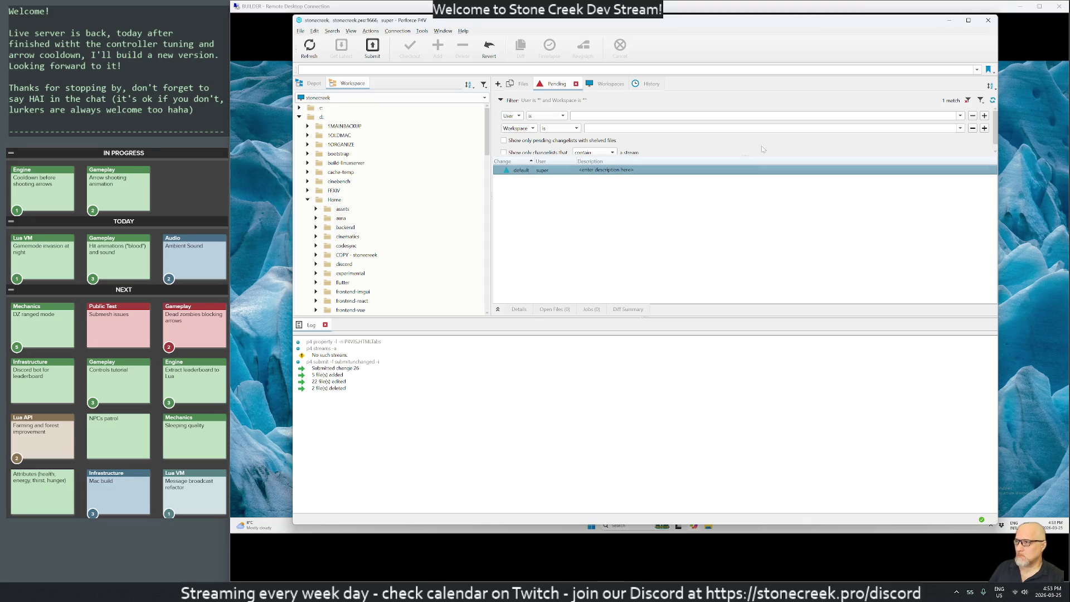
- Close the old P4V window and log back into Perforce with the account password
left_click(988, 20)
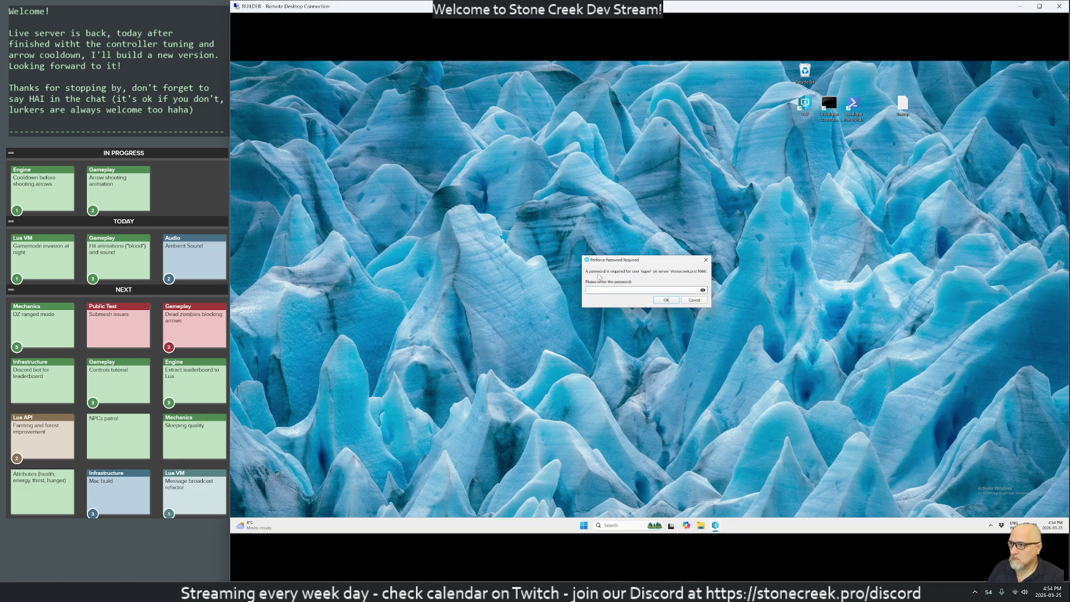
type("*")
key("Return")
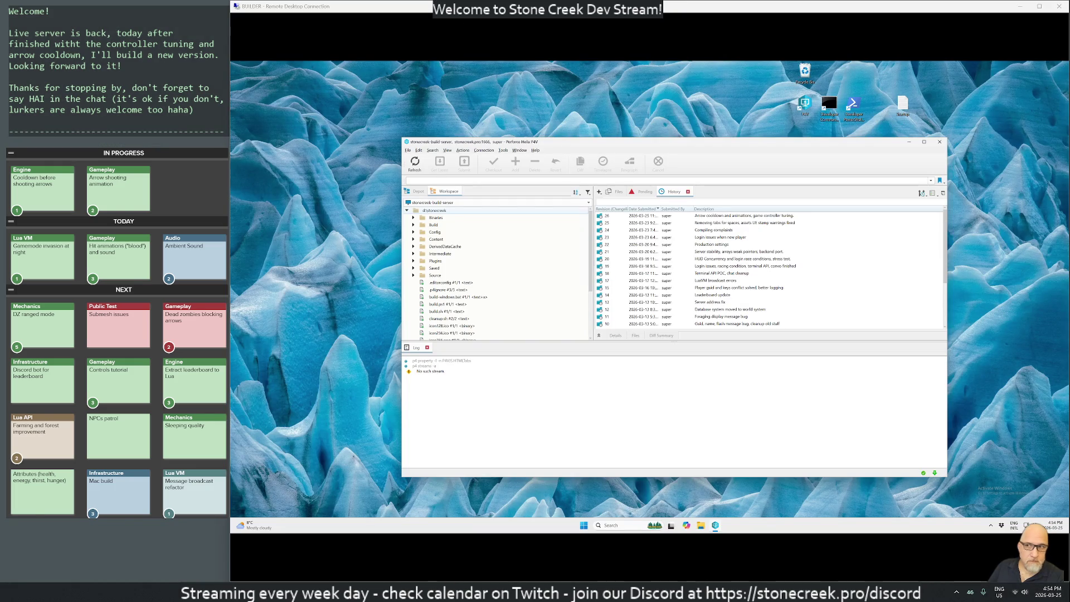
- Rename the newest screenshot in Pictures > Screenshots to leankit
key("super+e")
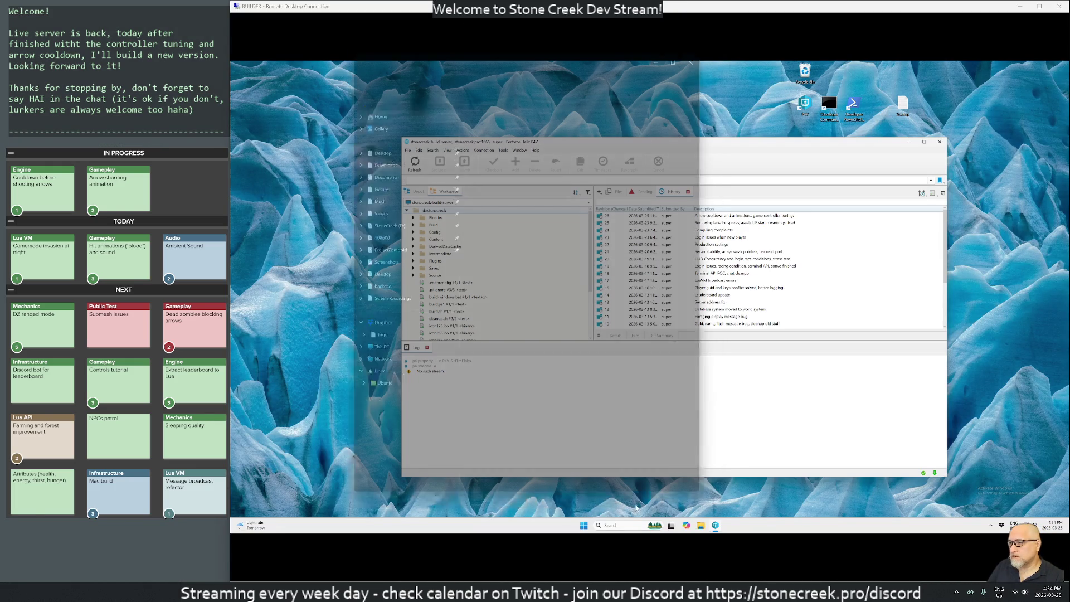
left_click(369, 182)
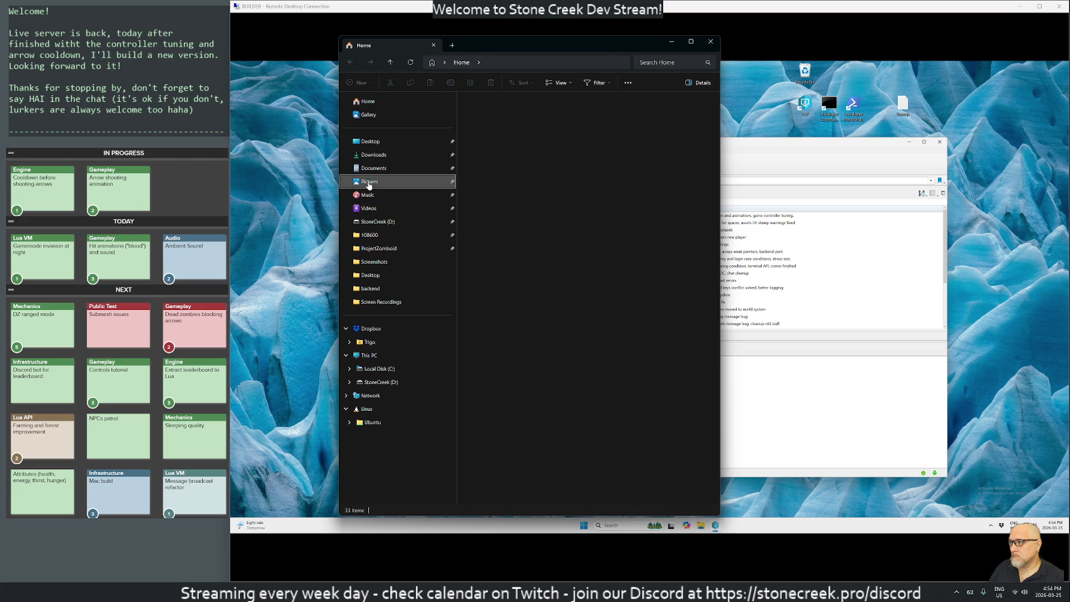
double_click(639, 120)
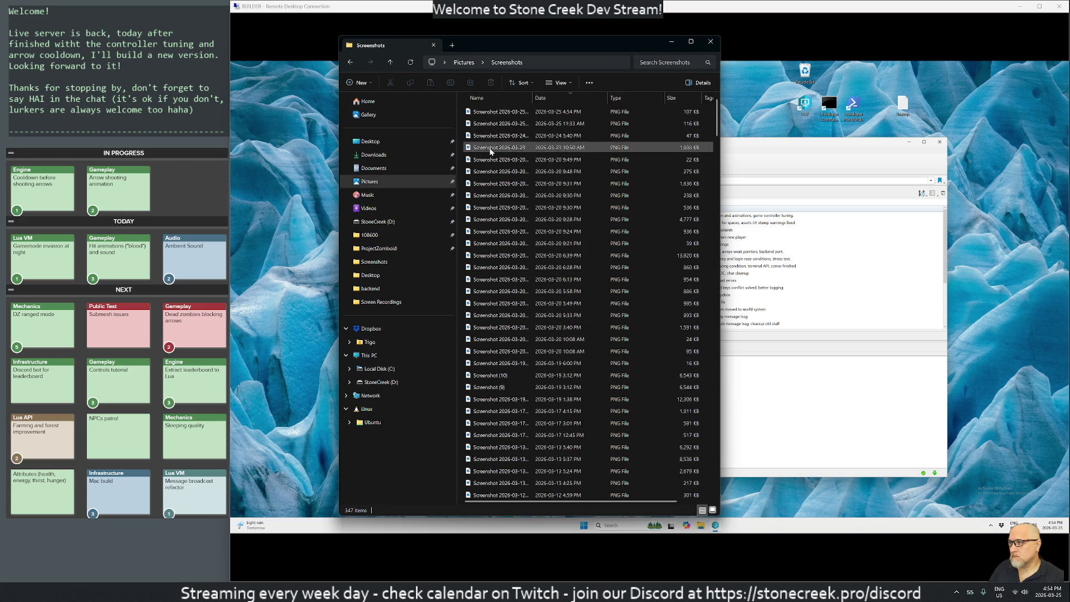
left_click(489, 114)
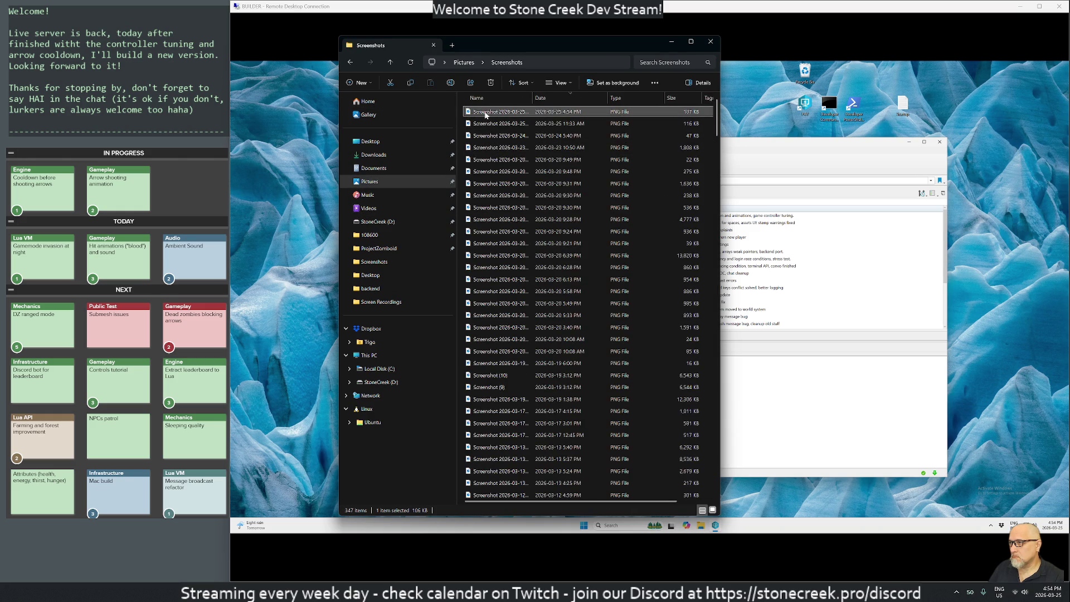
key("F2")
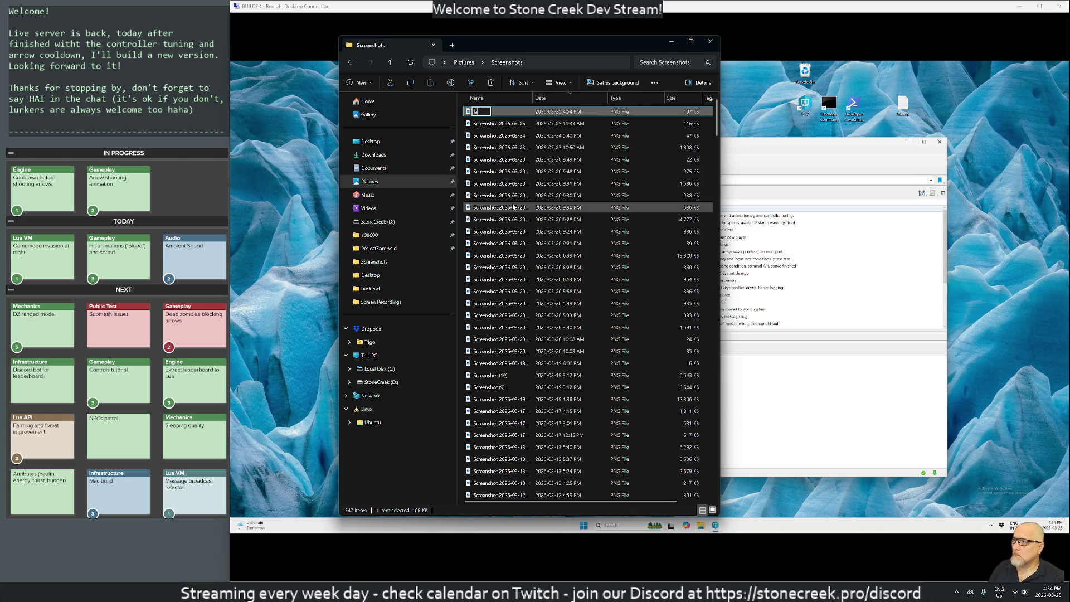
type("leankit")
key("Return")
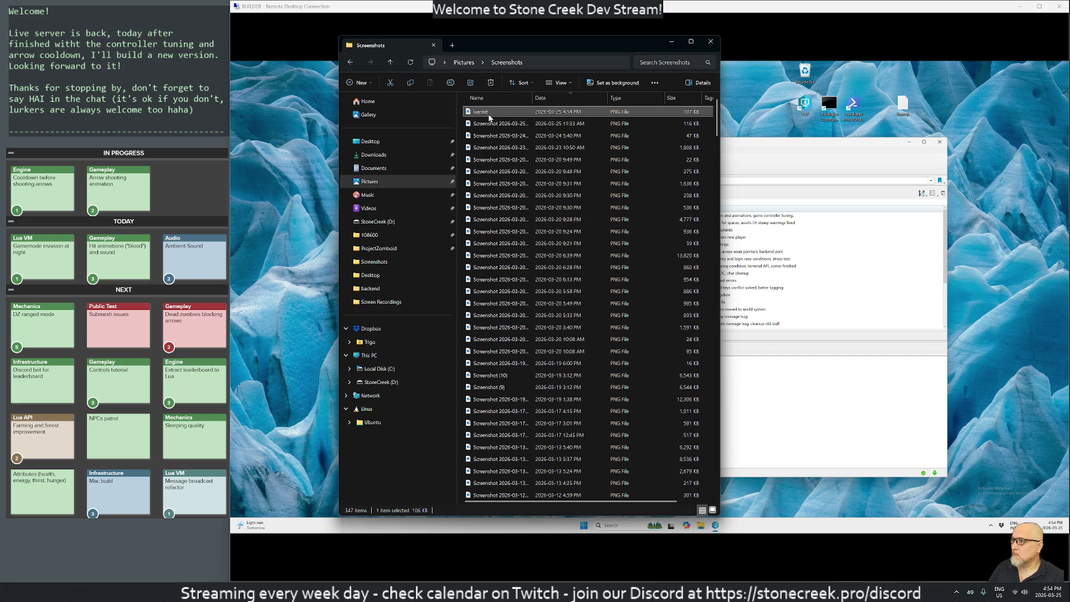
- Move leankit onto the Desktop, replacing the old copy, and close the Explorer window
mouse_move(482, 113)
left_mouse_down()
mouse_move(407, 143)
mouse_move(371, 142)
left_mouse_up()
left_click(474, 267)
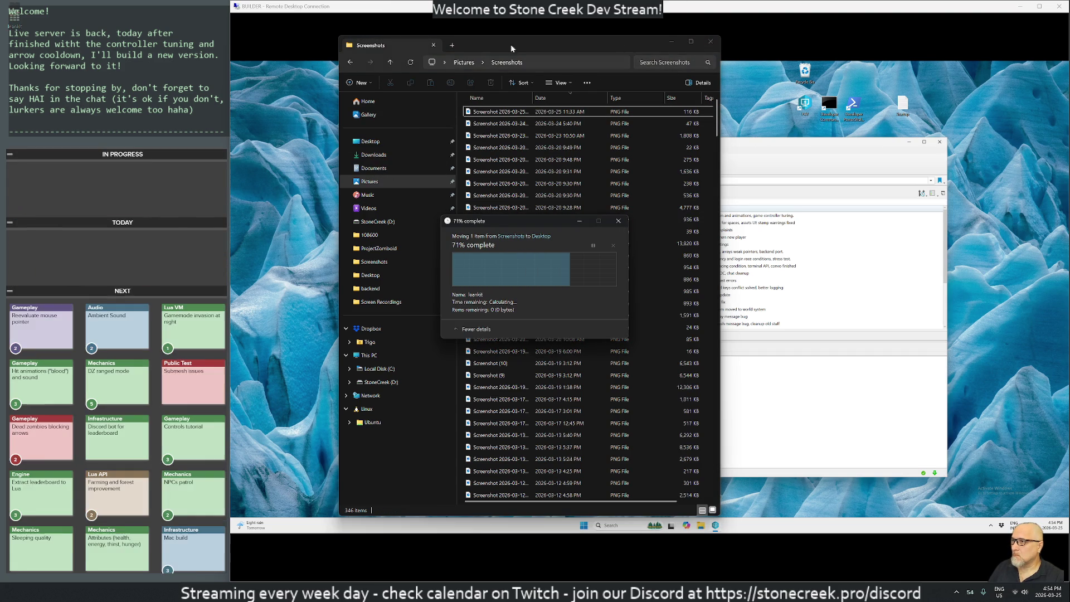
left_click(434, 45)
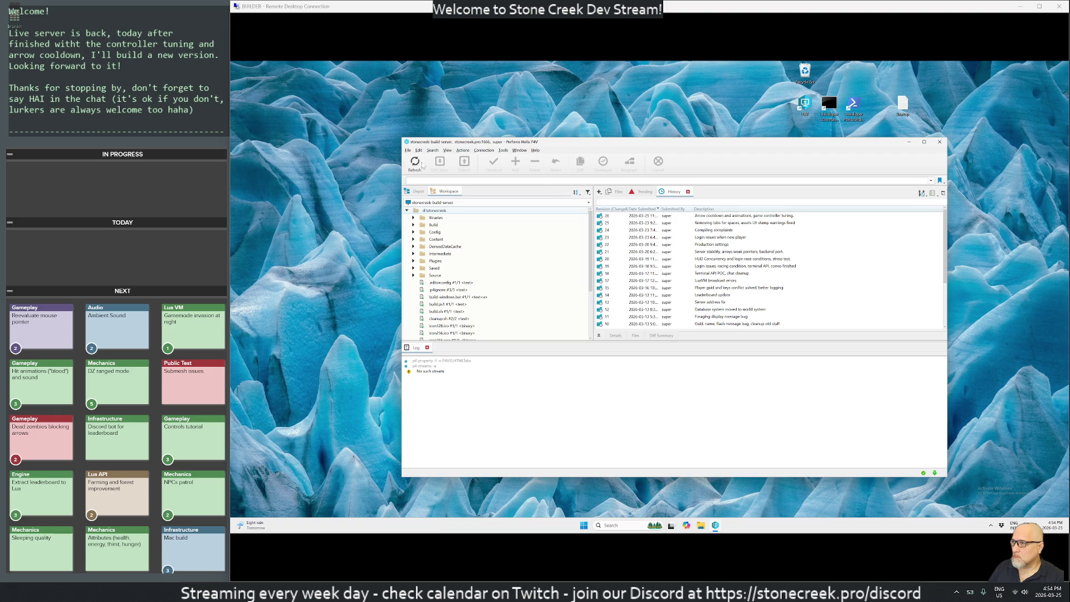
left_click(471, 210)
- Get Latest on the d:\stonecreek root: 404 files updated, 7 added, 3 removed
left_click(440, 163)
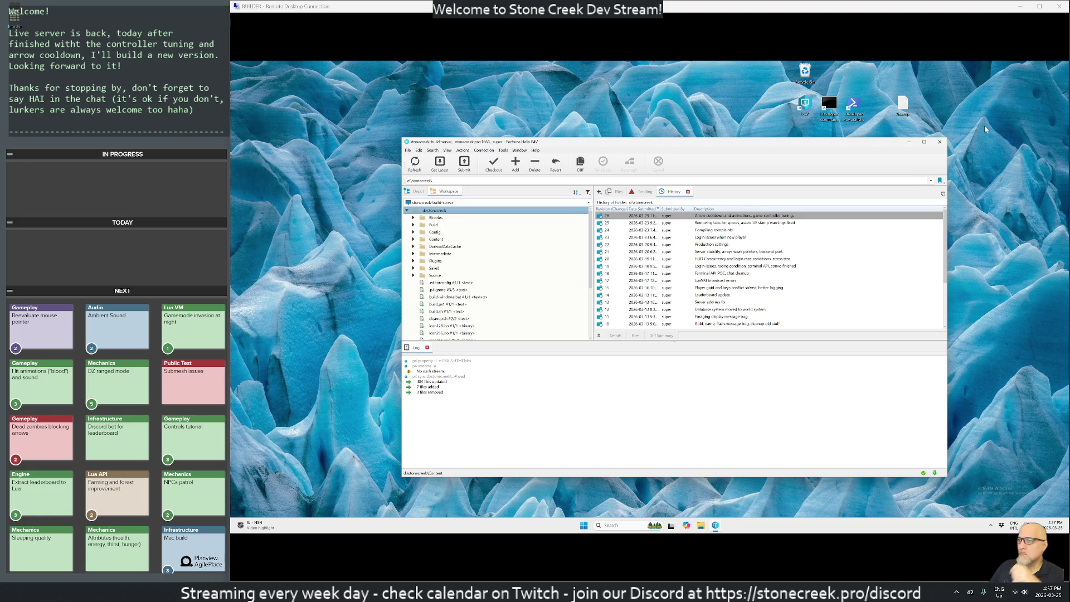
- Sync again and move the leankit icon on the host desktop into the icon row
left_click(443, 162)
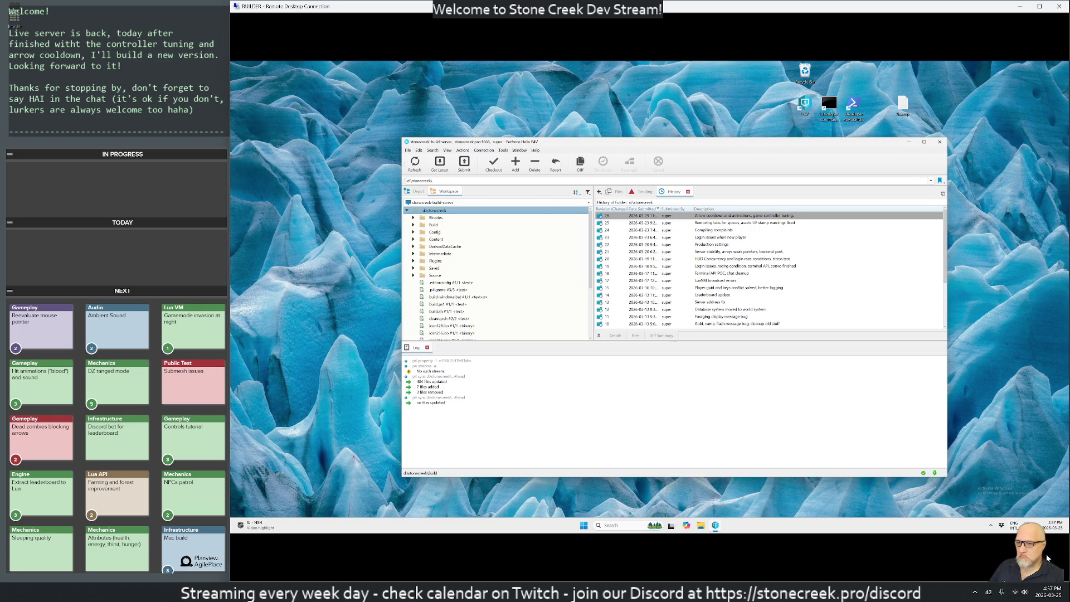
left_click(1066, 593)
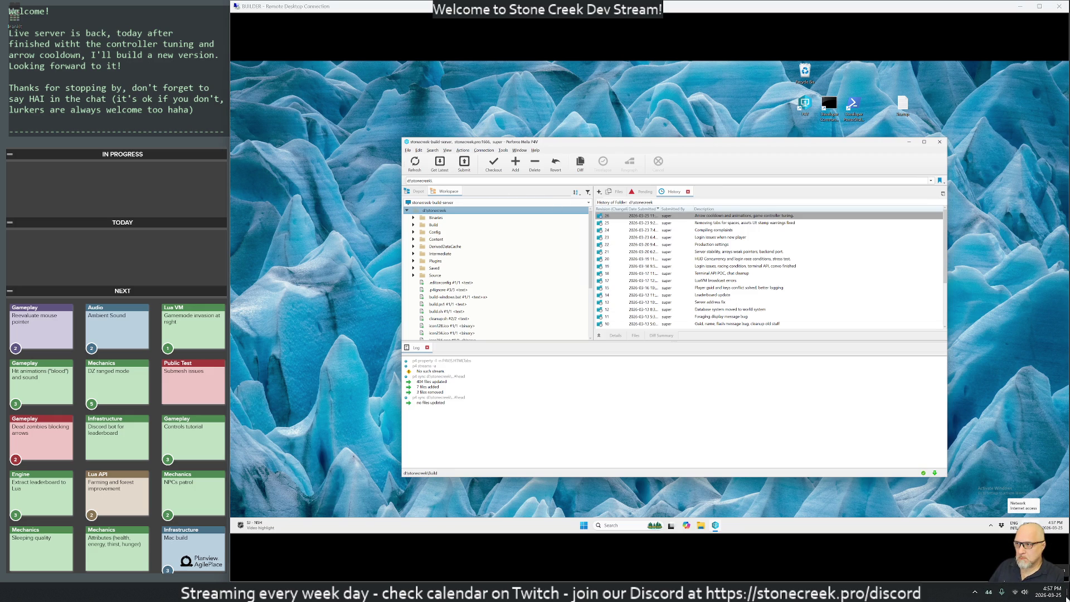
mouse_move(15, 16)
left_mouse_down()
mouse_move(443, 515)
mouse_move(429, 557)
left_mouse_up()
left_click(1067, 593)
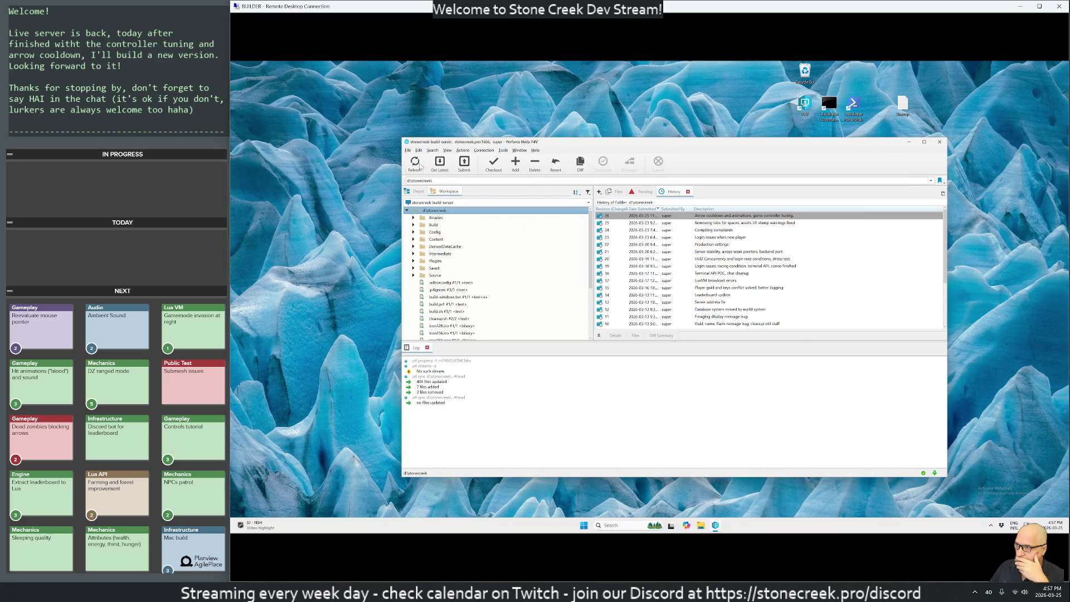
- Re-sync and refresh until nothing updates, then close P4V and launch Developer Command Prompt
left_click(440, 162)
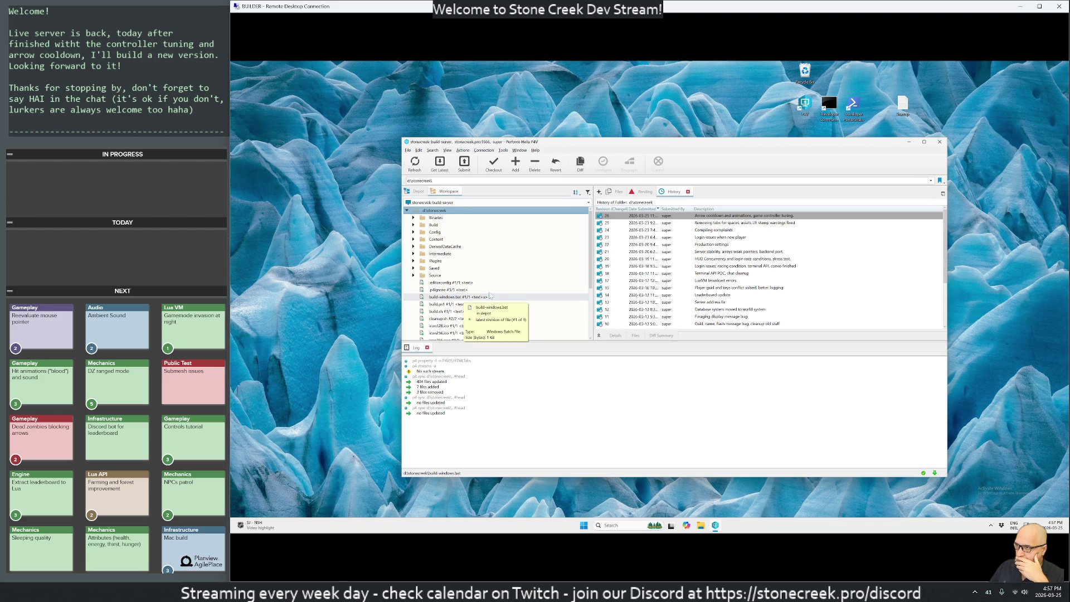
left_click(415, 163)
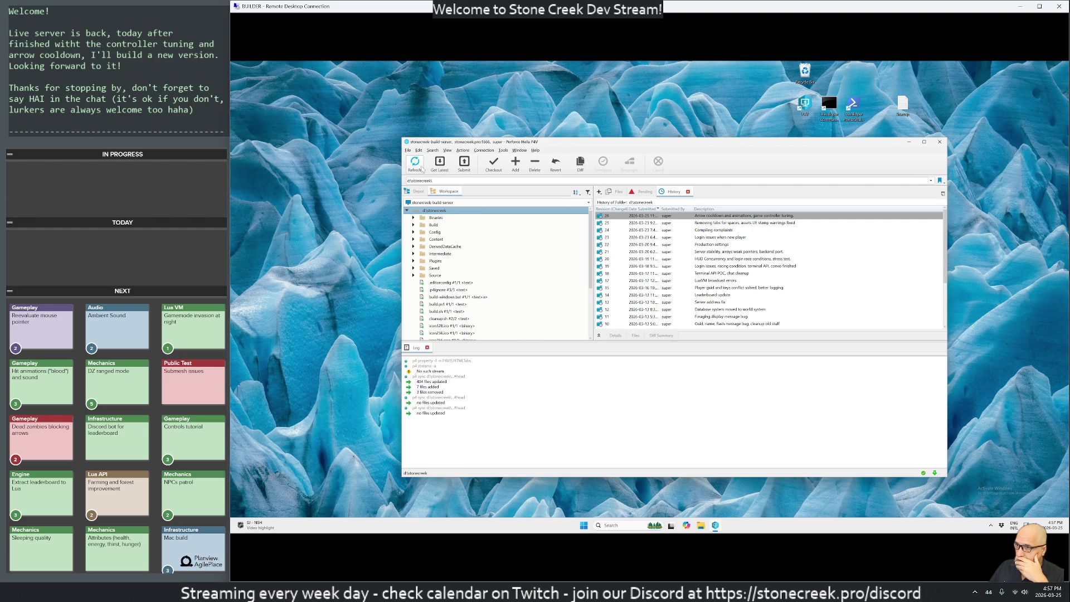
left_click(431, 170)
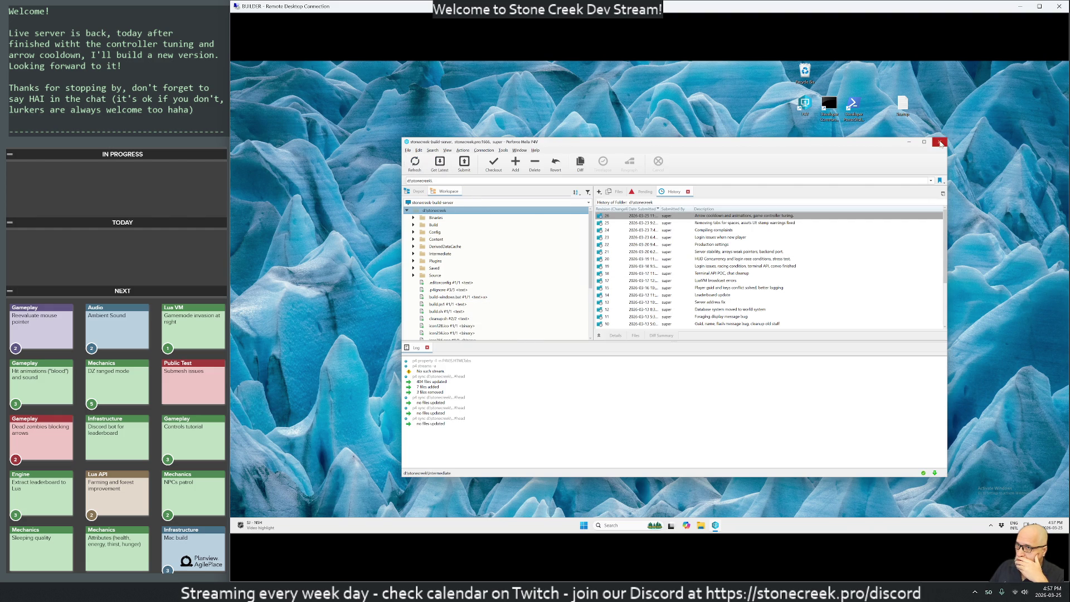
left_click(939, 141)
left_click(830, 109)
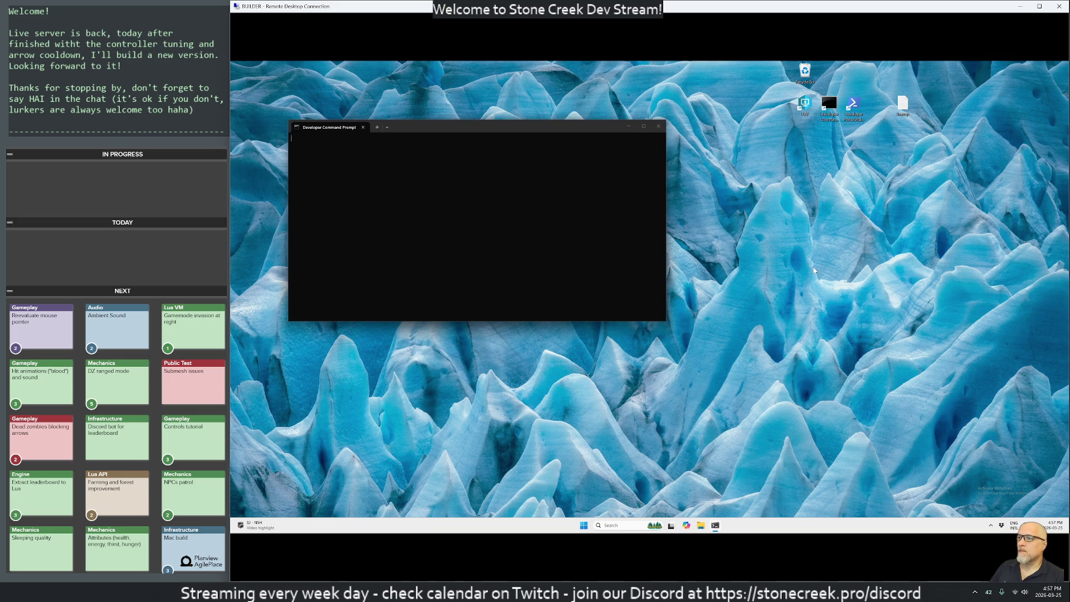
- Reposition the prompt window and start WSL as the build user with wsl -u
left_click_drag(484, 125, 653, 172)
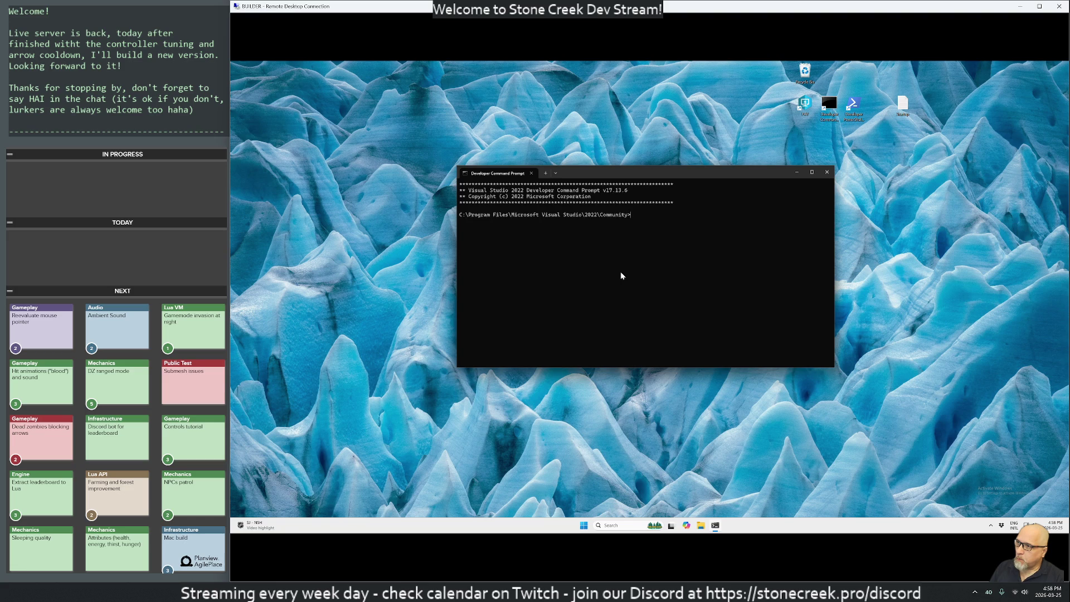
type("wsl -")
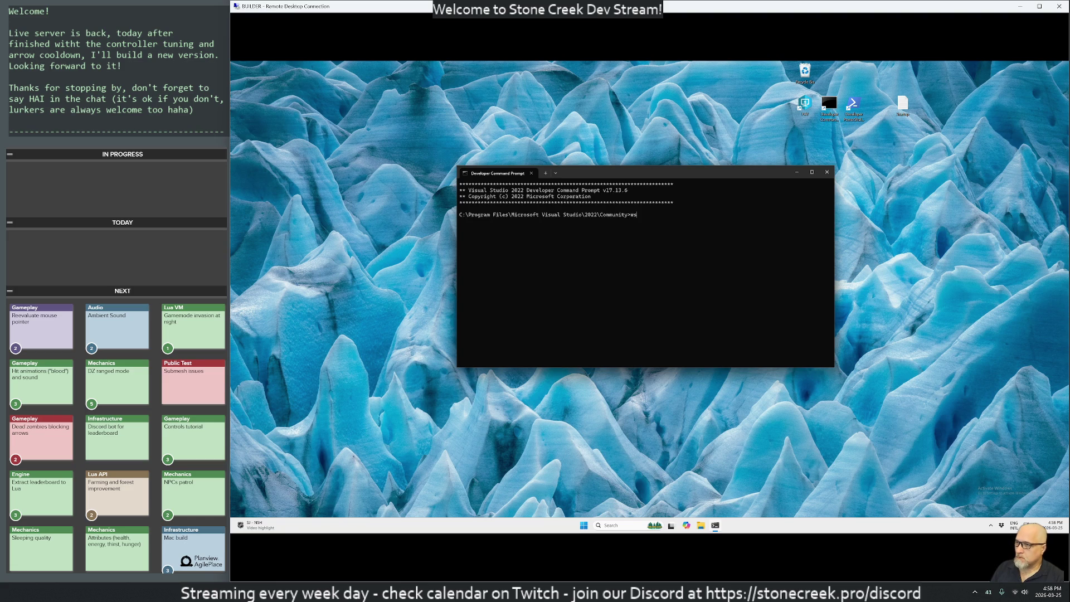
type("u stein")
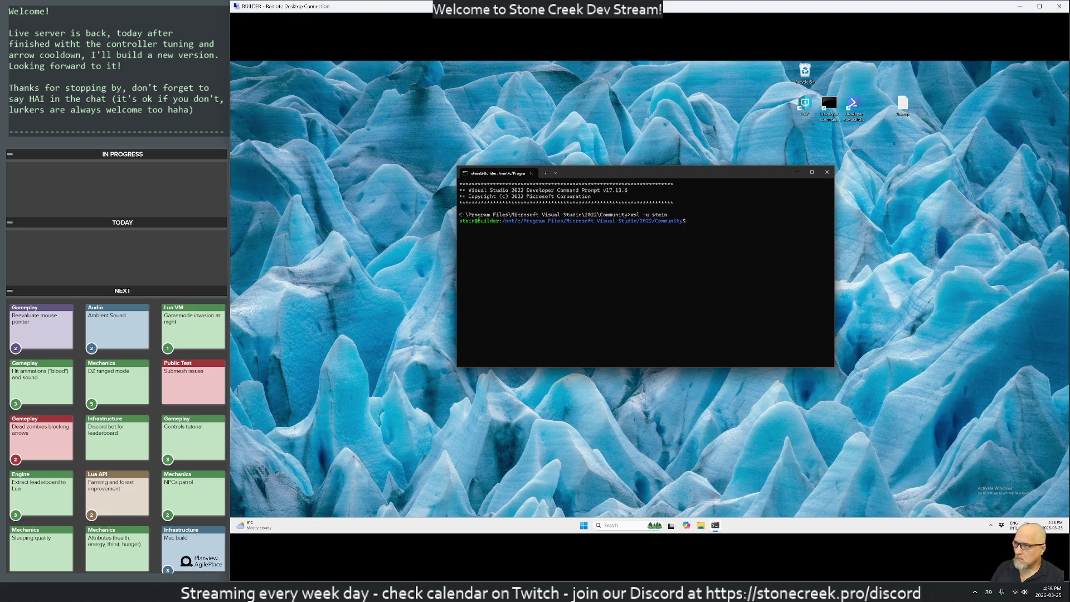
- In the home directory, list files, print rebuild.sh, and attempt a sync, which fails
type("cd")
key("Return")
type("ls")
key("Return")
type("cat re")
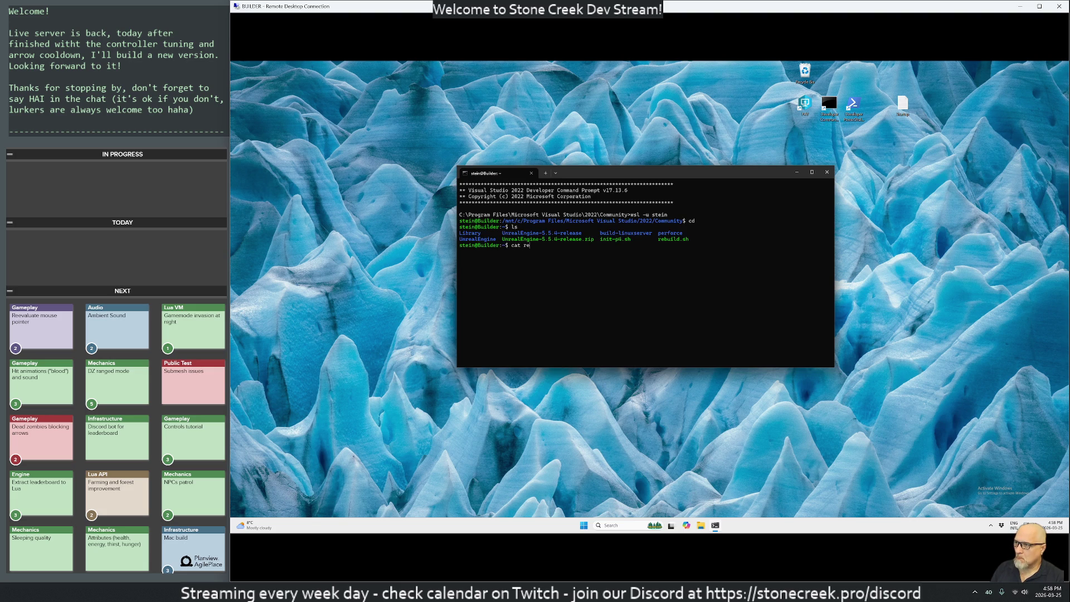
key("Tab")
key("Return")
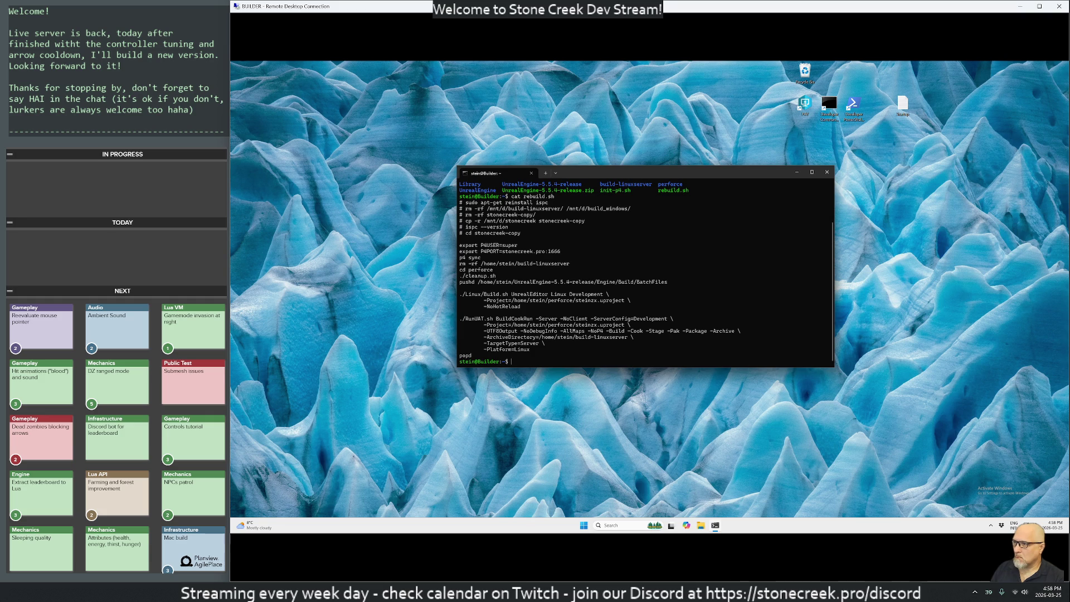
type("sync")
key("Return")
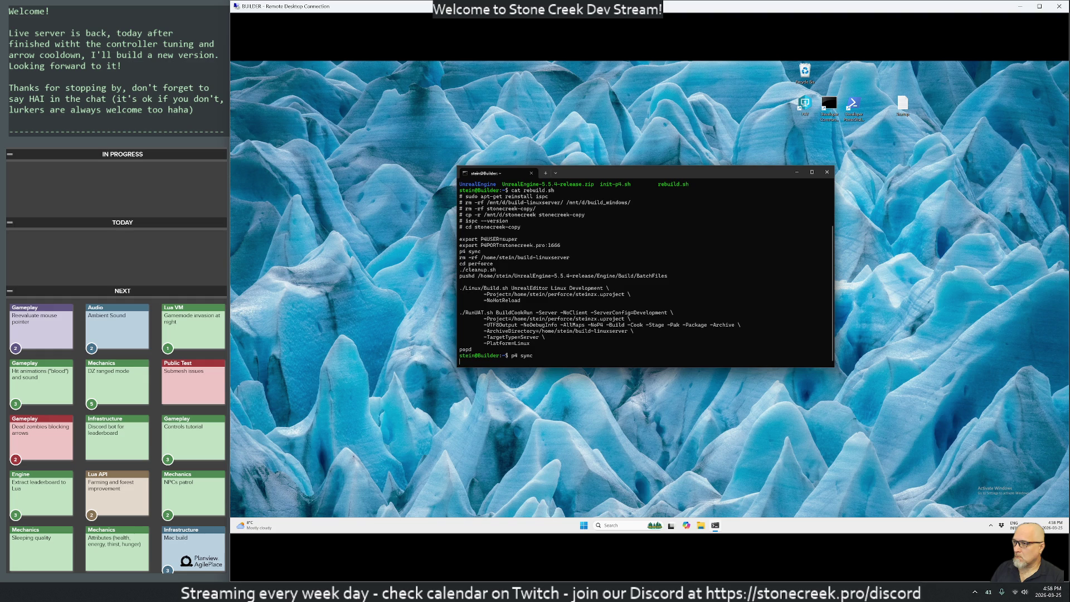
key("Return")
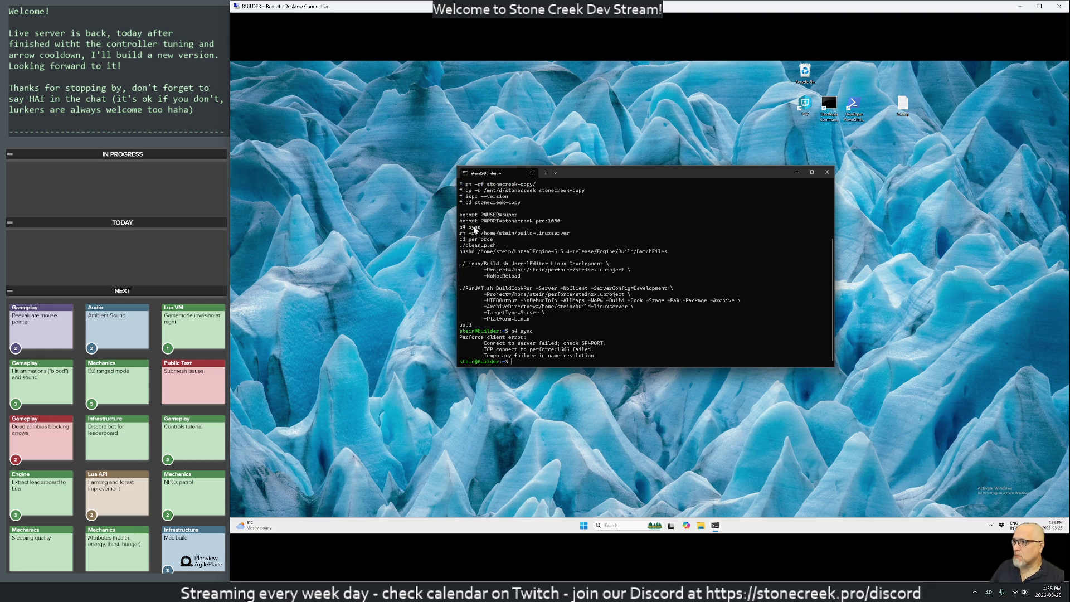
- Paste and run the export P4USER/P4PORT lines, then run p4 sync with the password
left_click_drag(571, 223, 451, 215)
right_click(492, 240)
right_click(493, 240)
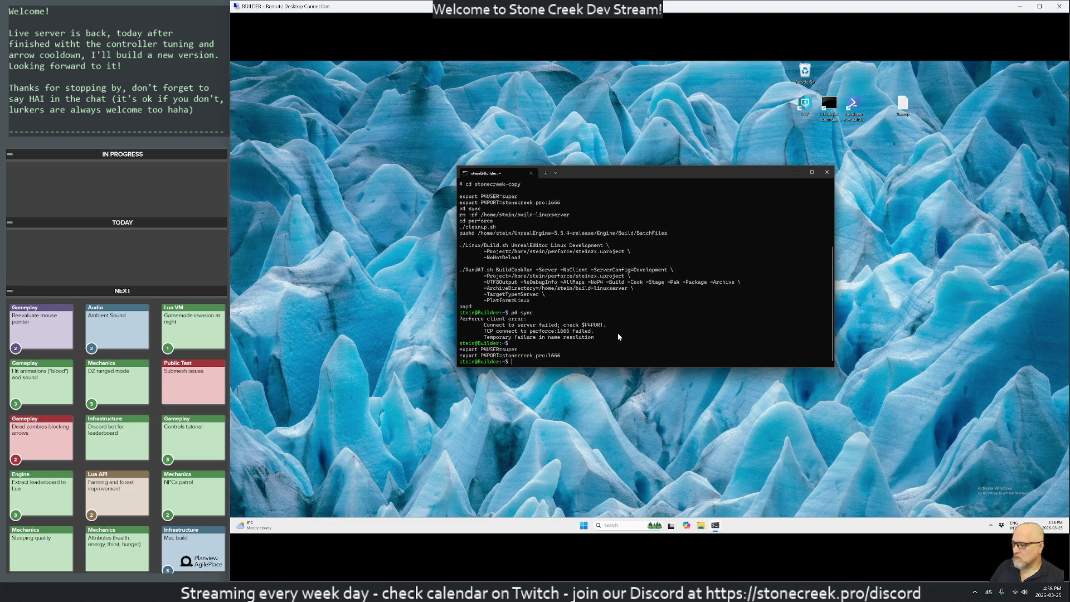
type("p4 sync")
key("Return")
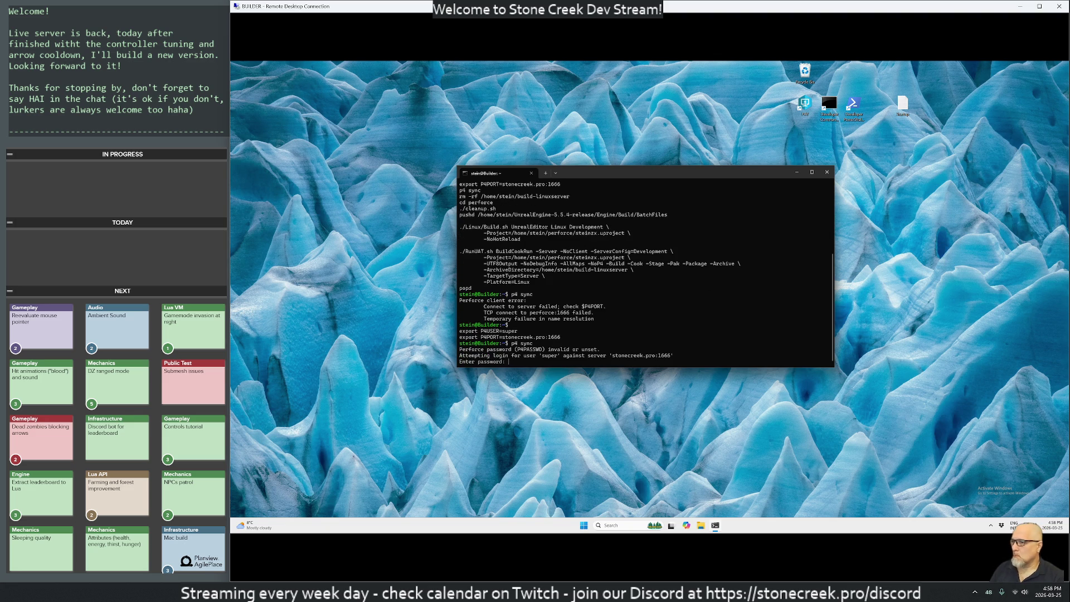
key("Return")
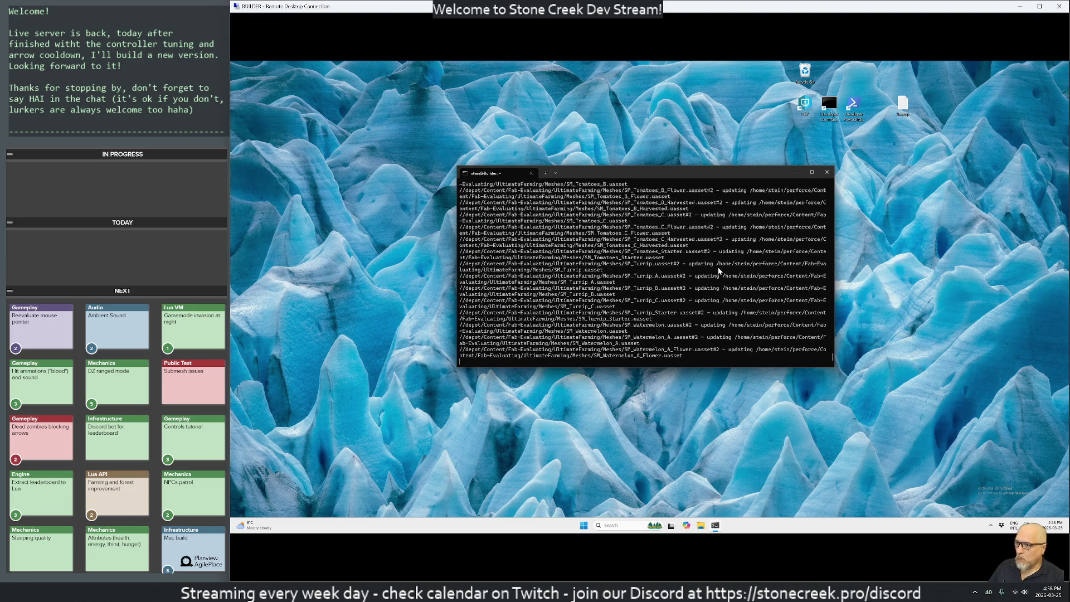
- Maximize the terminal and wait for p4 sync to pull all content and Source files
double_click(585, 177)
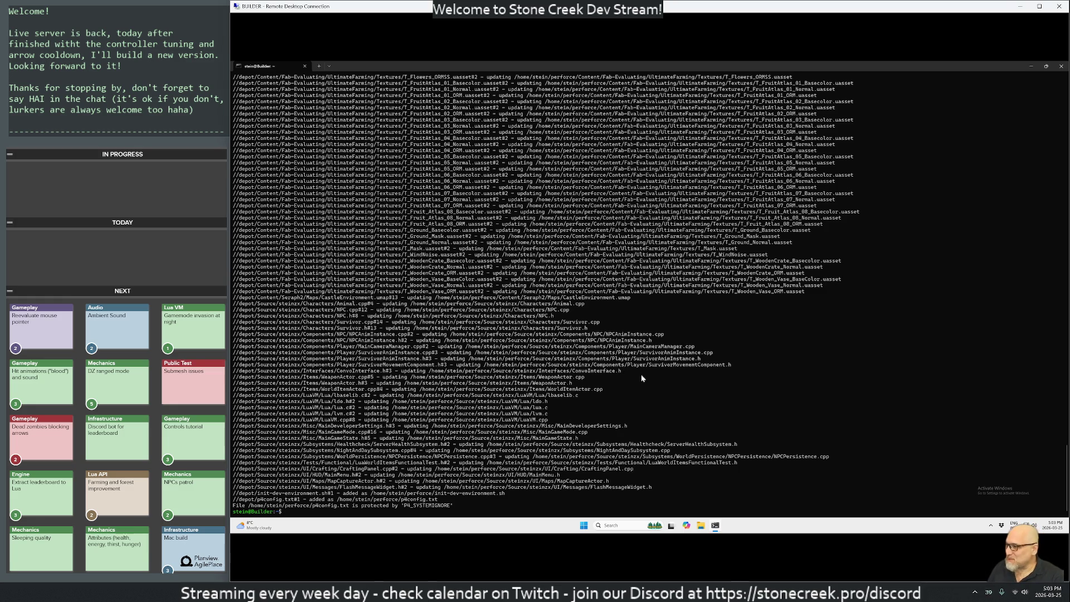
- List files, print rebuild.sh, and run its rm -rf build-linuxserver line
key("Return")
key("Return")
type("ls")
key("Return")
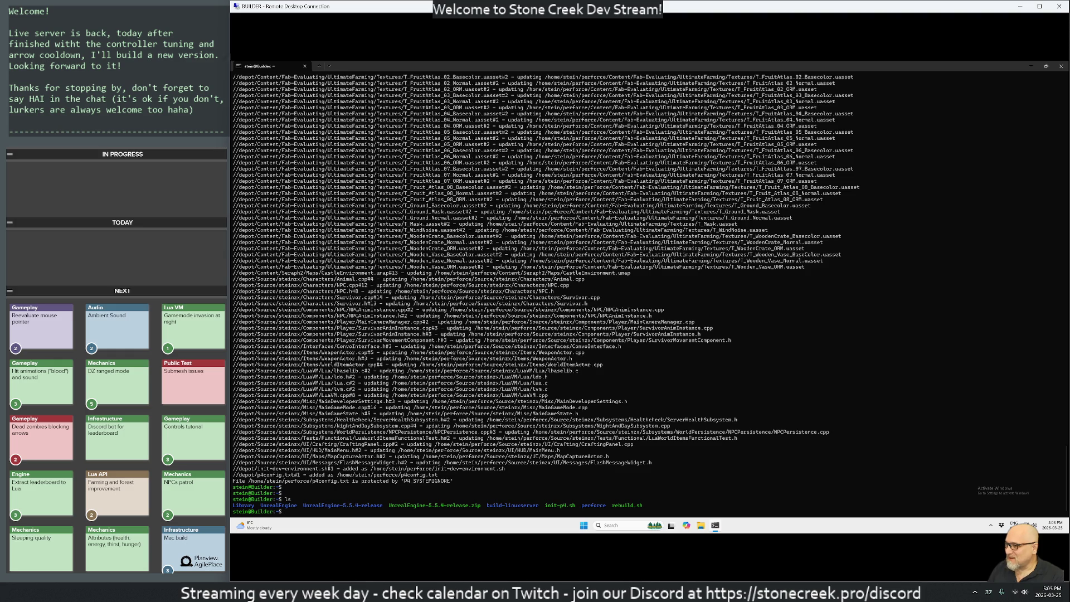
type("cat rebuild.sh")
key("Return")
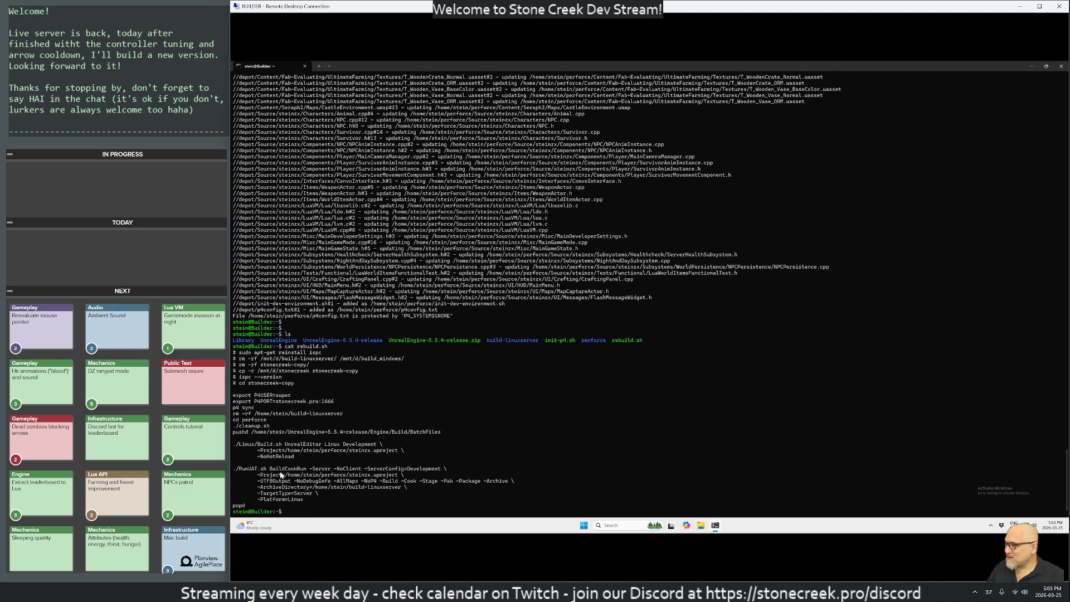
triple_click(298, 416)
key("ctrl+c")
key("ctrl+v")
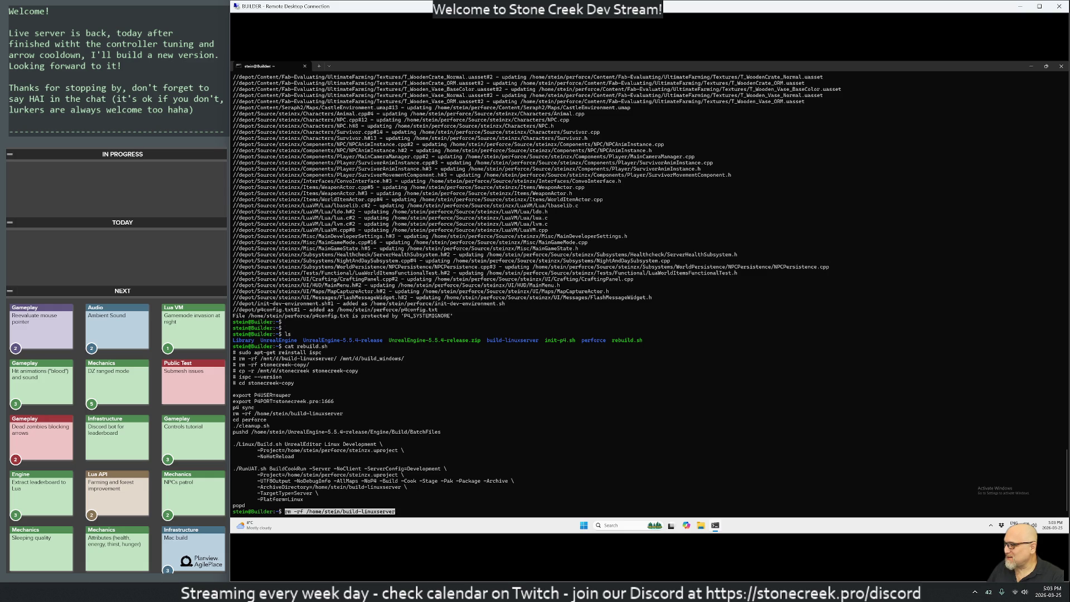
key("Return")
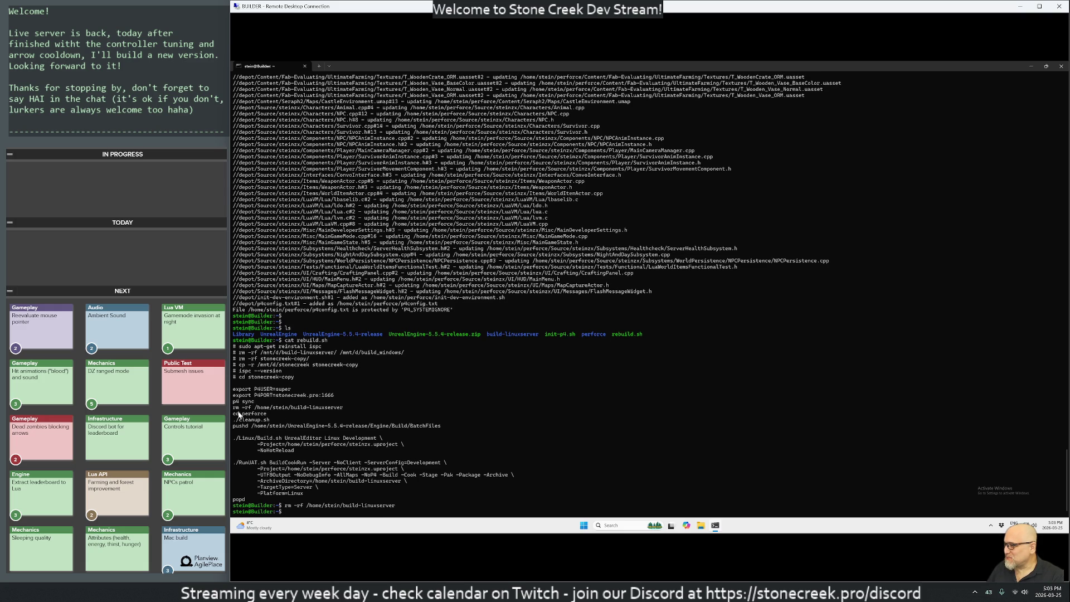
- Change into the perforce folder and run the copied RunUAT packaging command
triple_click(238, 415)
key("ctrl+c")
key("ctrl+v")
key("Return")
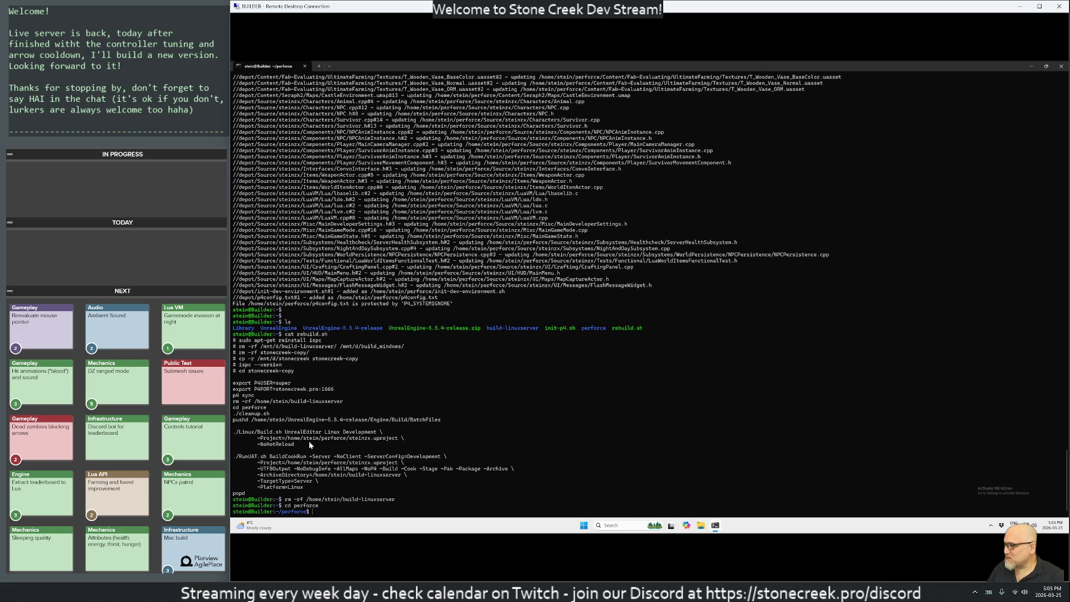
mouse_move(309, 486)
left_mouse_down()
mouse_move(235, 474)
mouse_move(233, 456)
left_mouse_up()
key("ctrl+c")
key("ctrl+v")
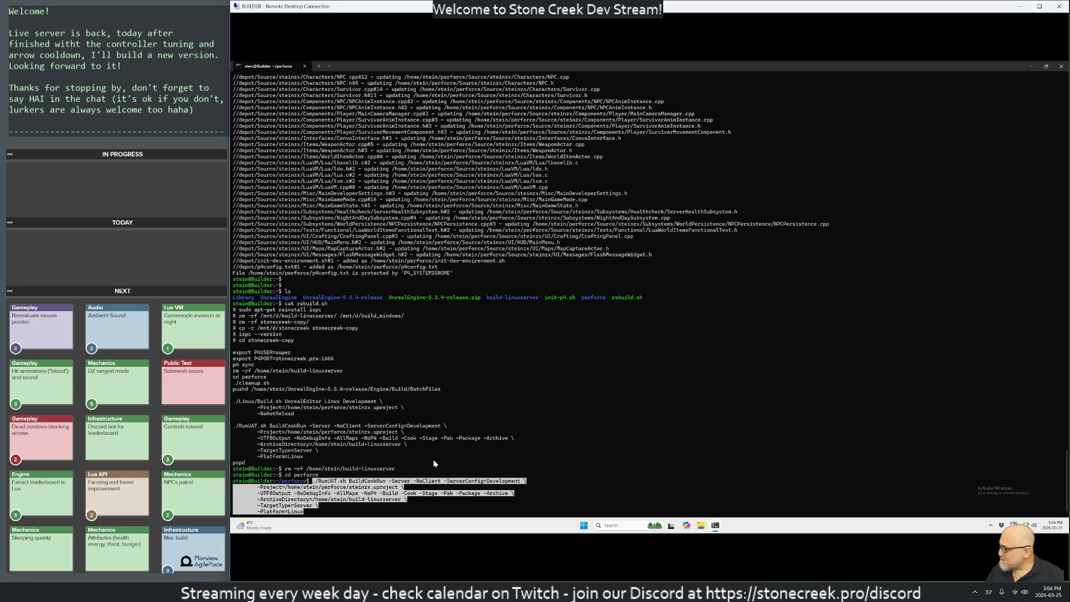
key("Return")
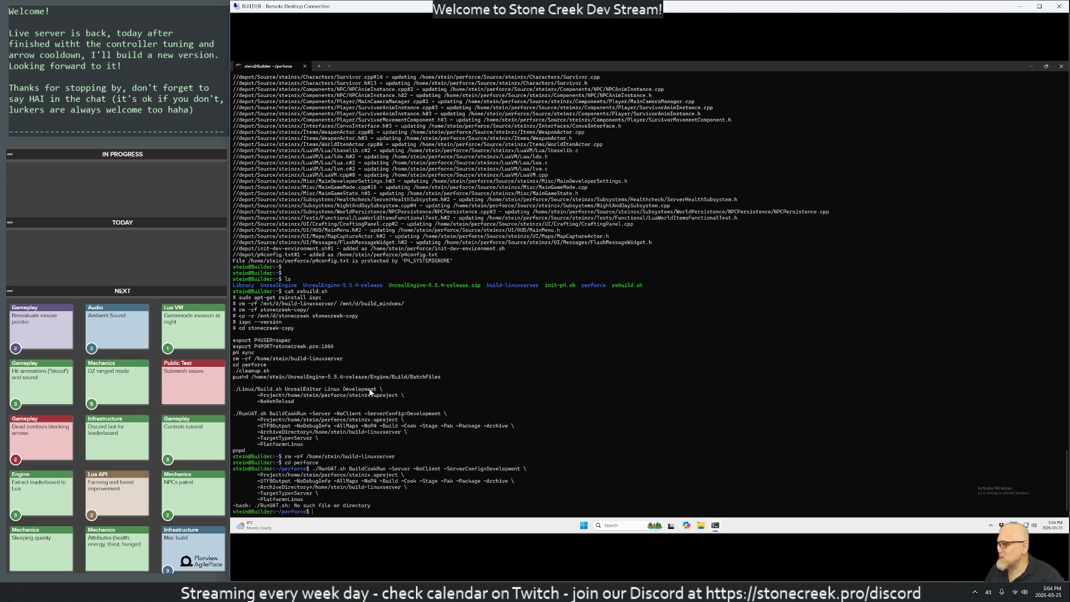
- Pushd into the engine BatchFiles folder and recall the RunUAT command
triple_click(345, 377)
key("ctrl+c")
key("ctrl+v")
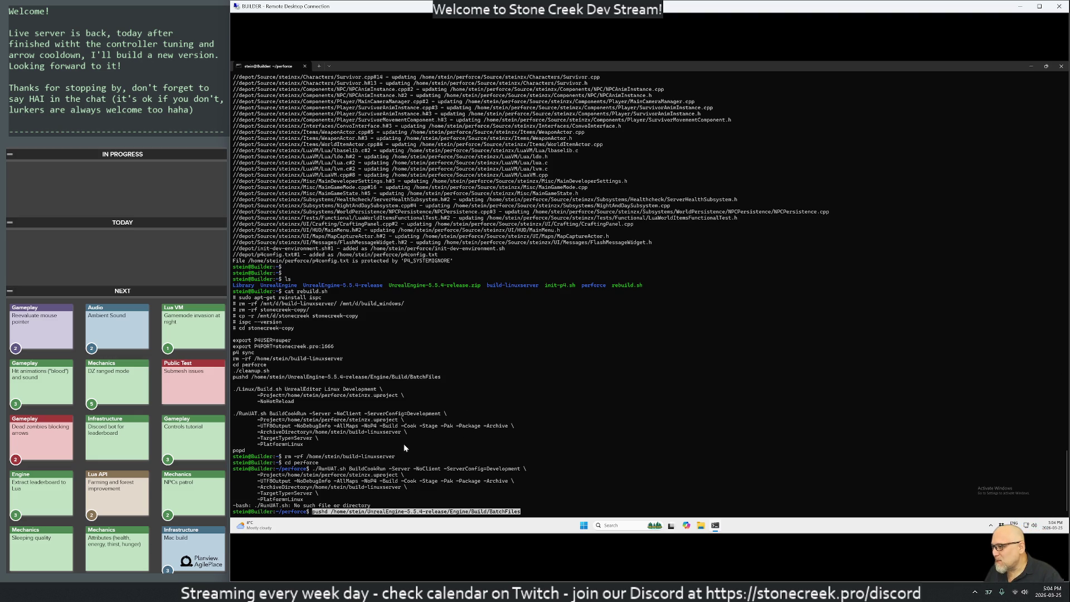
key("Return")
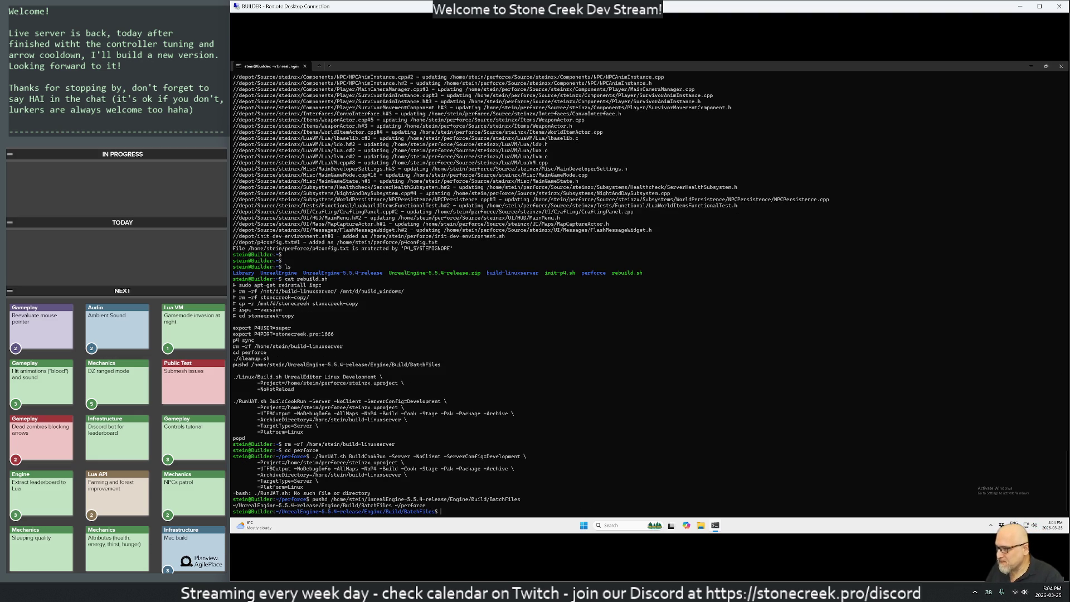
key("Up")
key("Up")
- Start the Linux server RunUAT BuildCookRun and minimize the Remote Desktop session
key("Return")
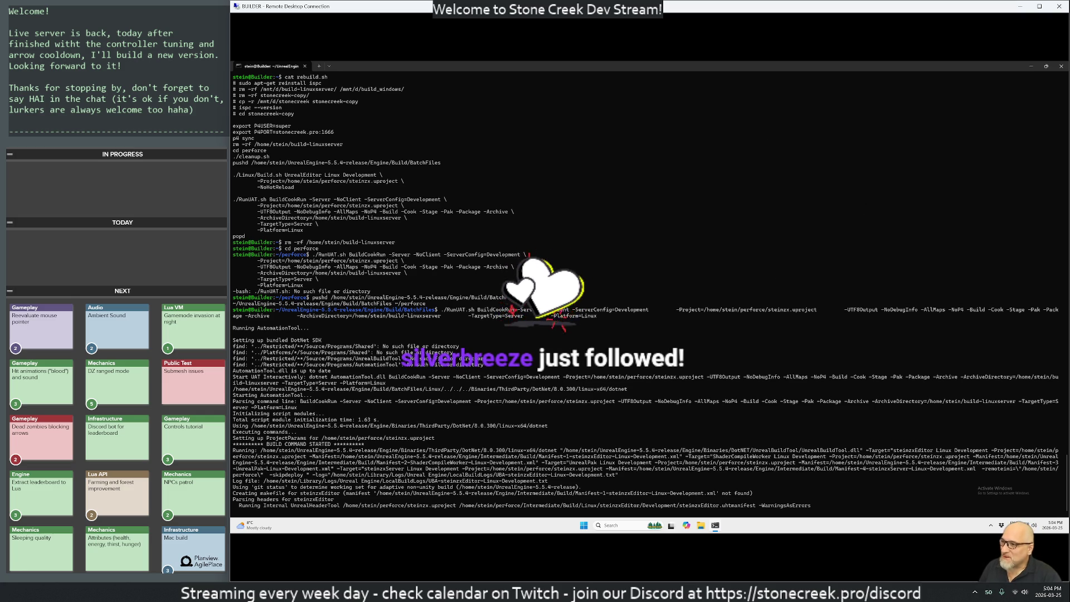
mouse_move(599, 592)
left_click(613, 555)
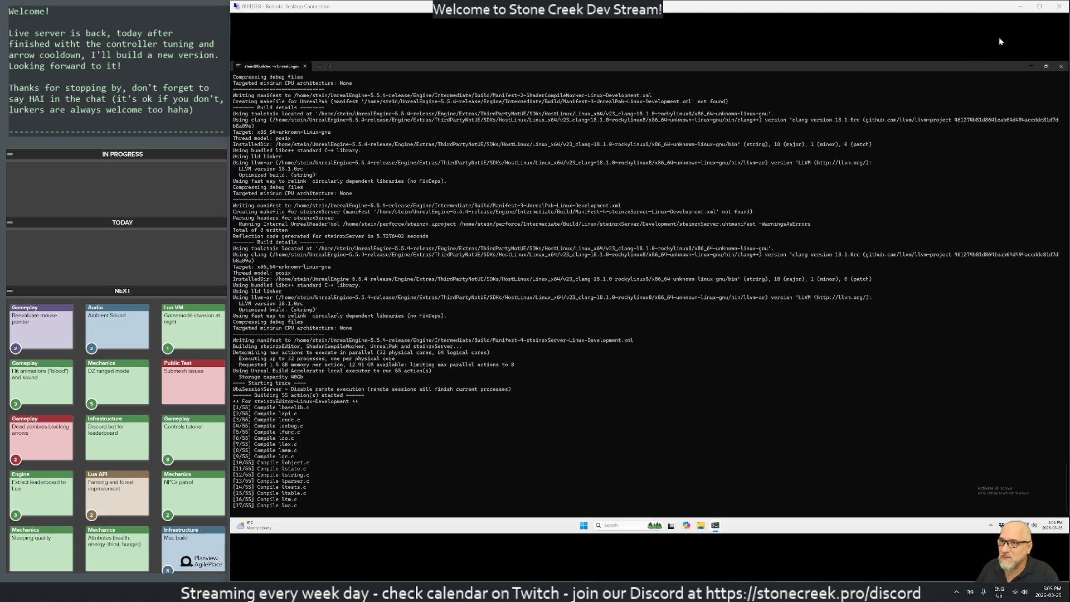
left_click(1020, 6)
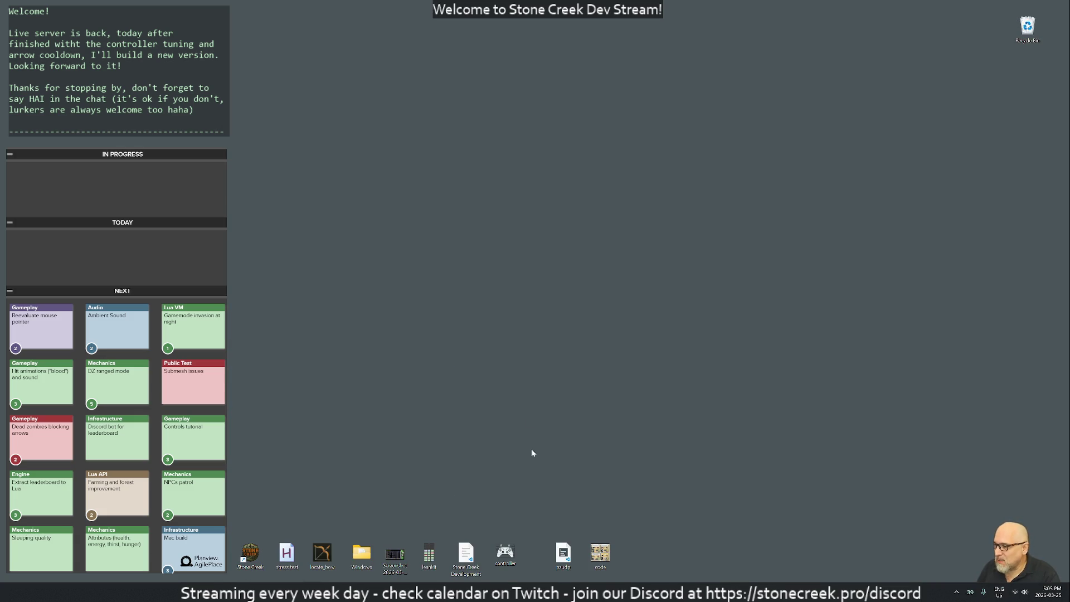
- Launch JetBrains Rider from the Windows search
key("super")
type("rider")
key("Return")
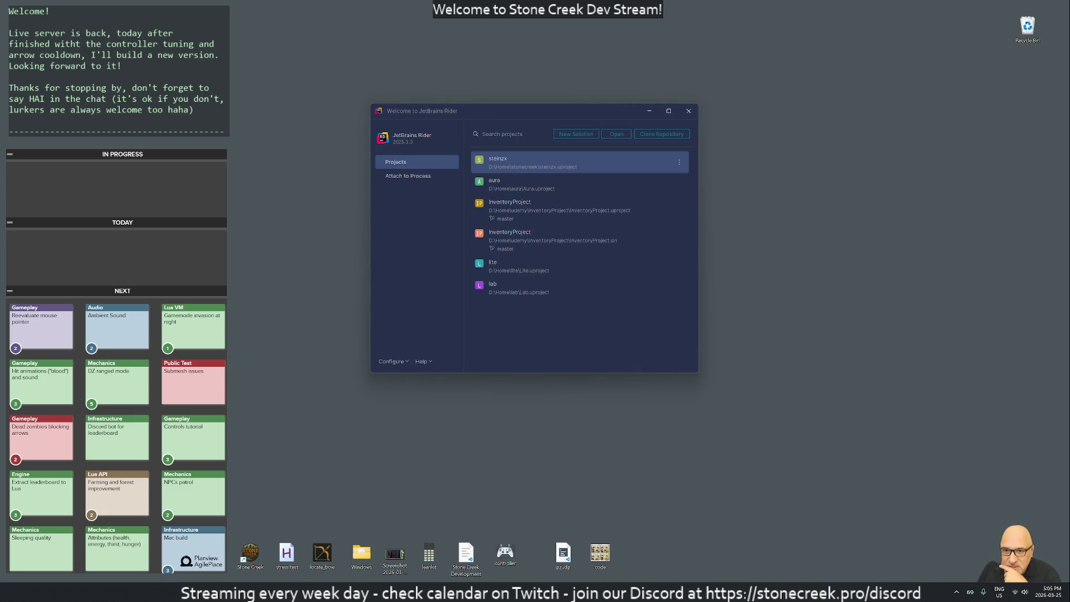
- Open steinzx from the Projects list on Rider's welcome screen
left_click(534, 167)
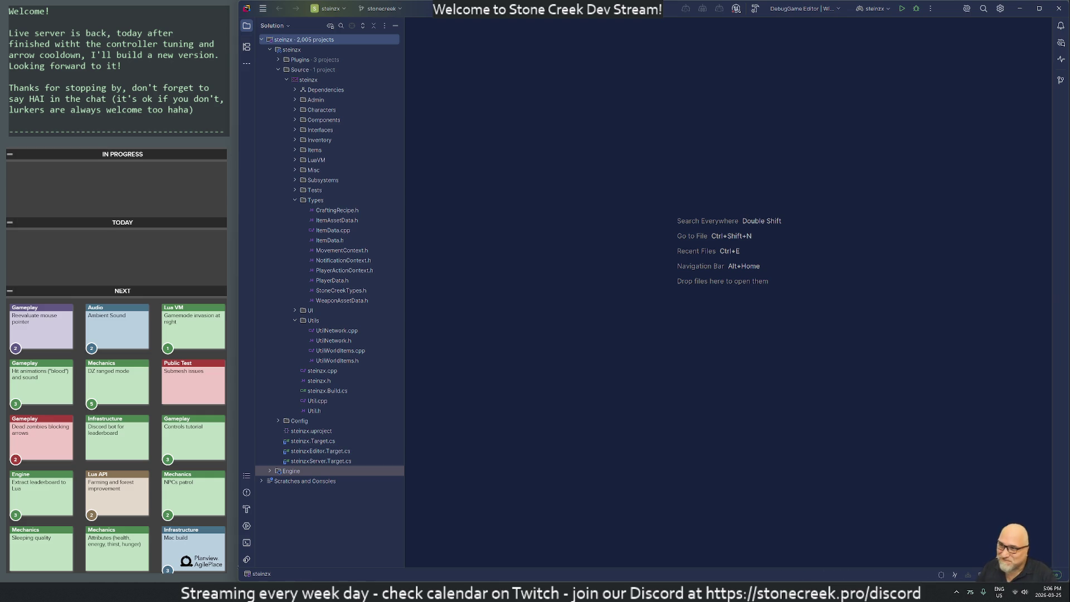
- Build and launch the game in Unreal Editor, then tile Rider left with the editor widened
left_click(917, 8)
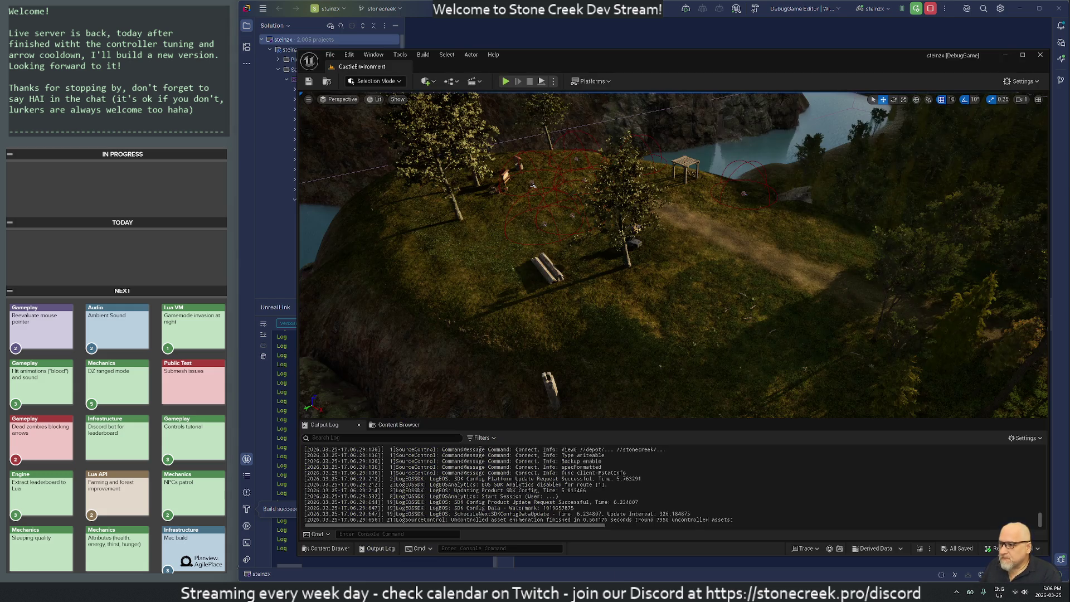
left_click_drag(550, 58, 1068, 61)
left_click(483, 66)
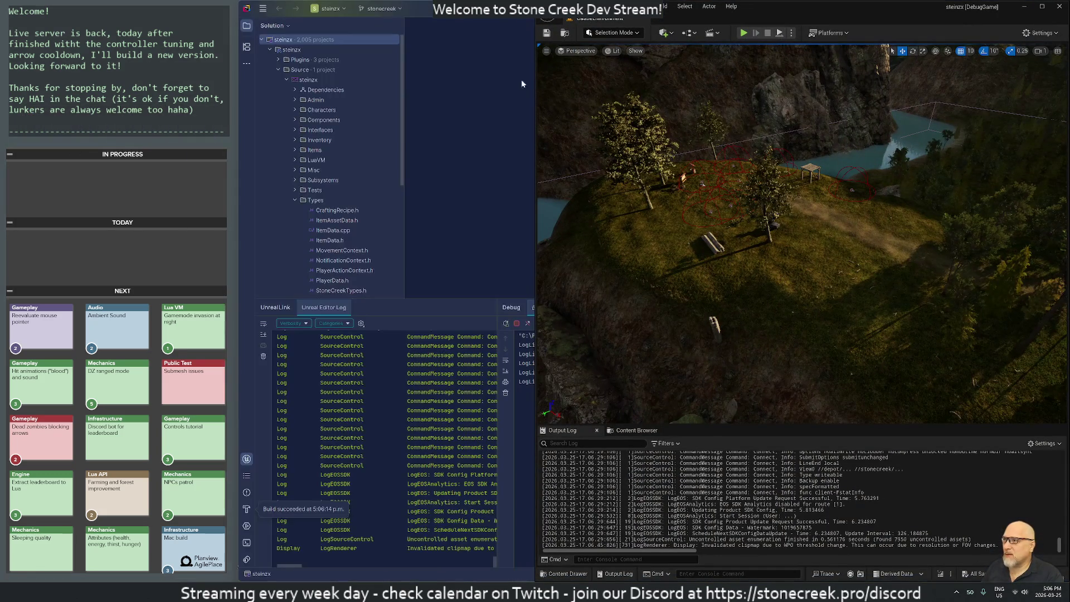
mouse_move(534, 95)
left_mouse_down()
mouse_move(255, 120)
mouse_move(239, 132)
left_mouse_up()
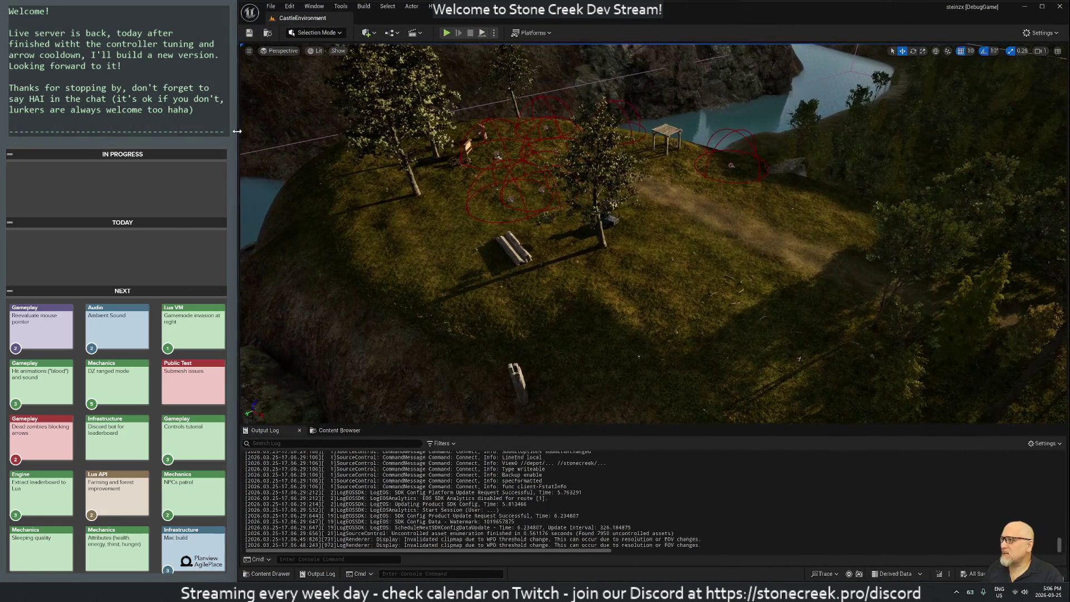
- Start a Play-In-Editor session in CastleEnvironment and walk the character across the map
left_click(495, 33)
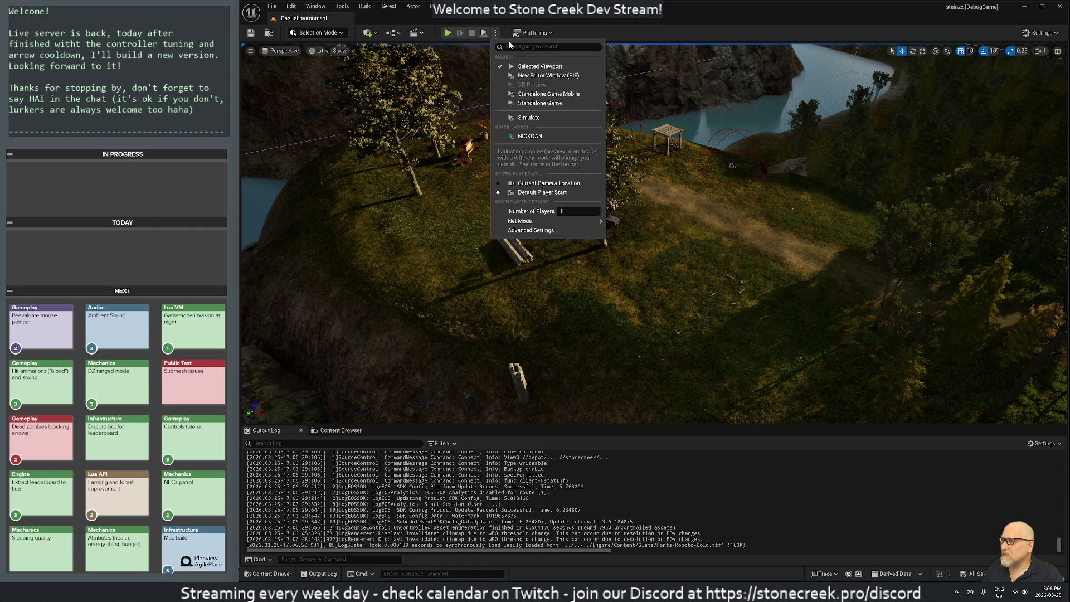
key("Escape")
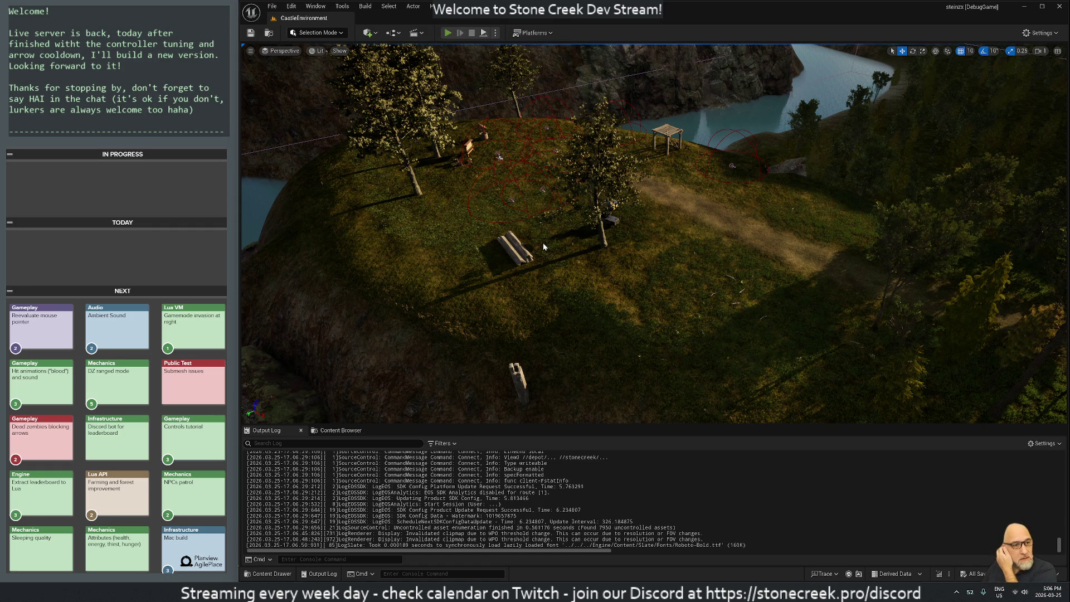
key("alt+p")
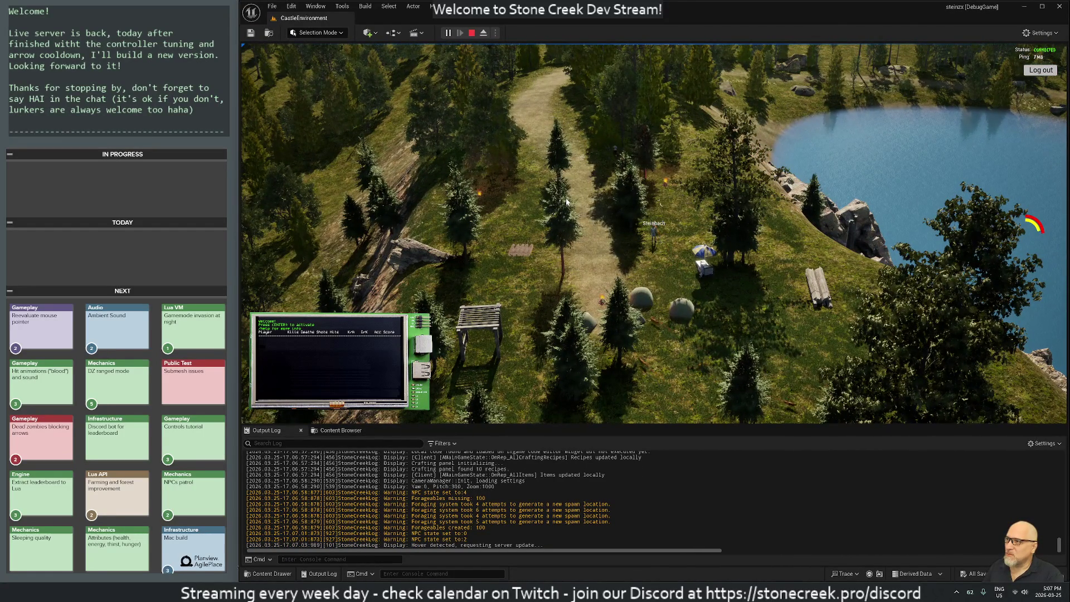
left_click(566, 198)
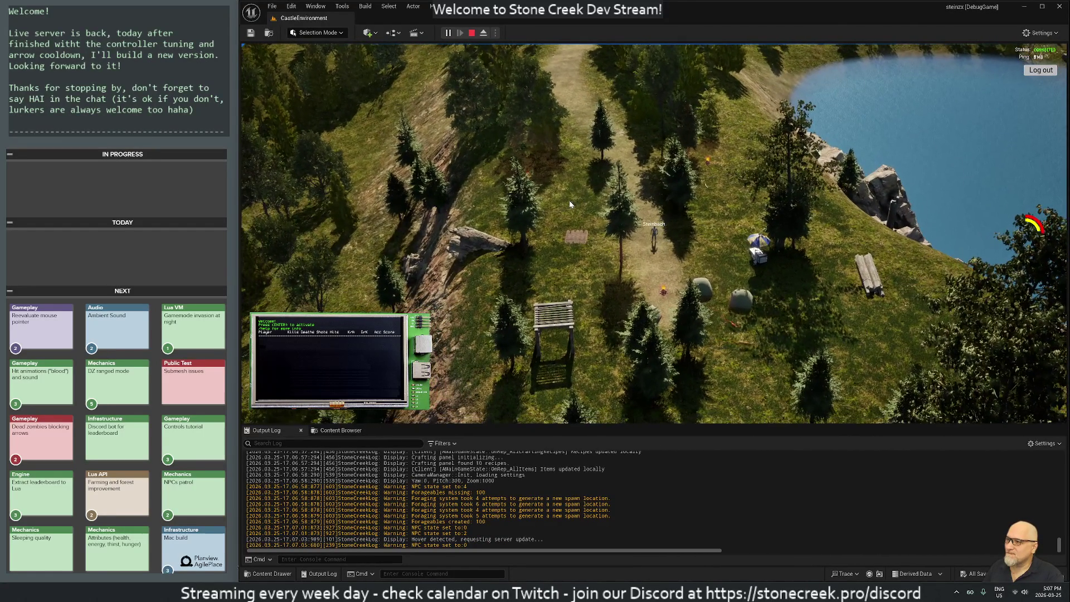
key("super")
- Launch Visual Studio Code and yank all 179 lines of Production-User.lua
type("code")
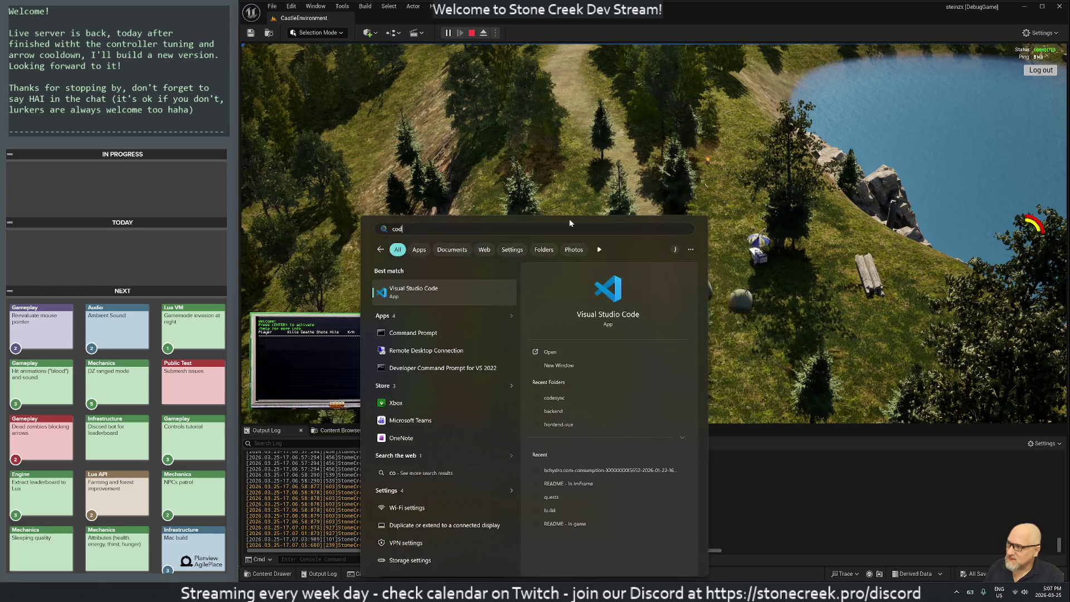
key("Return")
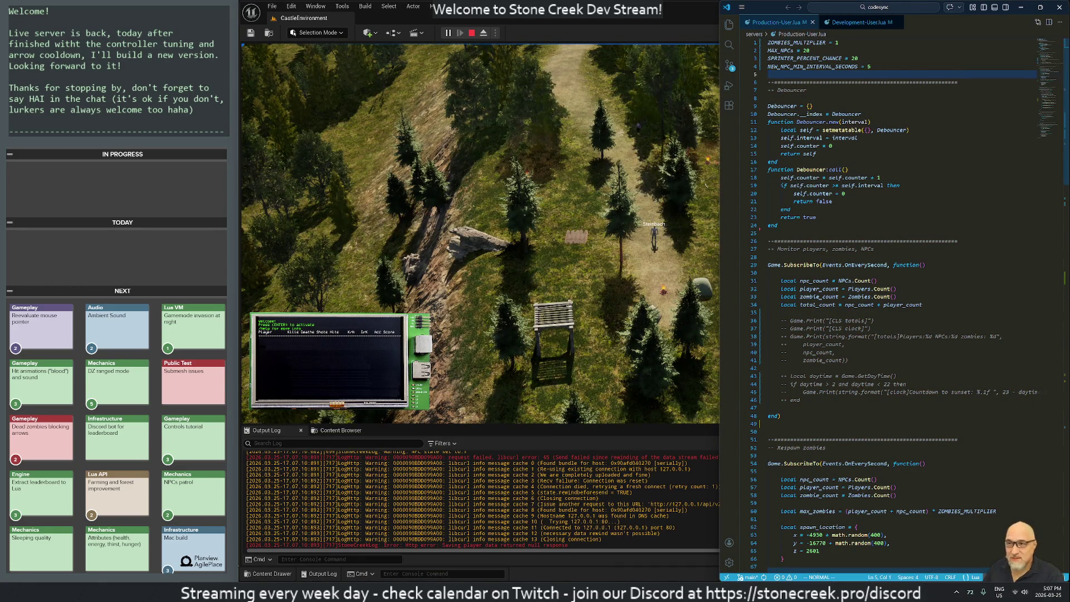
scroll(892, 307, "down", 20)
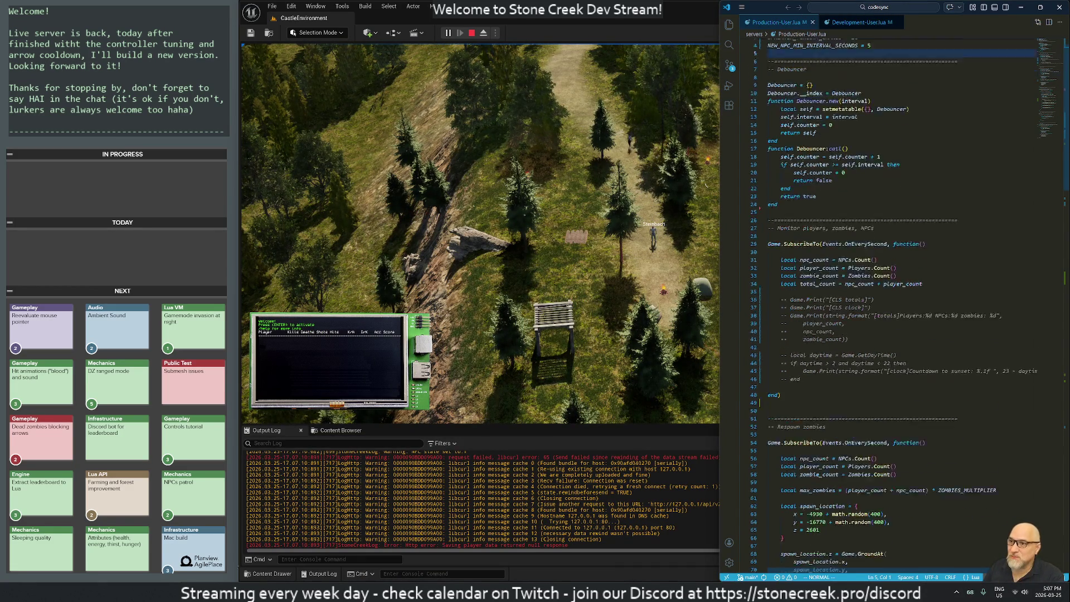
scroll(892, 307, "down", 18)
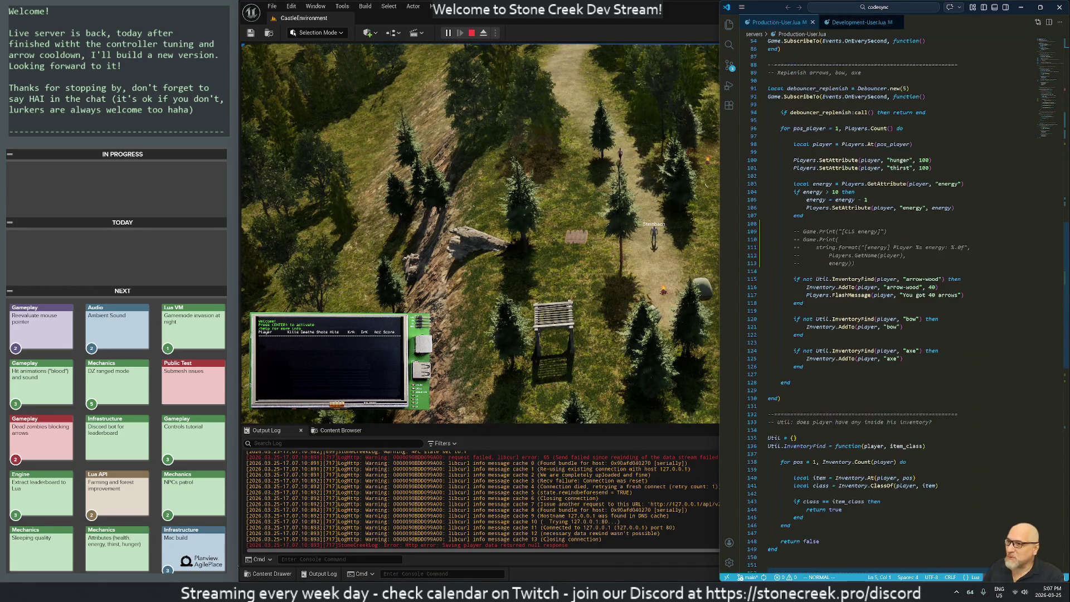
scroll(892, 306, "down", 4)
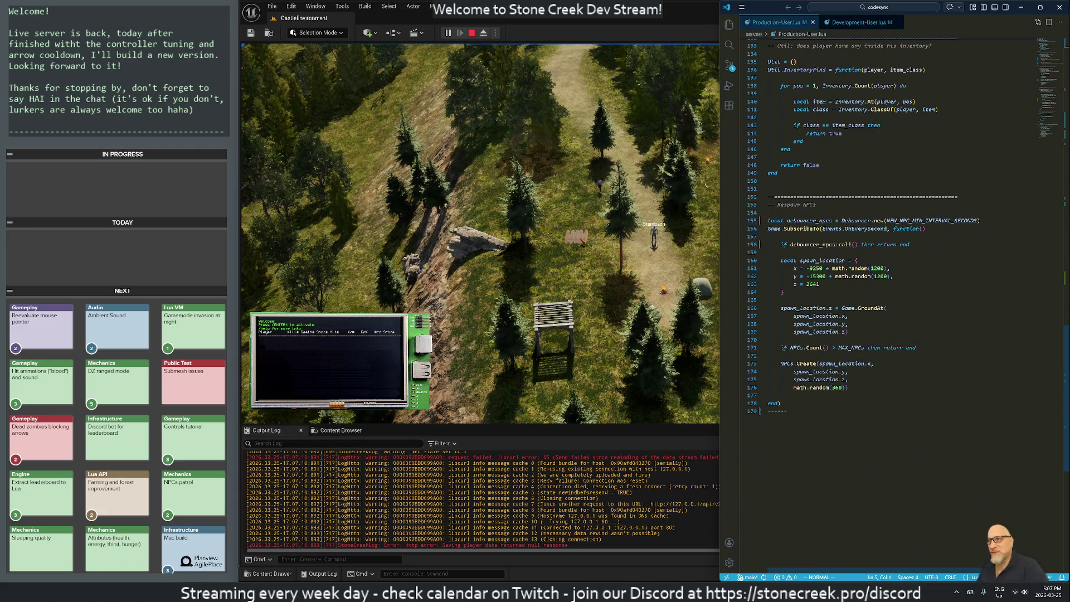
key("shift+v")
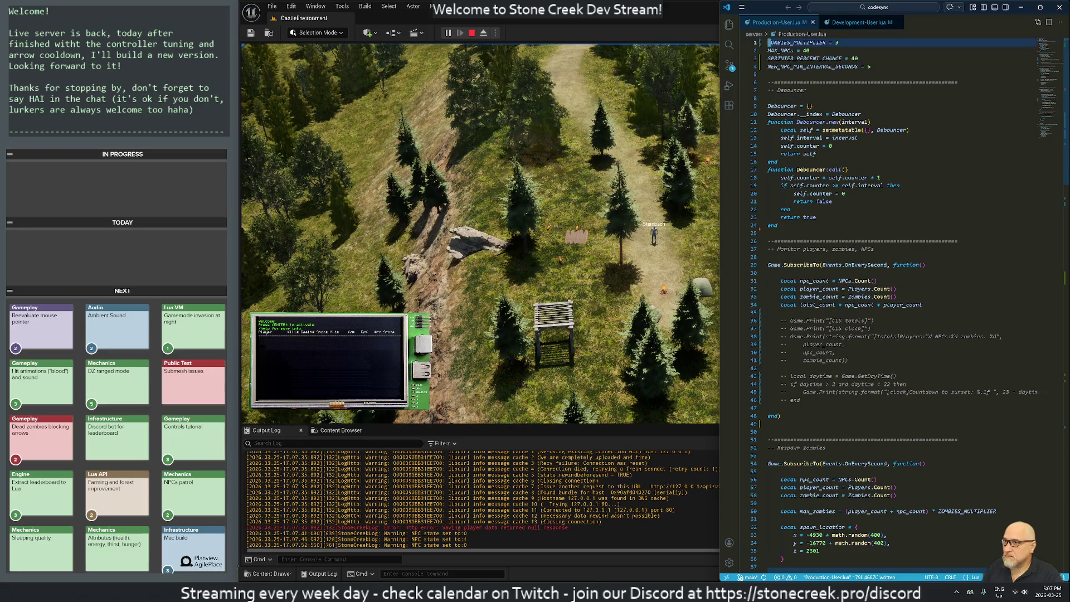
key("shift+g")
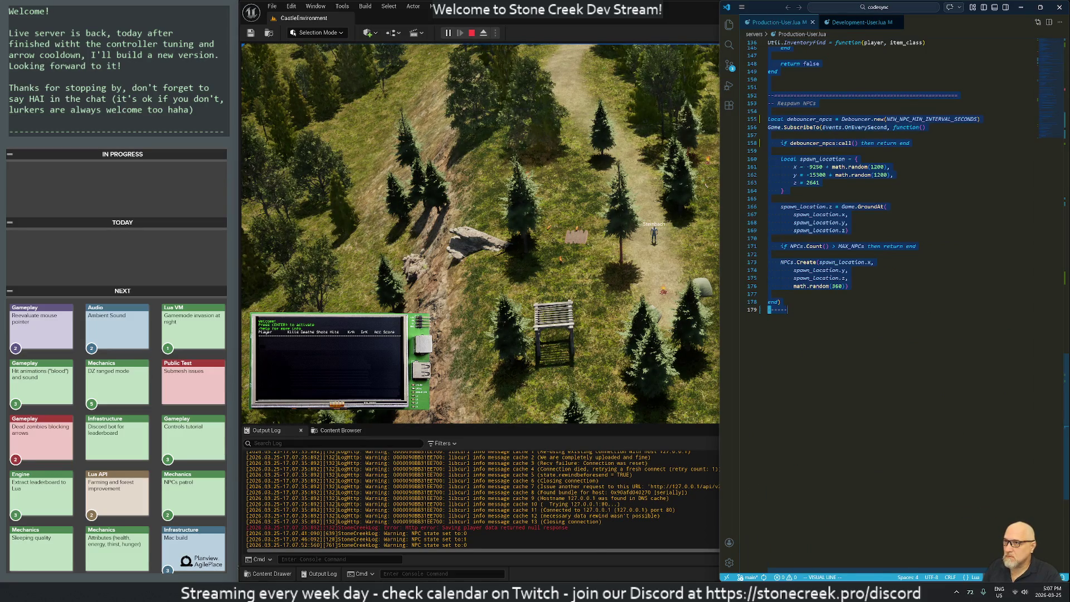
key("y")
- Paste the production script at the top of Development-User.lua
key("ctrl+Tab")
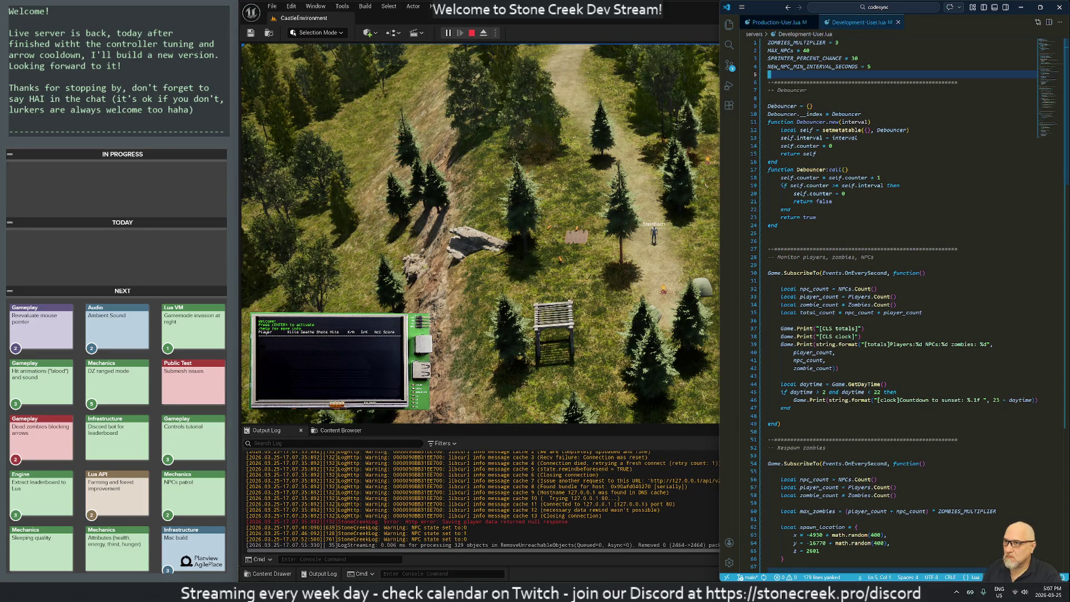
key("g")
key("g")
key("shift+o")
key("Escape")
key("shift+o")
key("Escape")
key("shift+o")
key("Escape")
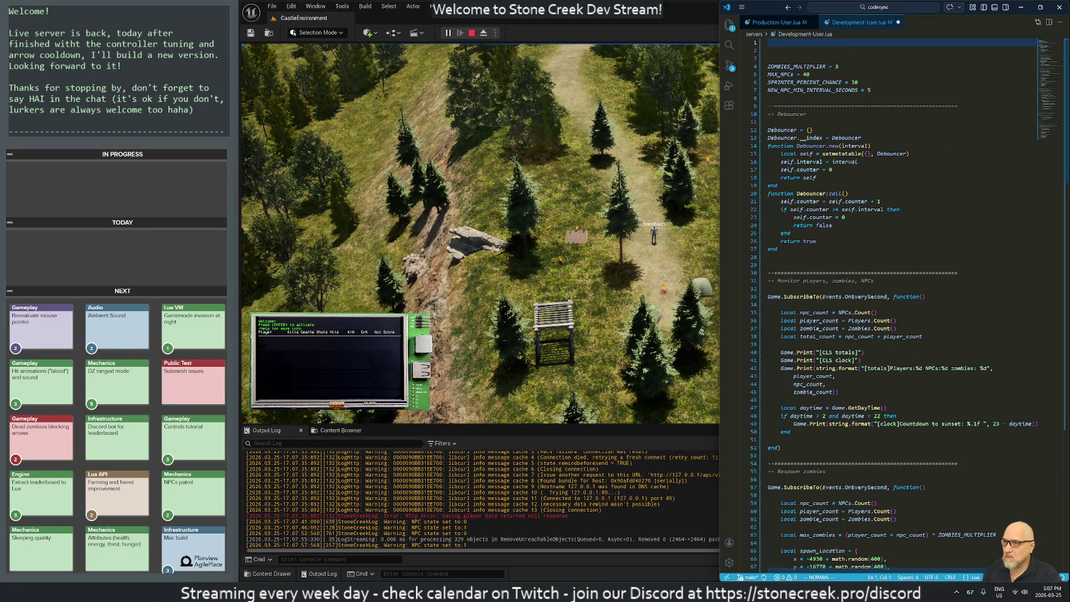
key("shift+p")
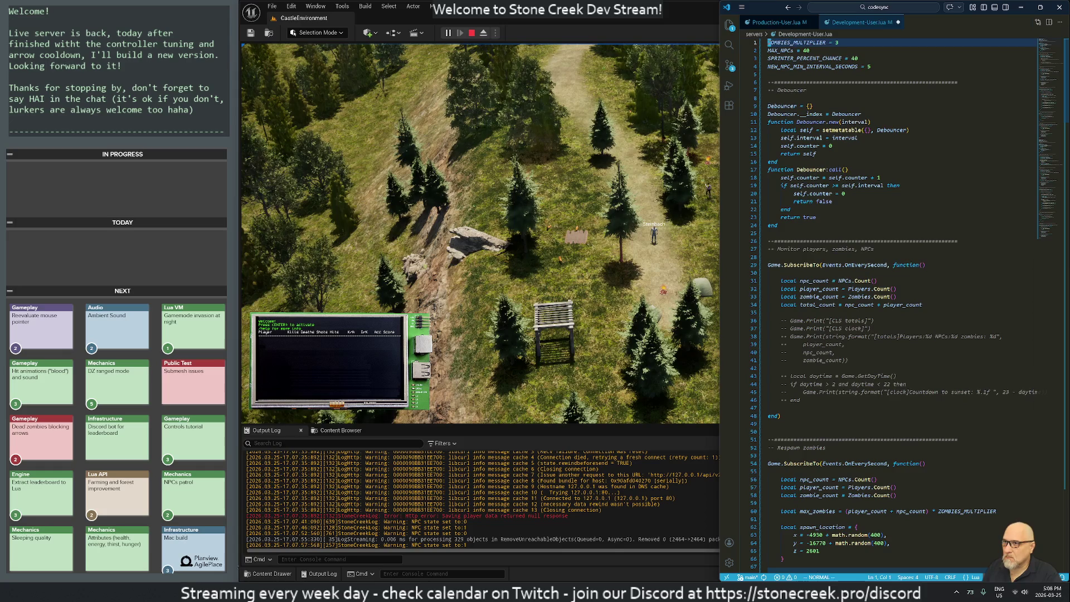
- Delete the old script from line 179 to the end and save Development-User.lua
key("Return")
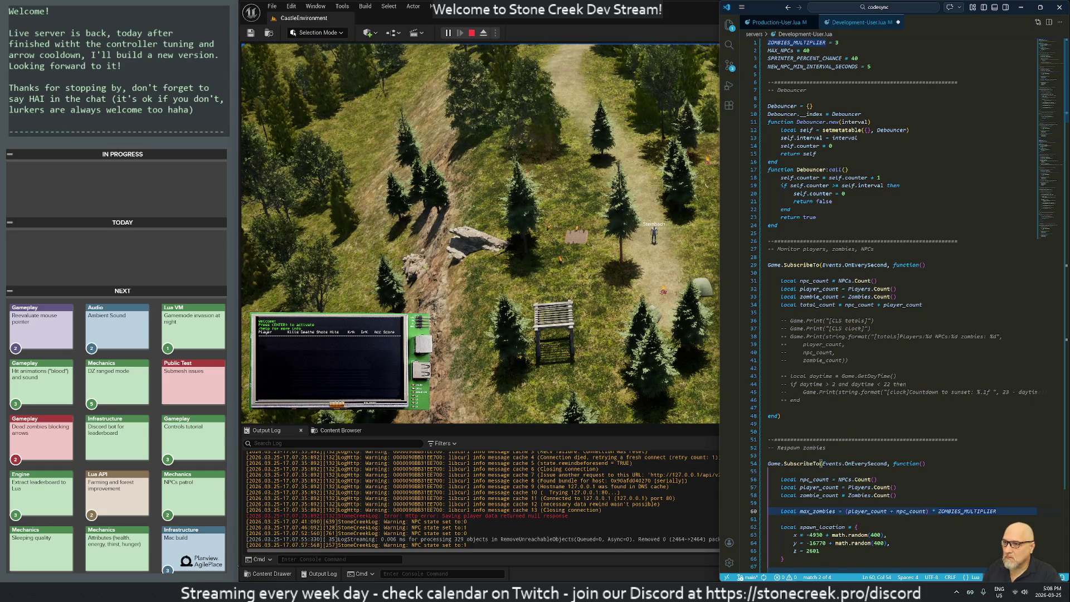
key("n")
key("k")
key("k")
key("k")
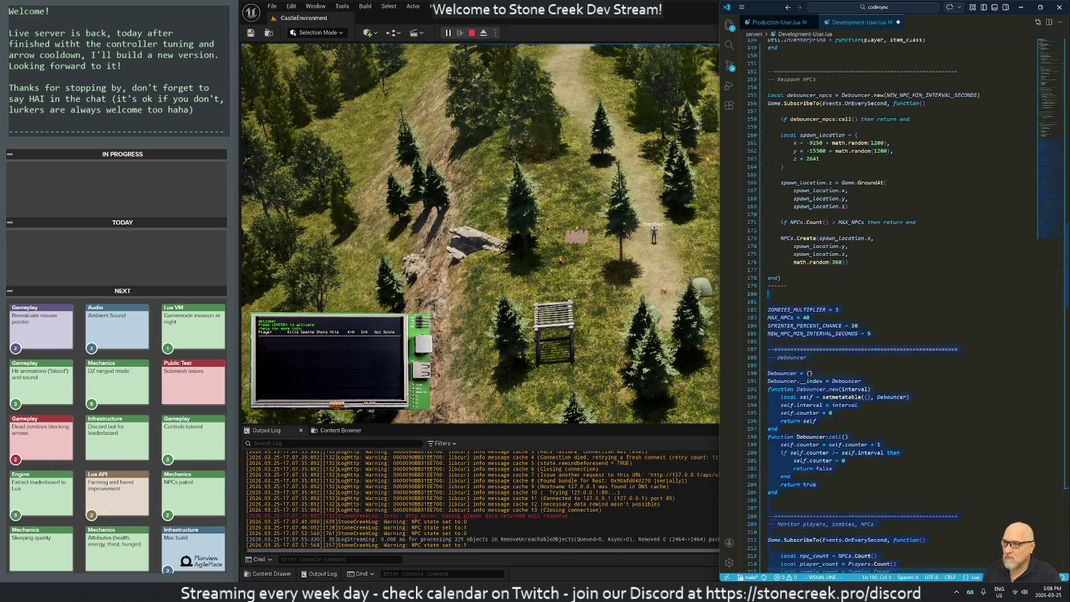
key("d")
key("shift+g")
type(":w")
key("Return")
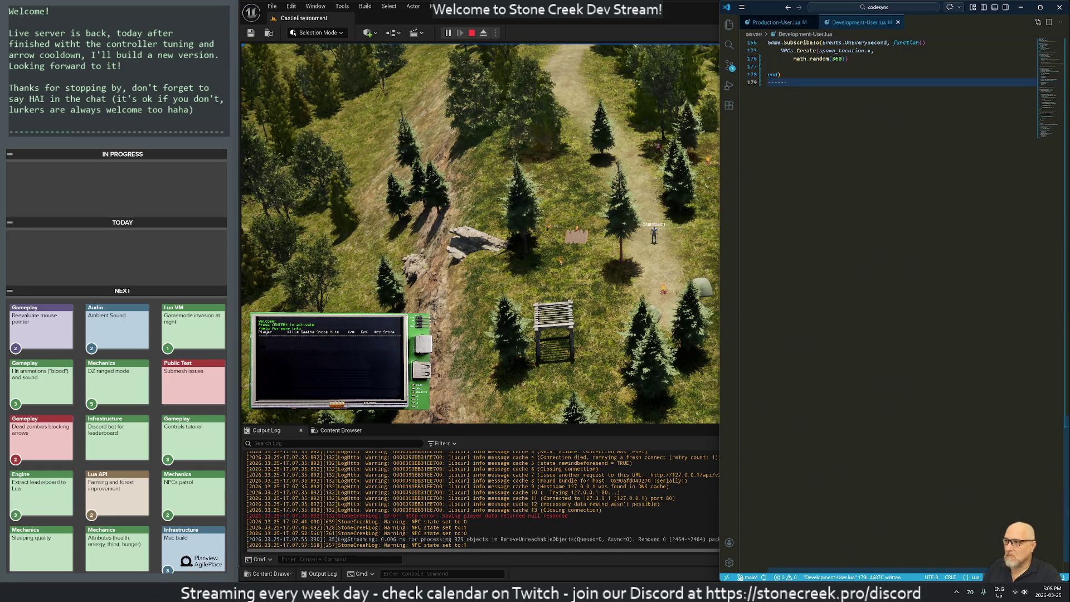
left_click(651, 27)
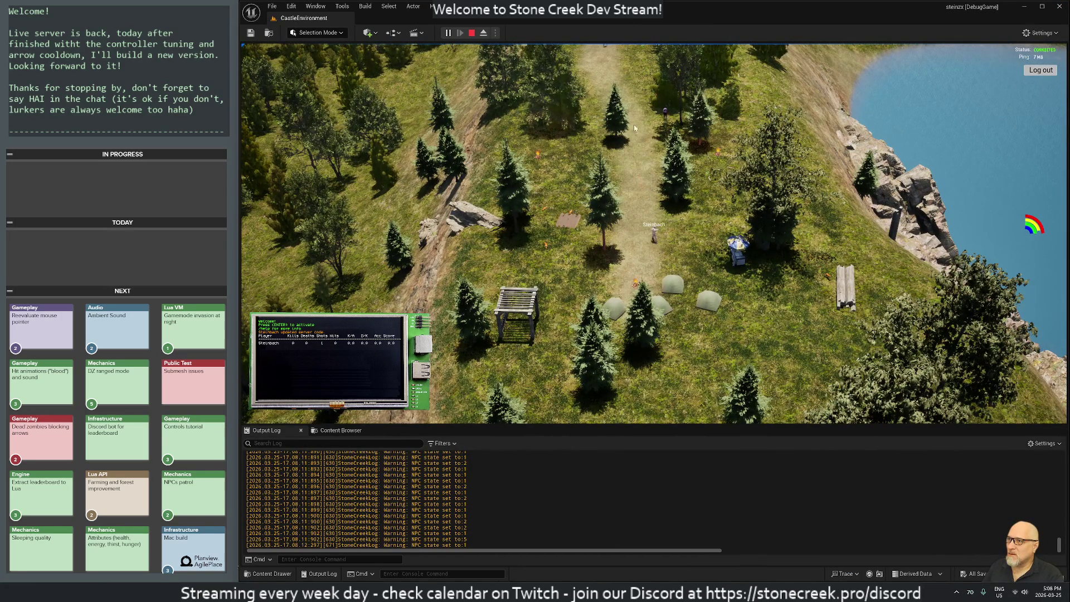
- Fire an arrow and zoom the camera out until the game breaks on an NPC.cpp access violation
left_click(647, 184)
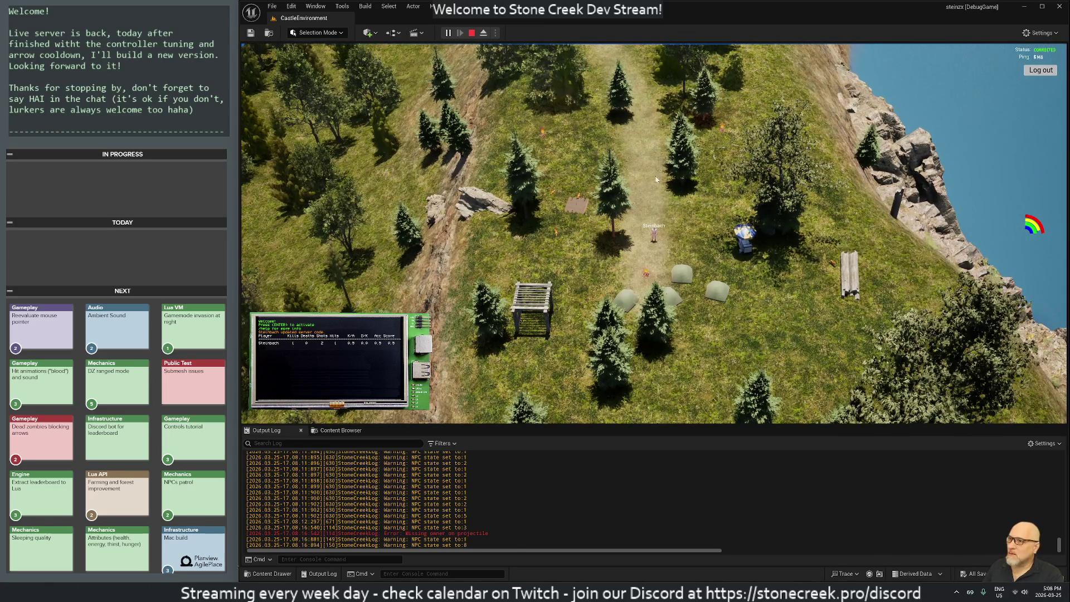
scroll(657, 180, "down", 3)
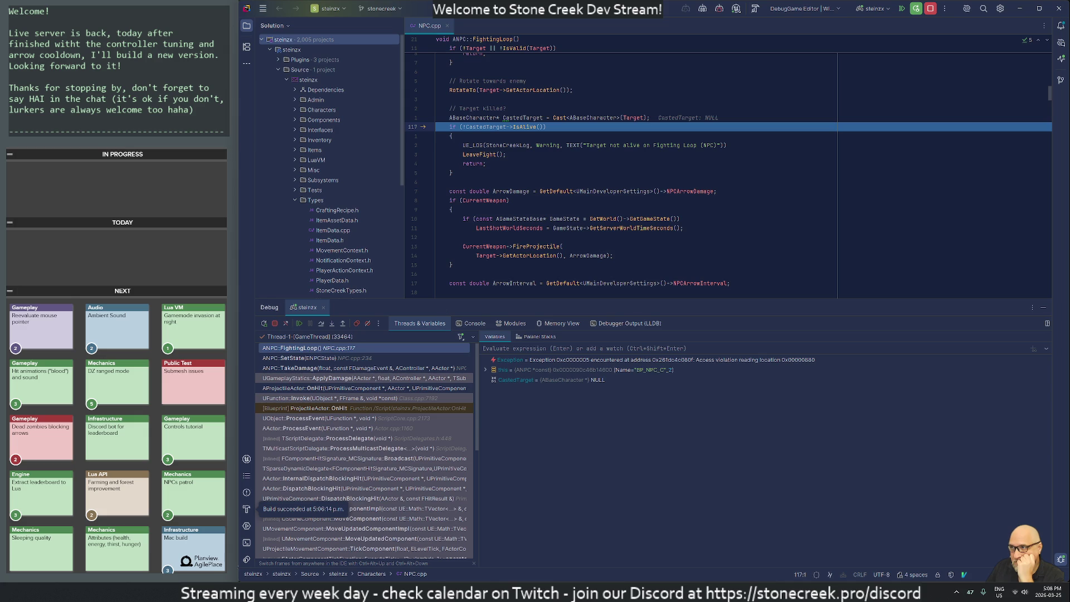
- Inspect the null CastedTarget at the NPC.cpp breakpoint on line 116
mouse_move(502, 128)
mouse_move(635, 118)
scroll(636, 117, "up", 9)
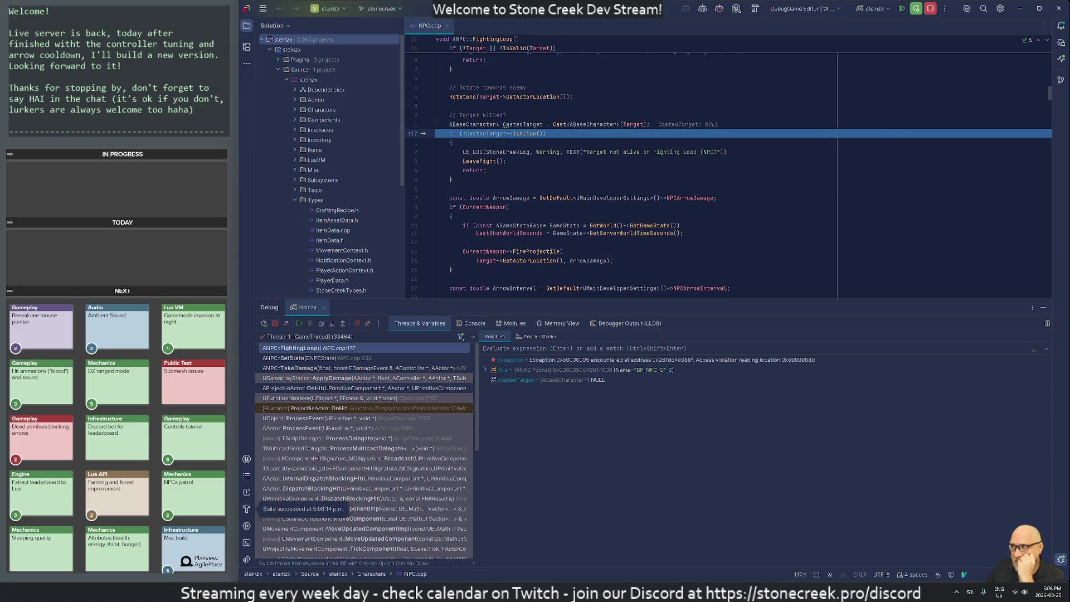
scroll(630, 167, "down", 2)
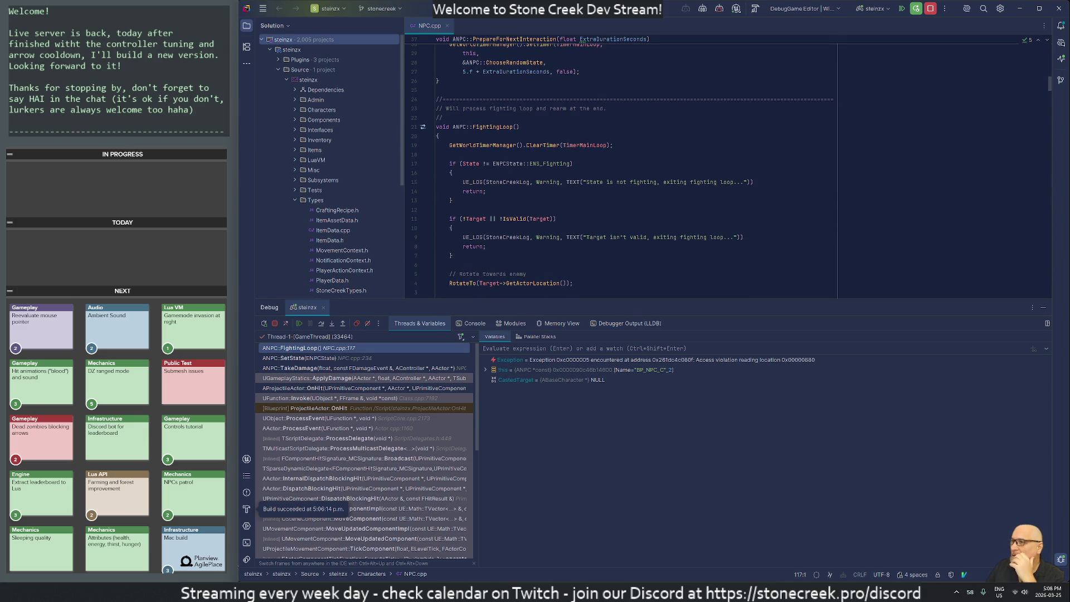
scroll(630, 168, "down", 5)
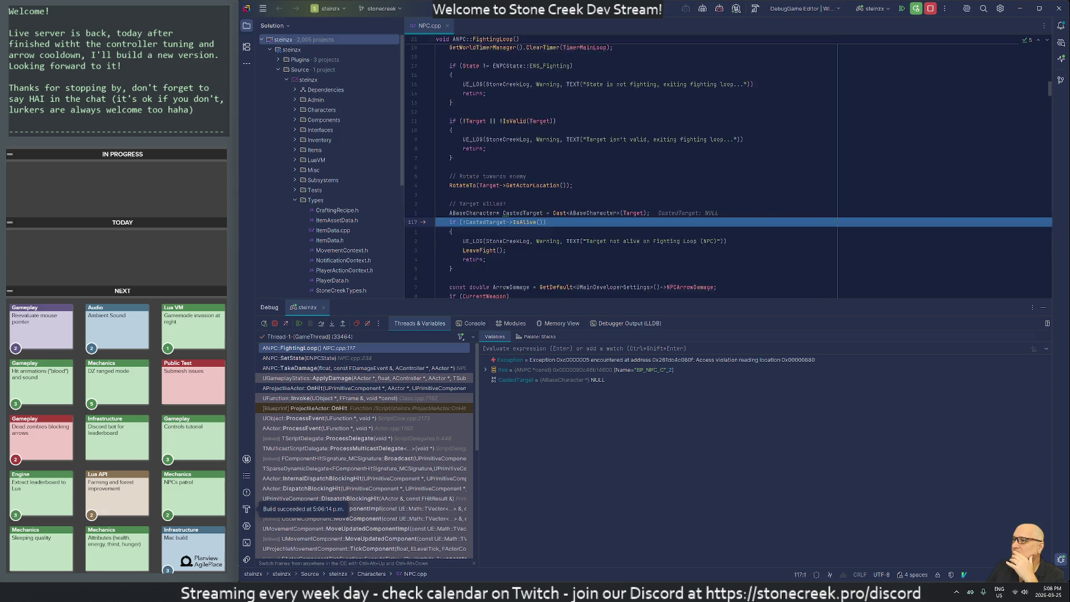
mouse_move(533, 145)
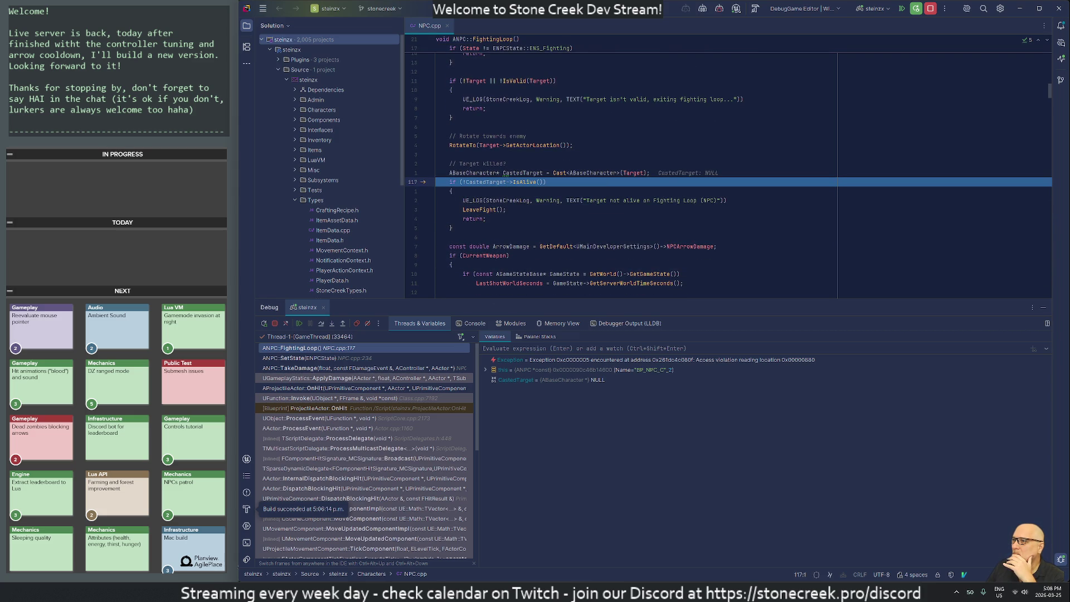
left_click(514, 172)
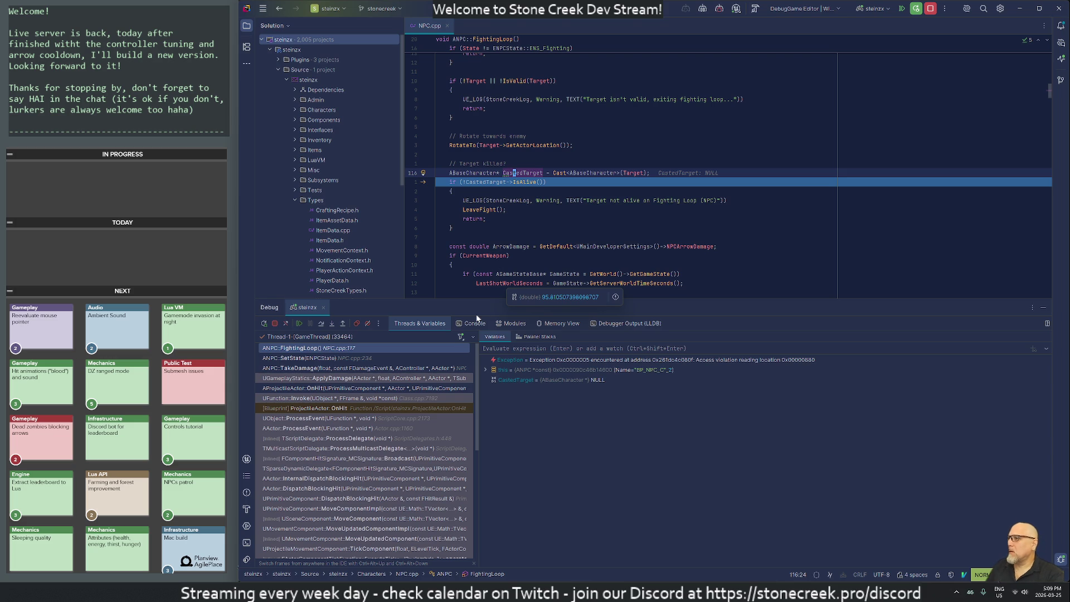
- Change line 117 to 'if (!CastedTarget || !CastedTarget->IsAlive())' and stop debugging
key("j")
key("c")
key("i")
key("parenleft")
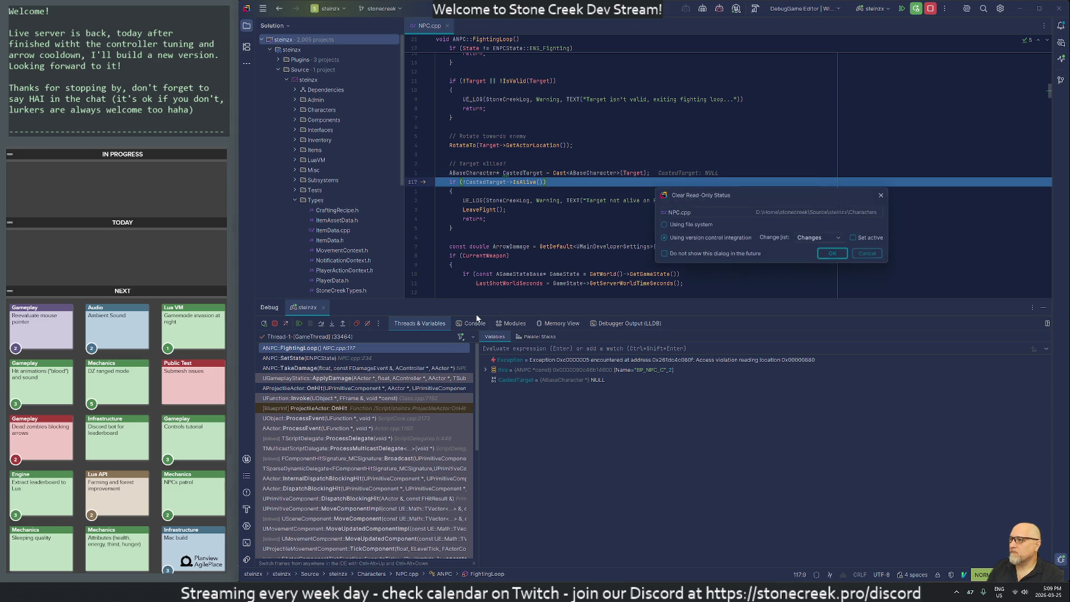
key("Return")
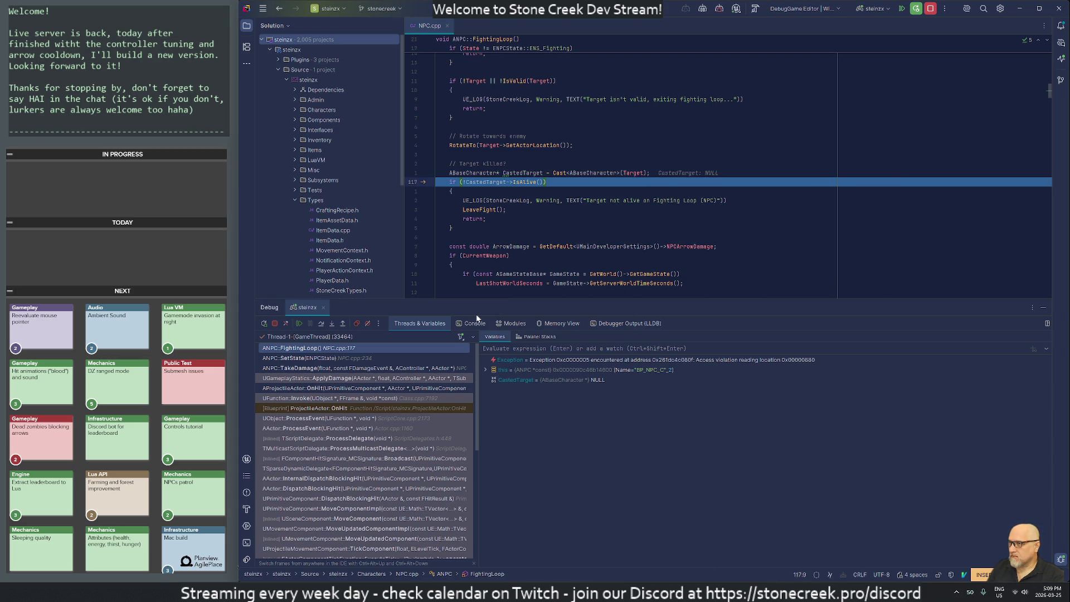
type("!CastedTar")
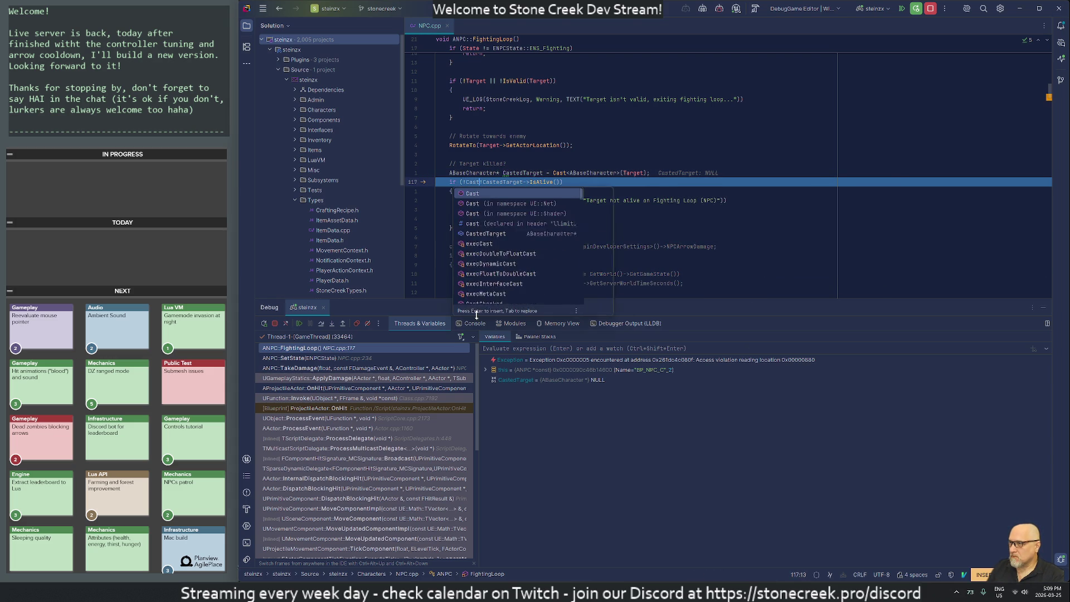
type("get ||")
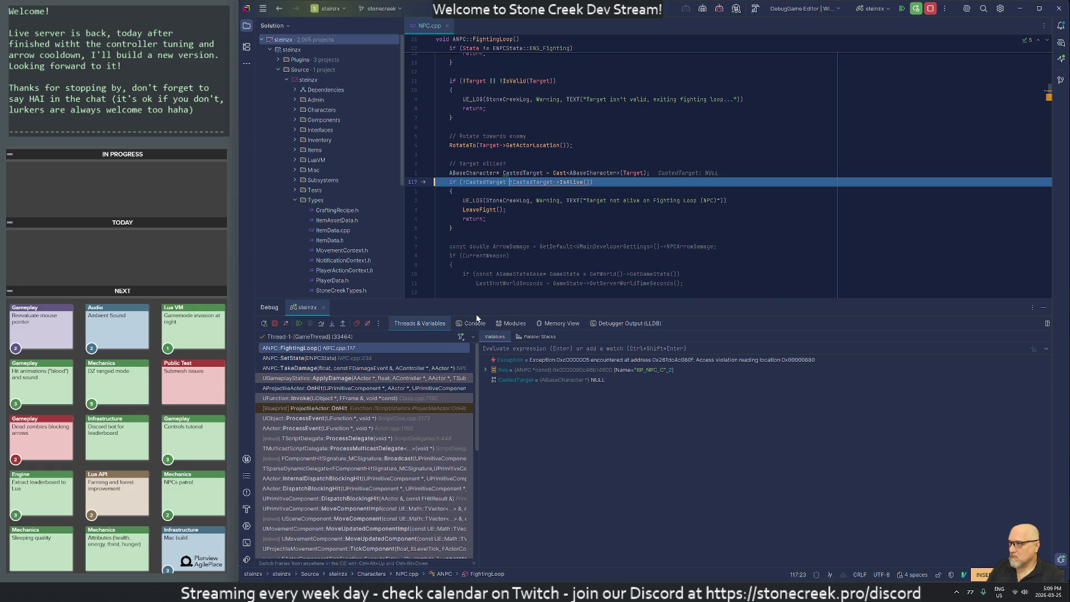
key("Escape")
key("j")
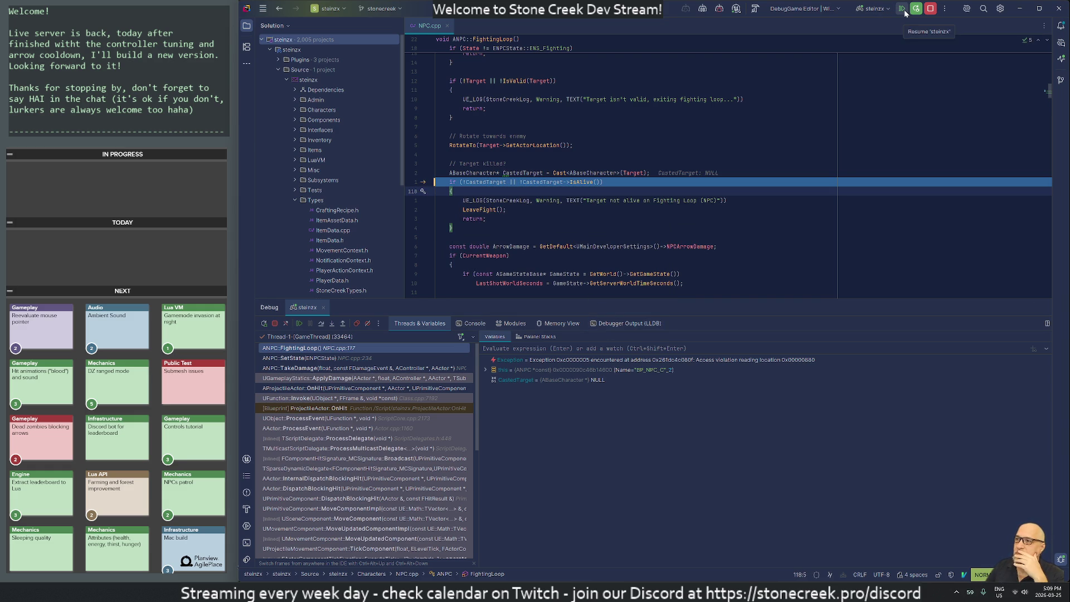
mouse_move(533, 183)
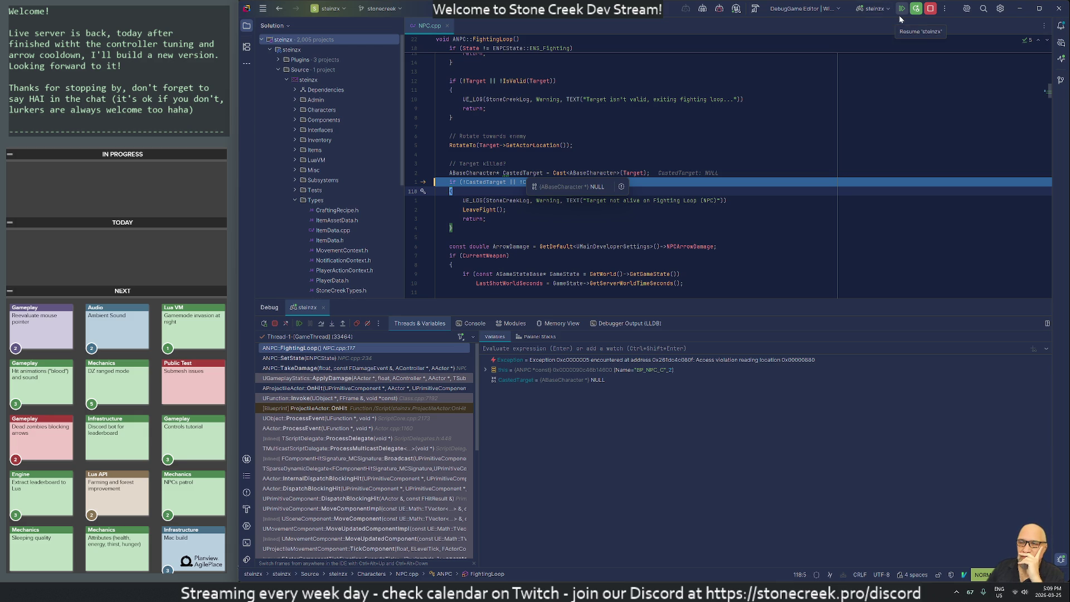
left_click(930, 11)
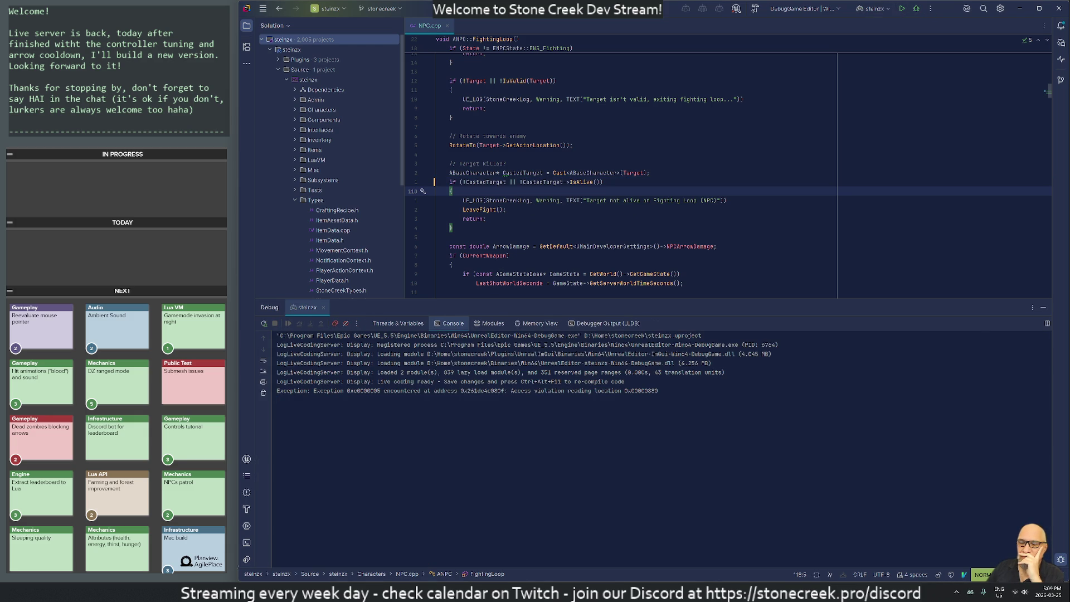
- Review the cook log in the BUILDER Remote Desktop terminal, then minimize it
left_click(618, 580)
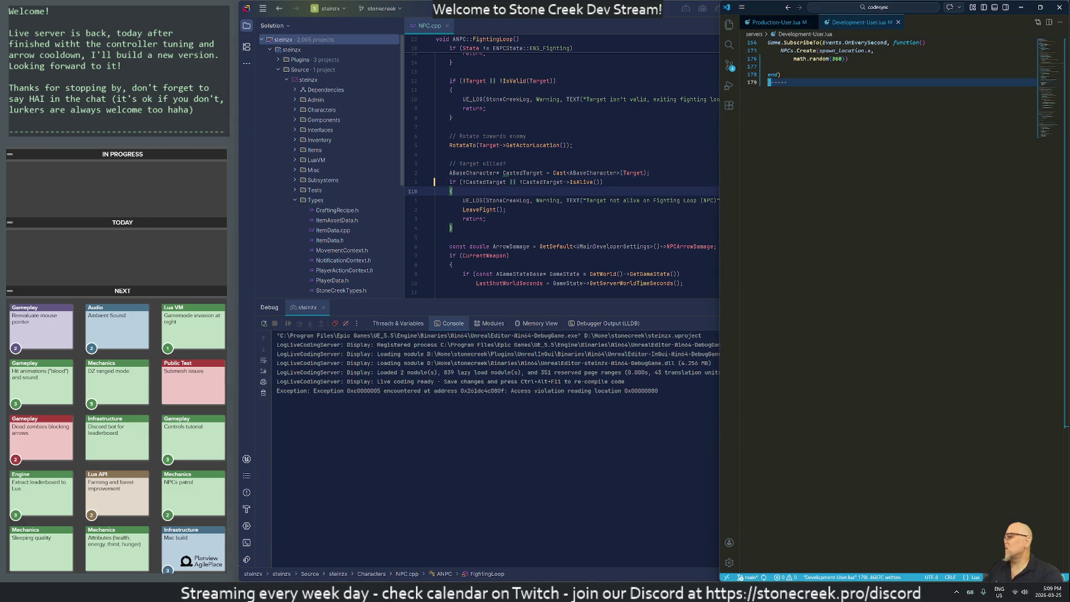
left_click(618, 581)
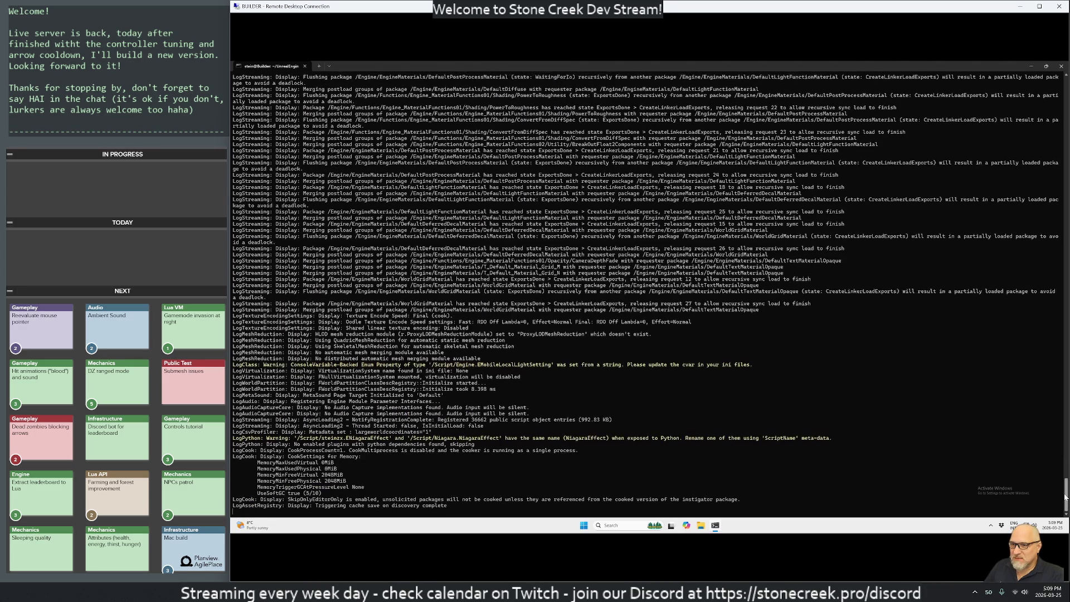
mouse_move(1066, 498)
left_mouse_down()
mouse_move(1068, 386)
mouse_move(1053, 288)
mouse_move(1067, 540)
left_mouse_up()
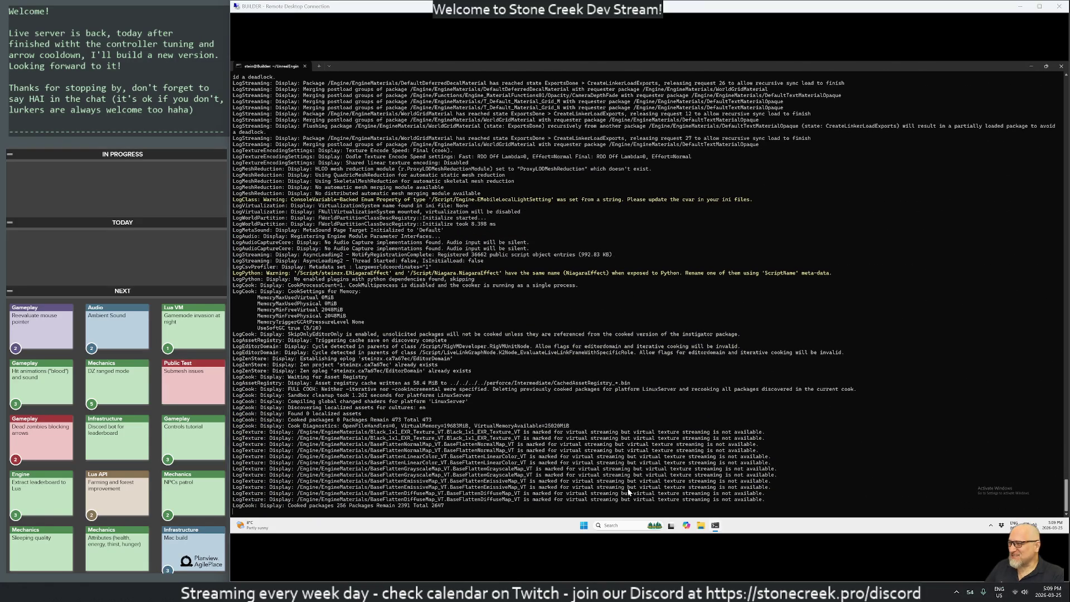
key("alt+Tab")
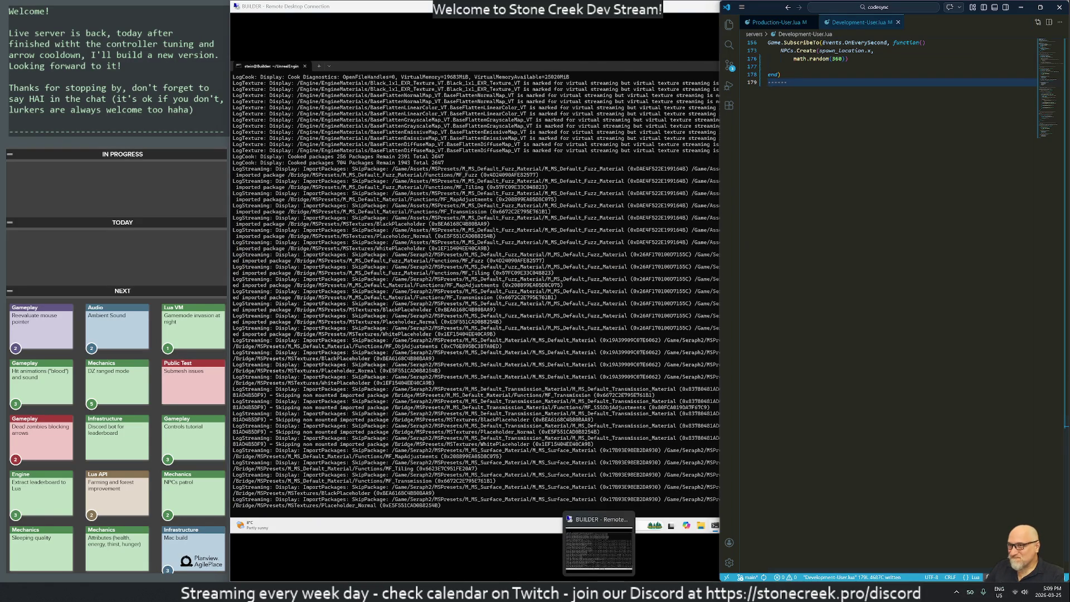
key("alt+Tab")
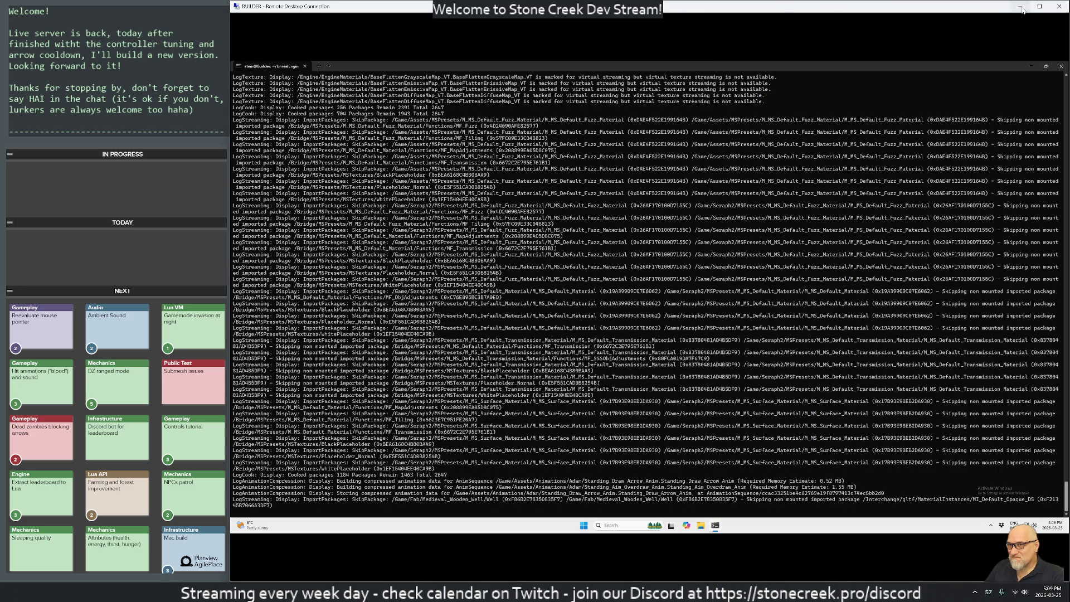
left_click(1022, 7)
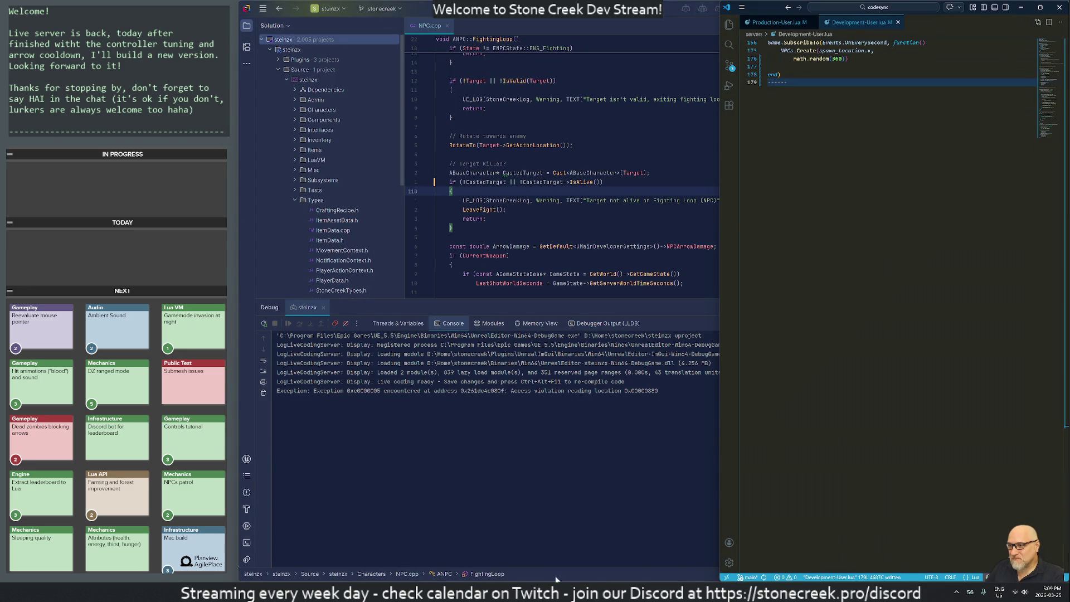
- Rebuild the edited project and relaunch Unreal Editor under the debugger
key("alt+Tab")
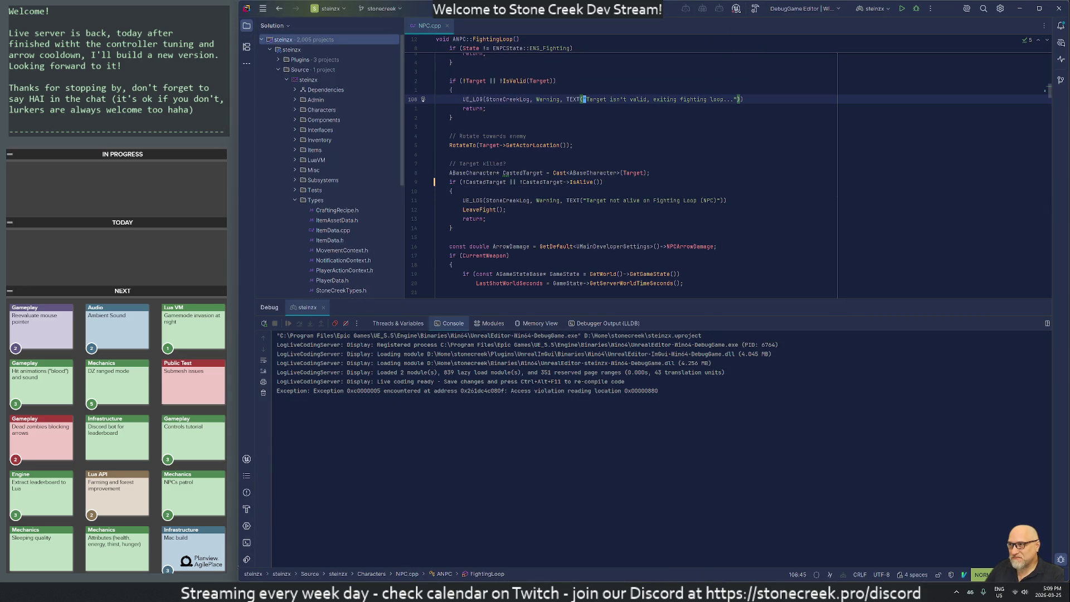
left_click(916, 8)
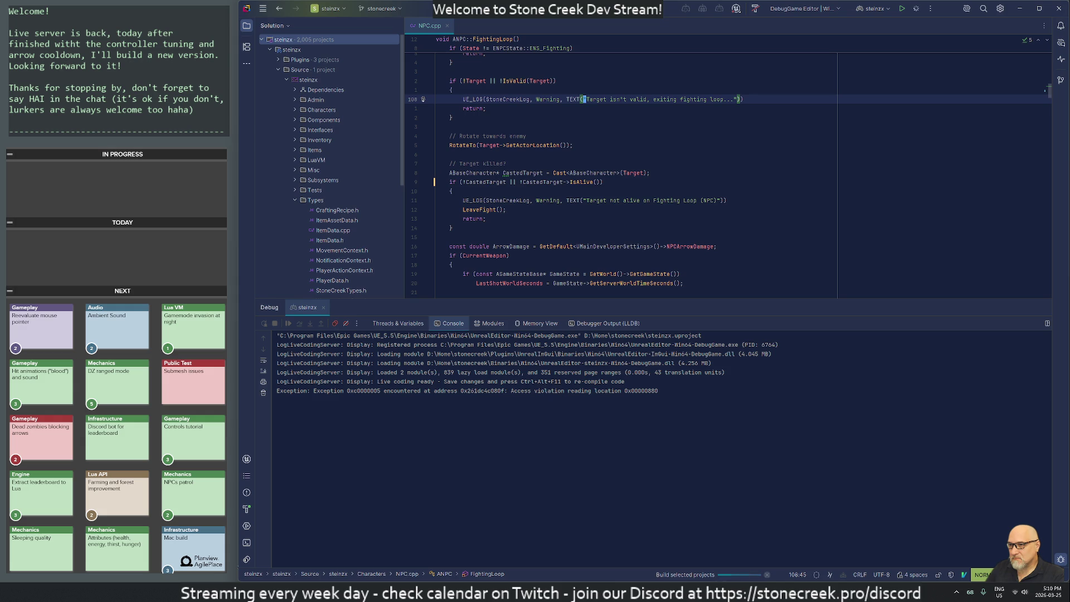
left_click(437, 126)
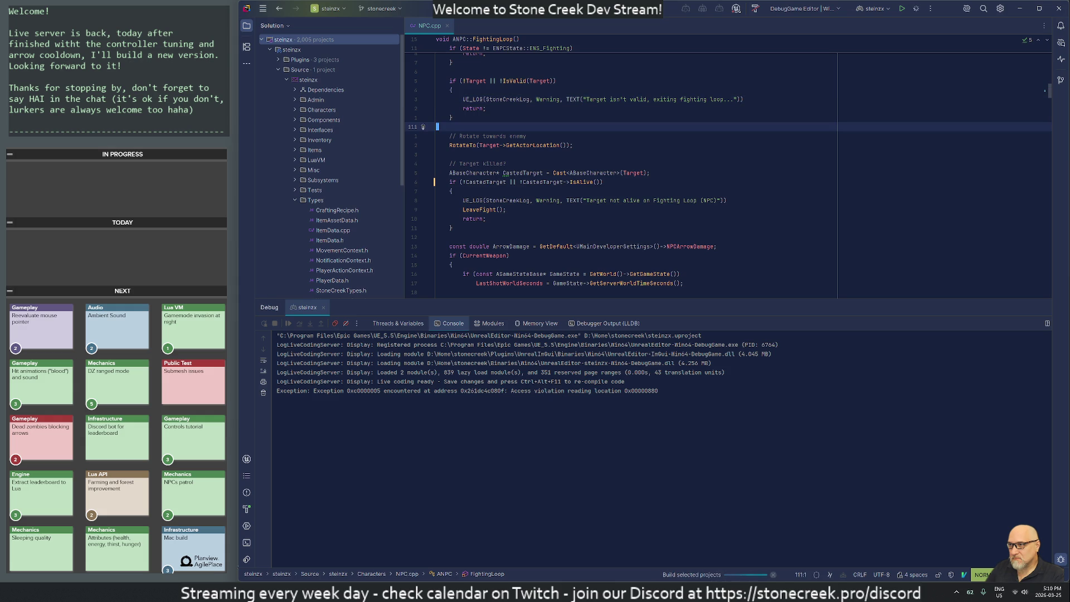
scroll(725, 167, "up", 4)
left_click(627, 154)
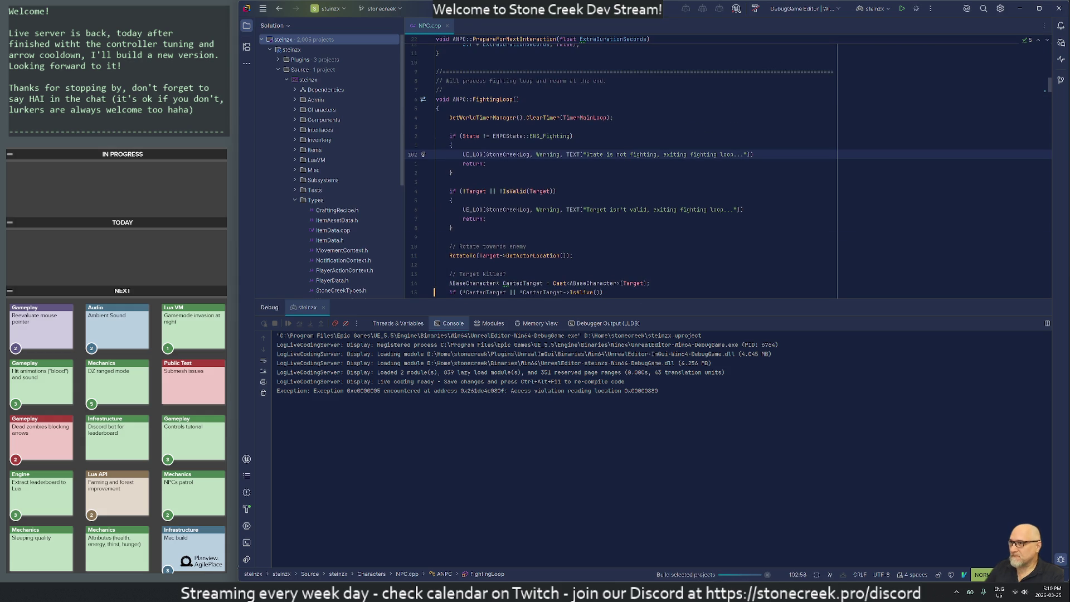
left_click(537, 155)
scroll(725, 167, "up", 2)
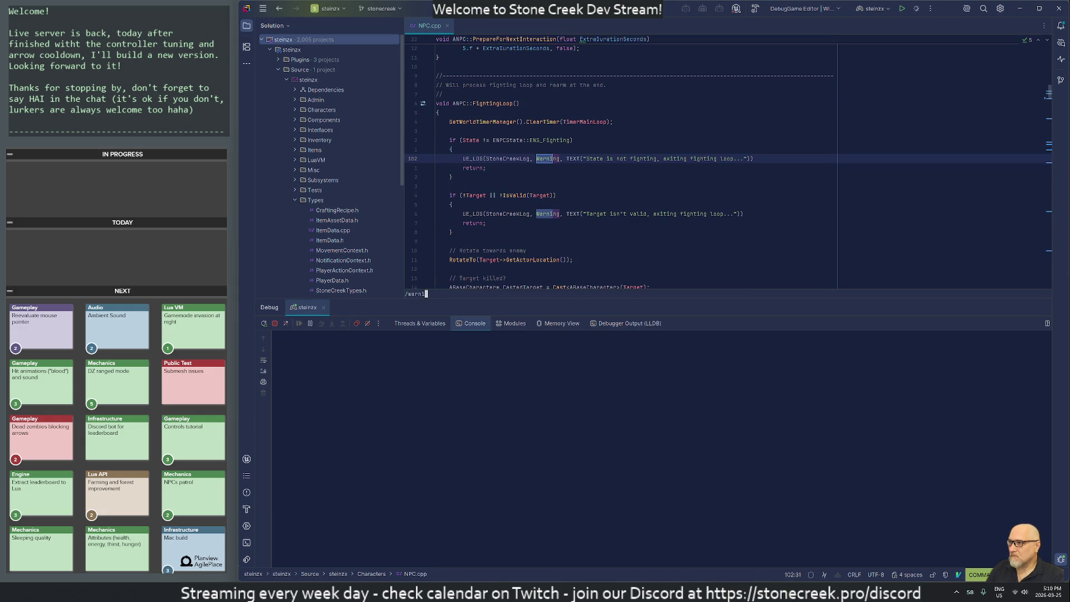
- Jump through the Warning log calls in NPC.cpp up to SetState
key("n")
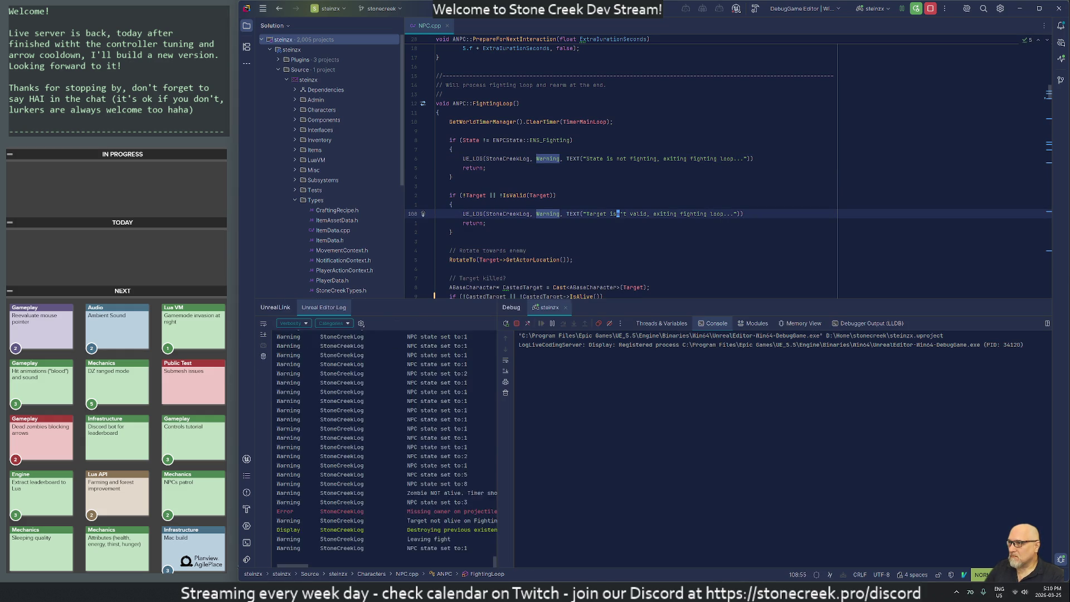
key("n")
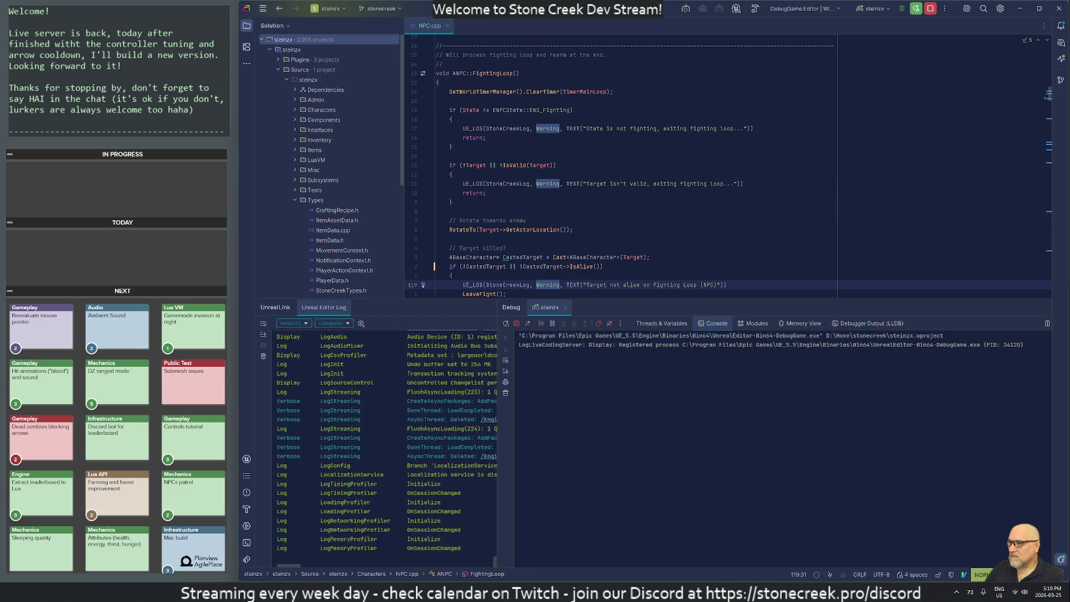
key("n")
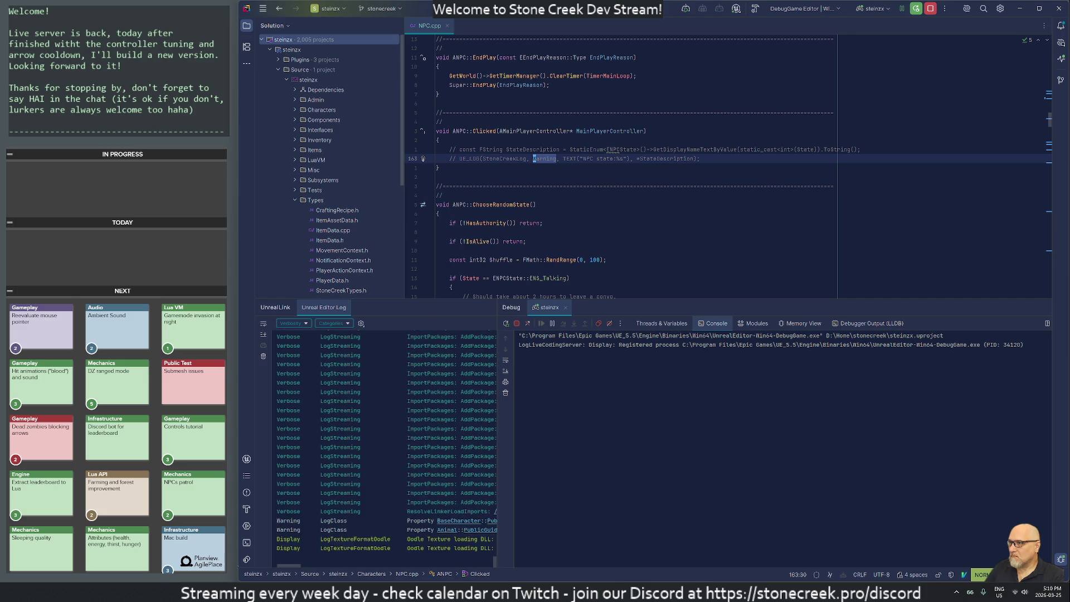
key("n")
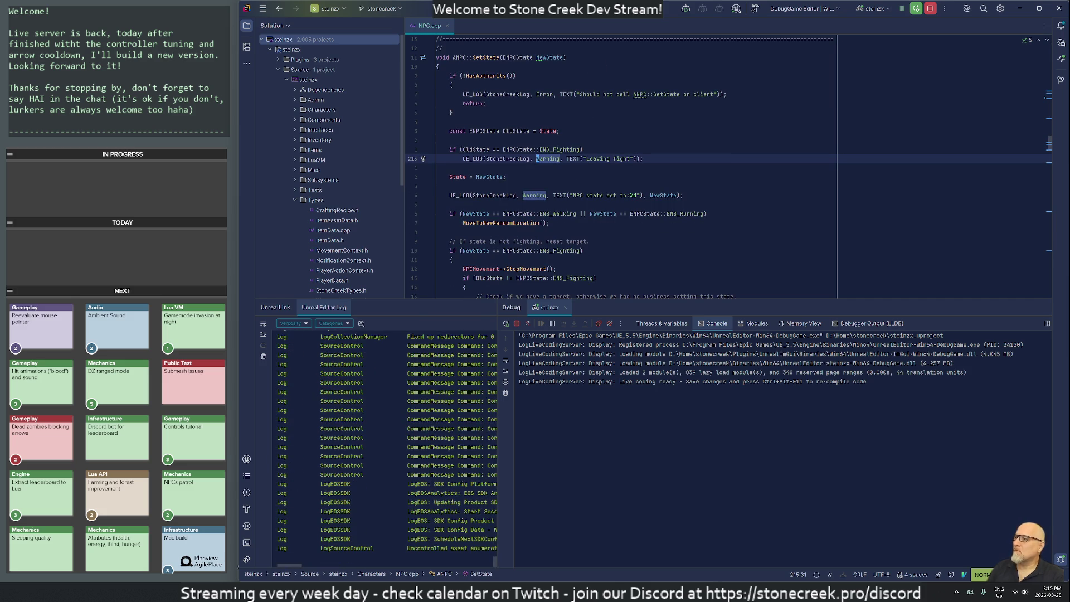
- Toggle comments on the leaving-fight log lines, leaving them as live code
key("shift+v")
key("k")
key("ctrl+slash")
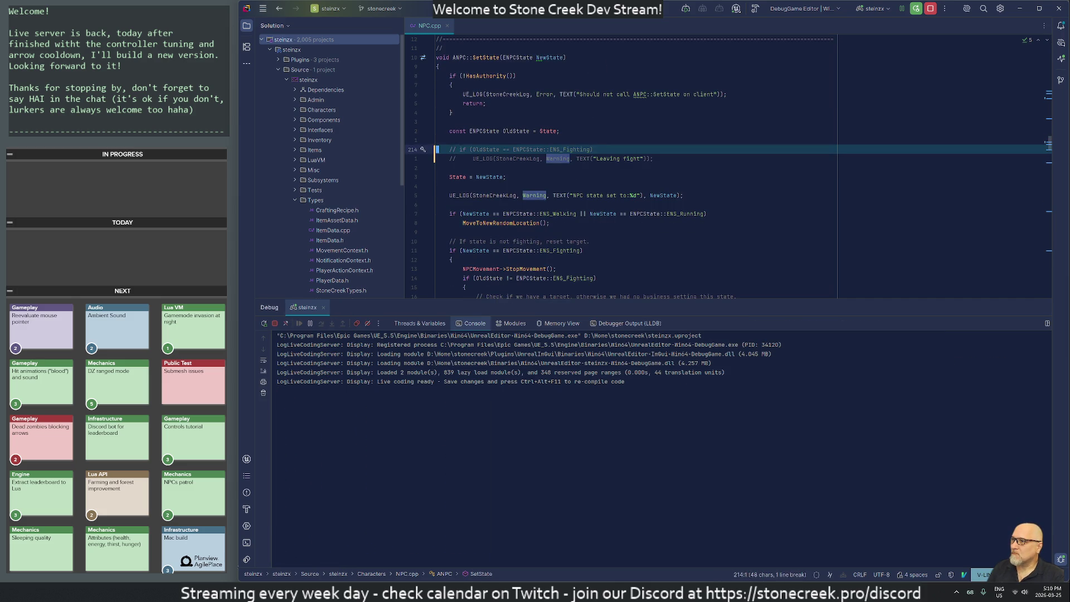
key("Escape")
key("j")
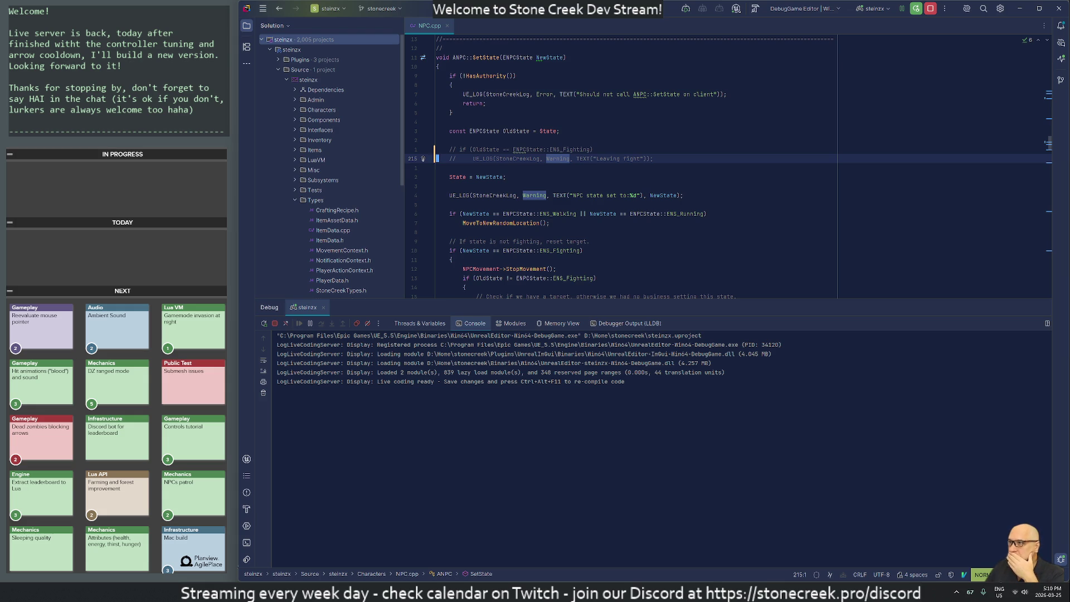
scroll(630, 167, "down", 2)
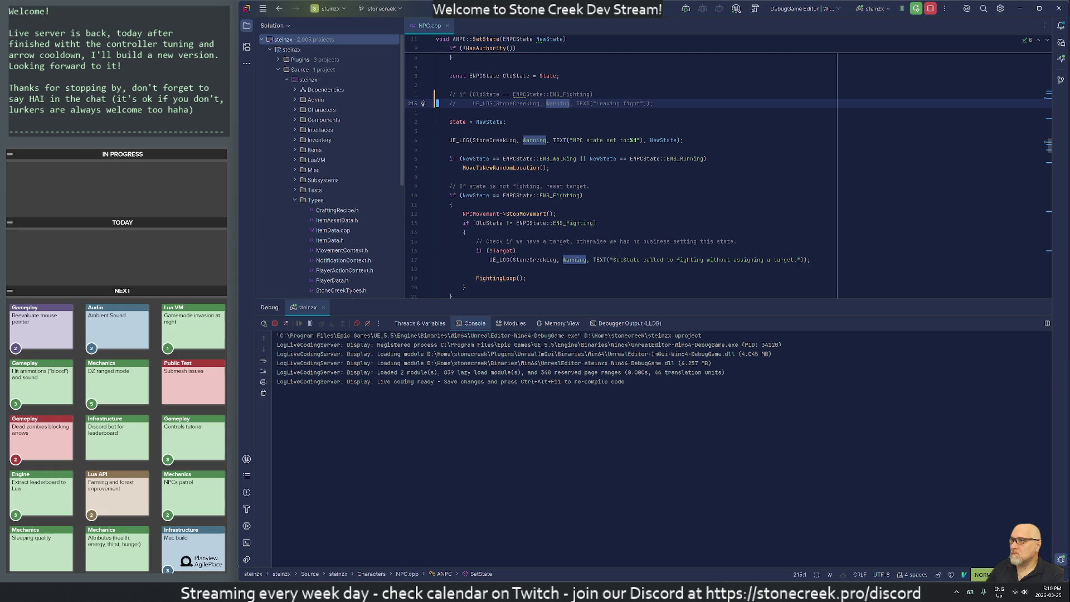
key("ctrl+slash")
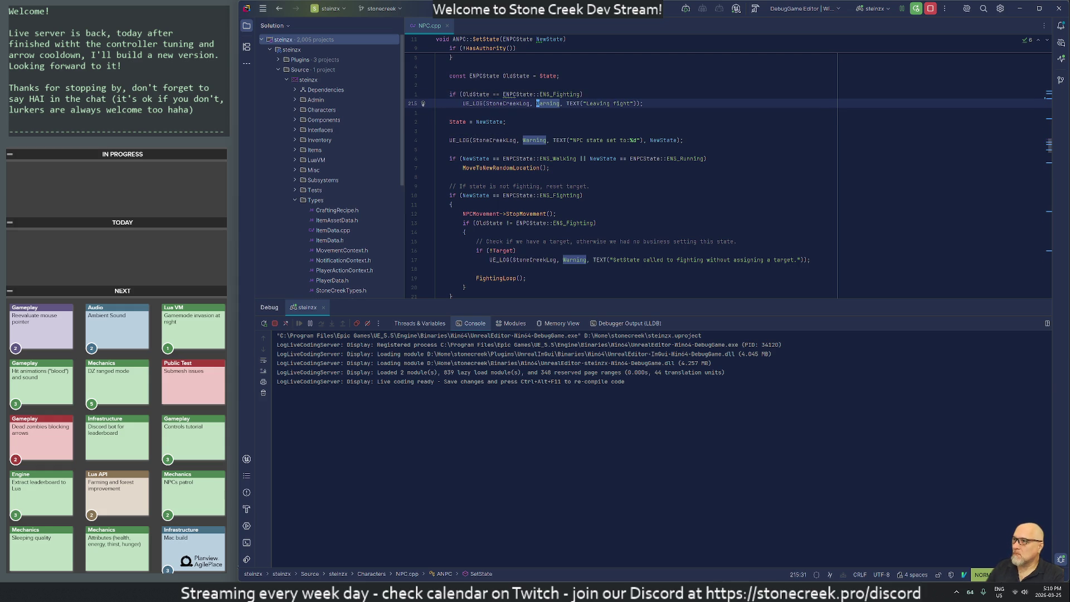
- Set the leaving-fight log to Verbose with the message 'NPC leaving fight'
type("ciwVerbose")
key("Escape")
key("f")
key("quotedbl")
type("liNPC l")
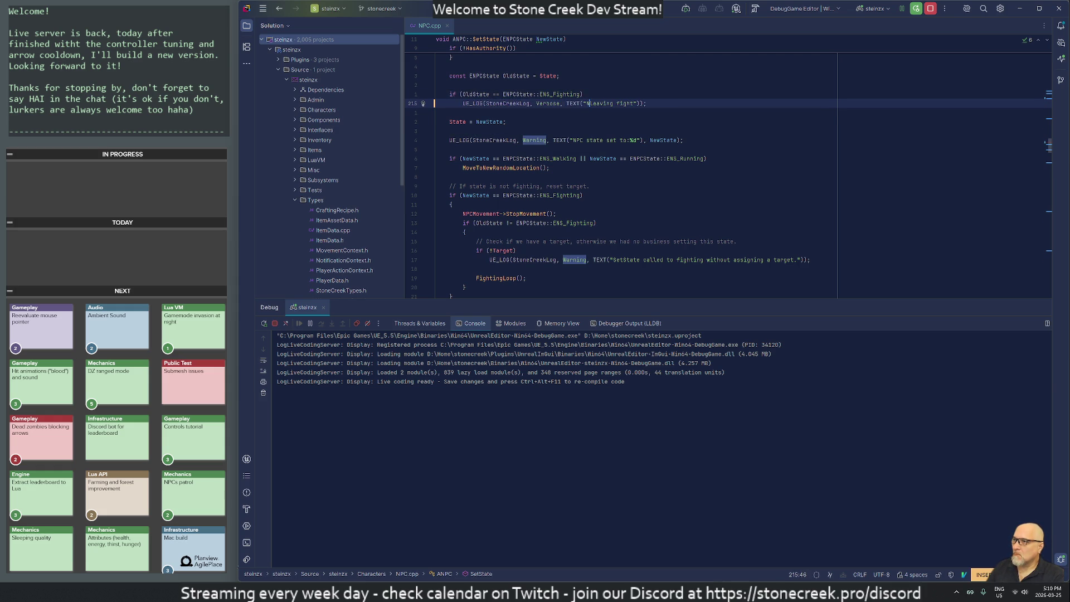
key("Delete")
key("Escape")
key("j")
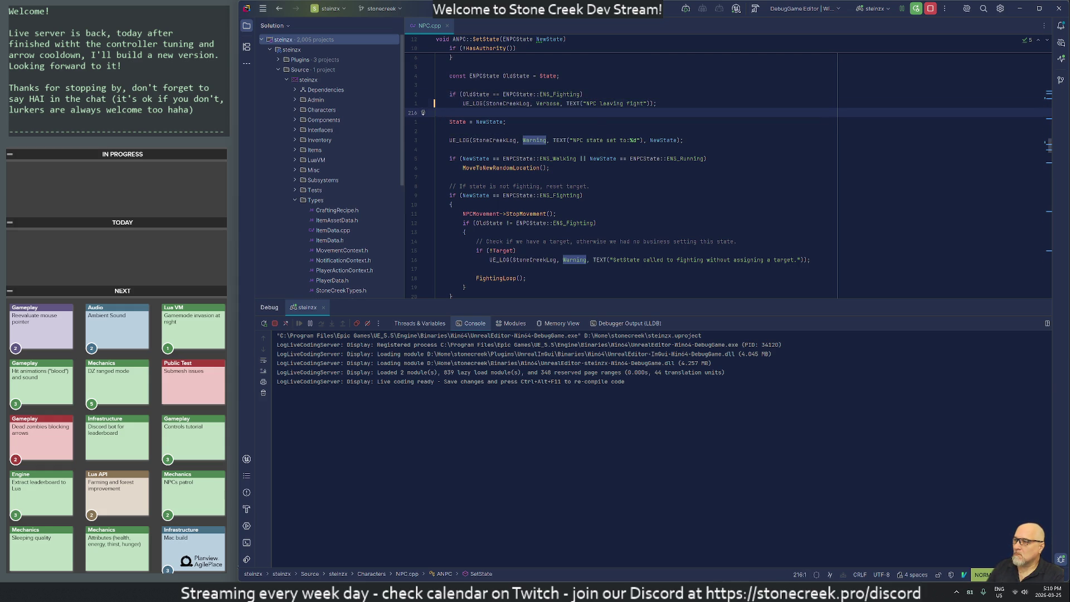
- Raise the leaving-fight log level on line 215 to VeryVerbose
key("k")
key("b")
key("b")
key("b")
type("iVer")
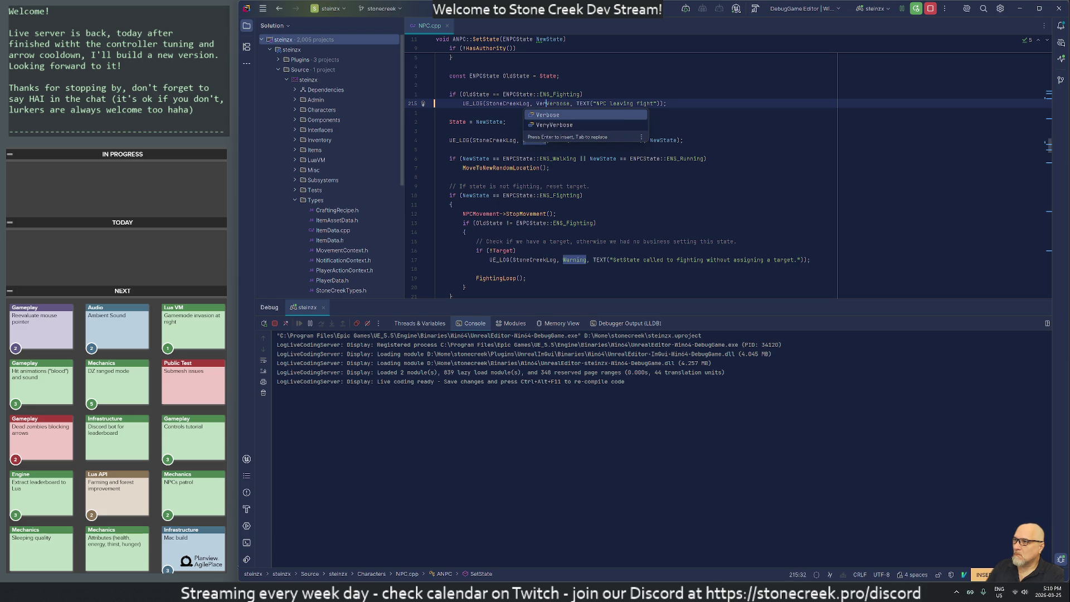
key("Down")
key("Tab")
key("Escape")
key("j")
- Comment out the 'NPC state set' Warning log on line 219
key("n")
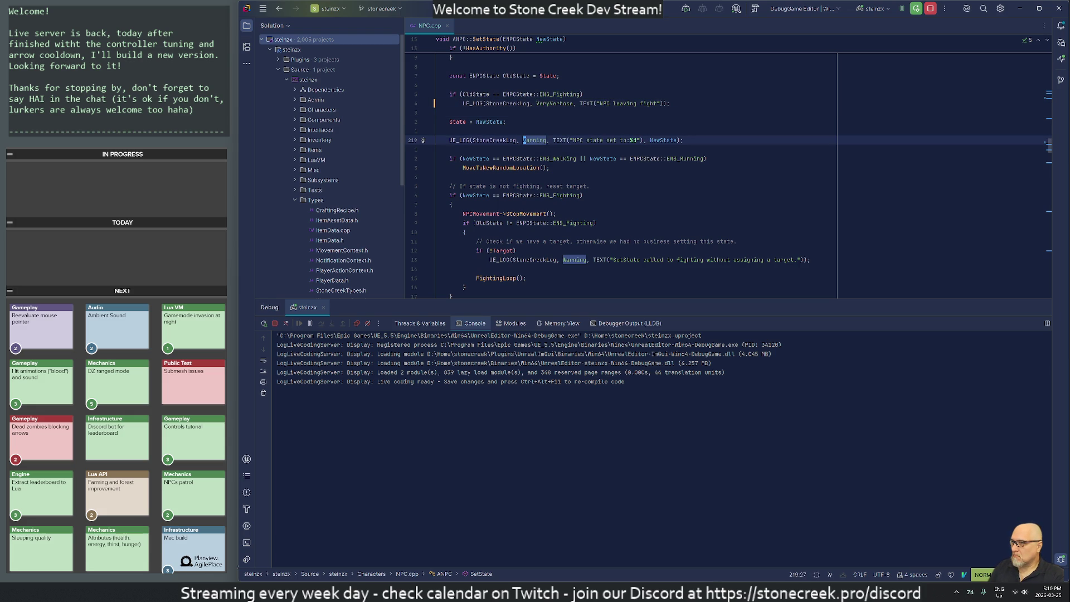
key("g")
key("c")
key("c")
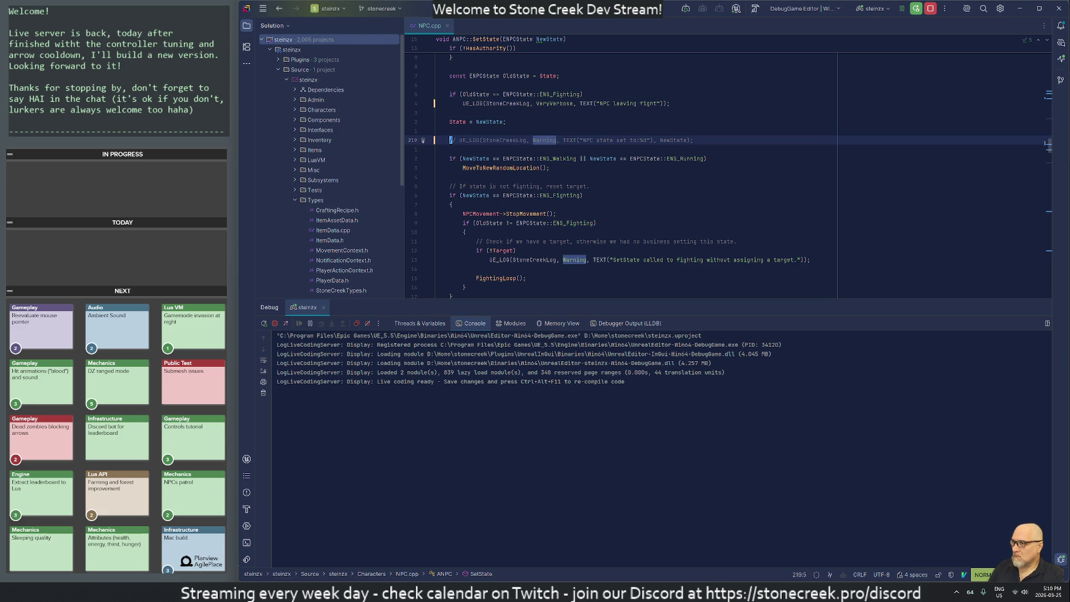
key("n")
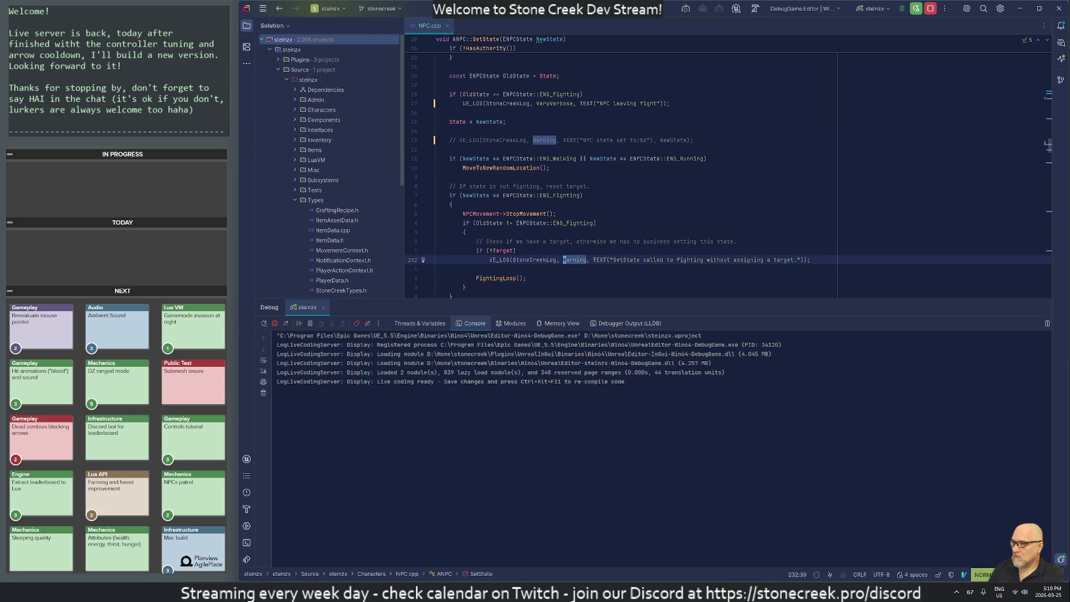
- Change the ConvoUpdated-called-on-client log on line 368 to Error level
key("n")
key("n")
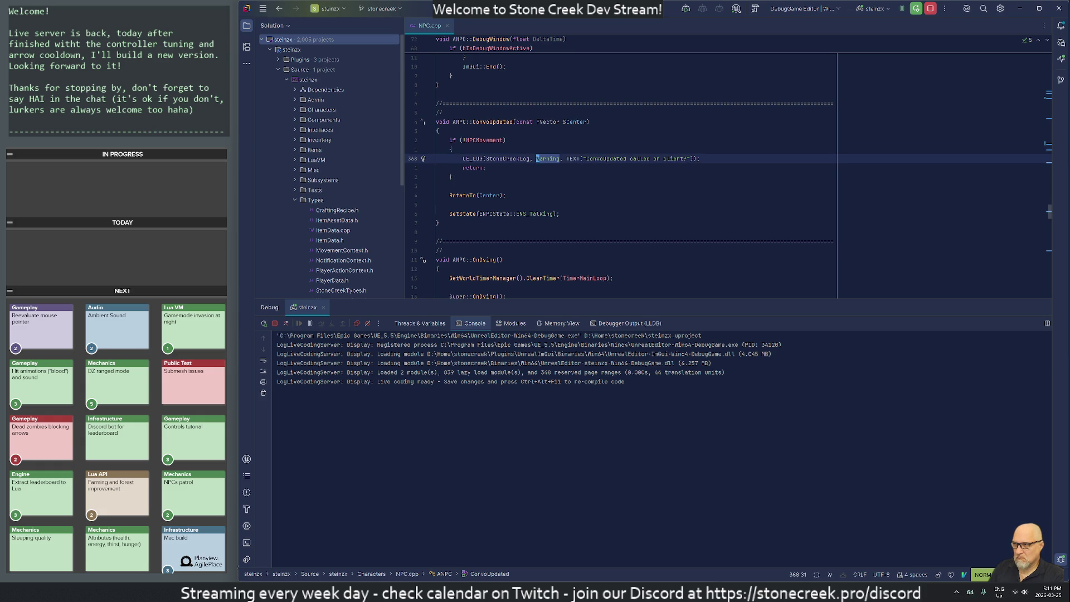
type("Display")
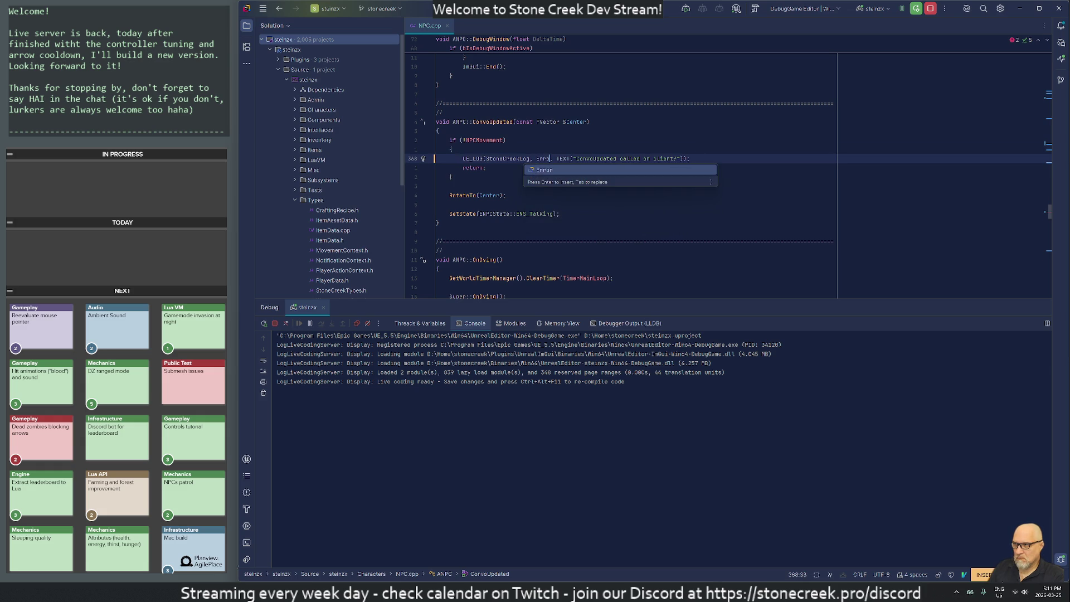
key("Escape")
- Try Verbose on the no-target-candidates log at line 455, then revert it to Warning
key("n")
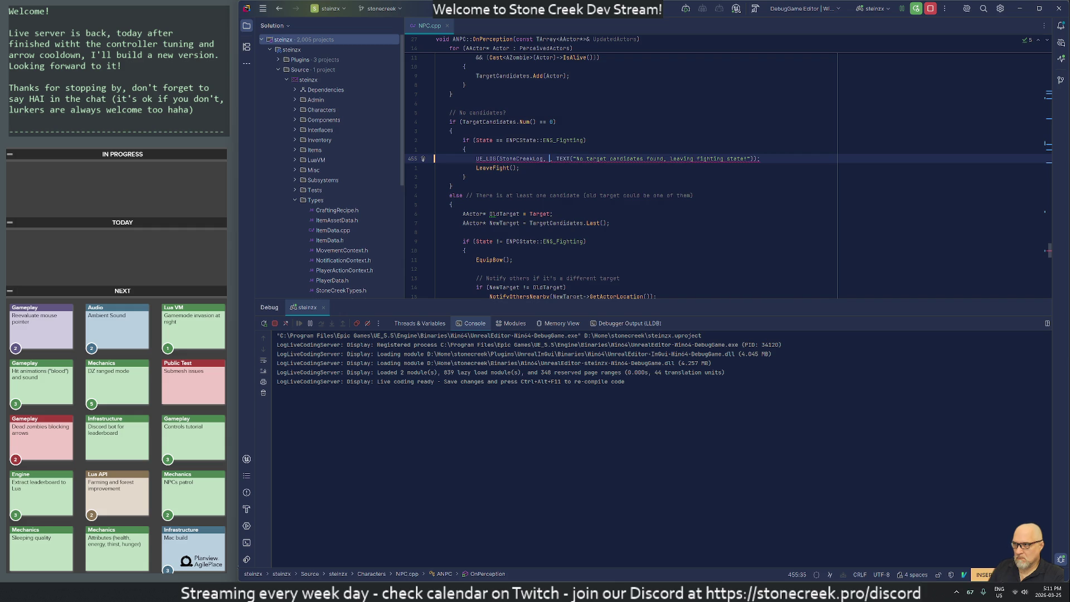
type("Verbose")
key("Escape")
key("j")
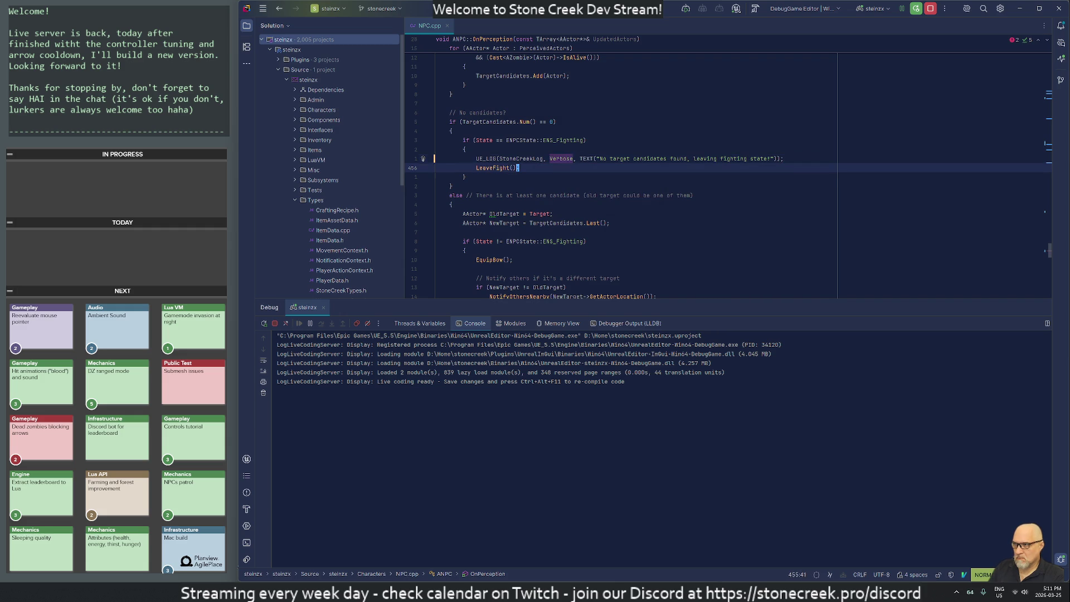
key("u")
key("j")
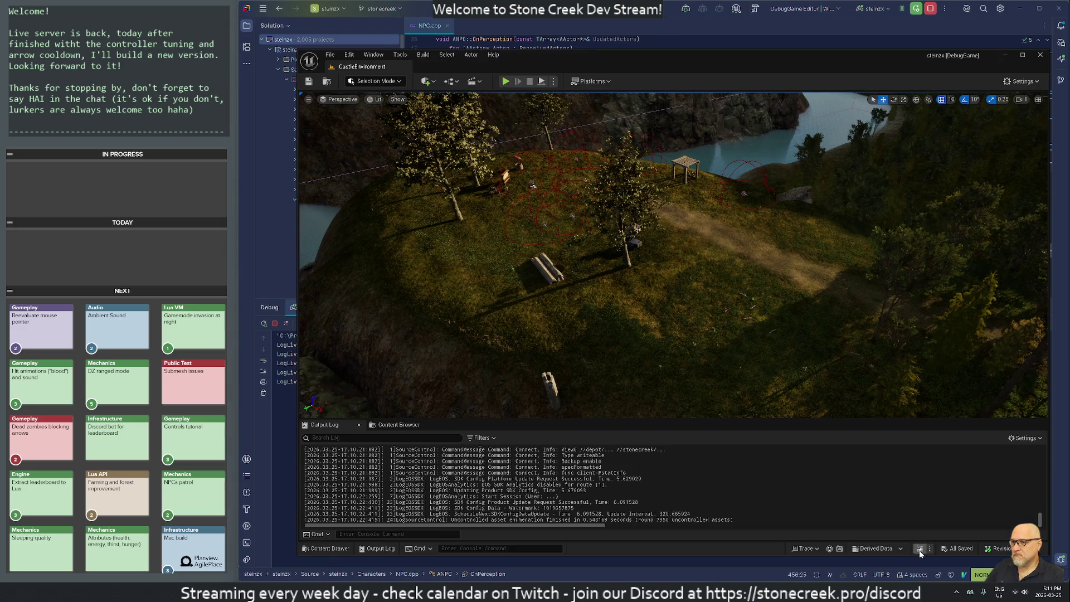
- Live-recompile NPC.cpp twice, re-tile the editor window, and close the Live Coding console
left_click(920, 549)
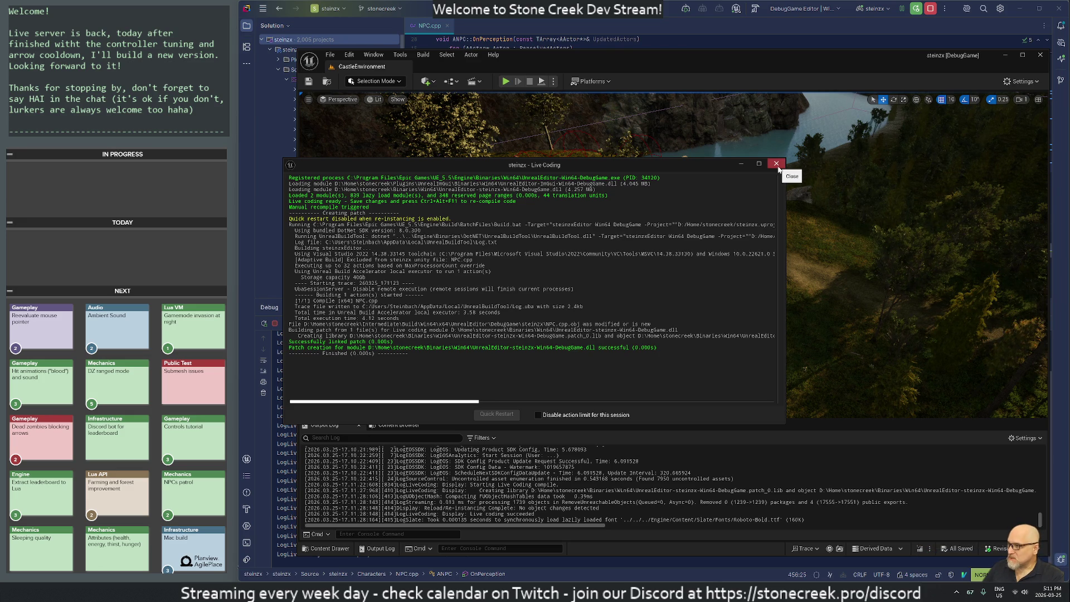
left_click(777, 164)
left_click(923, 549)
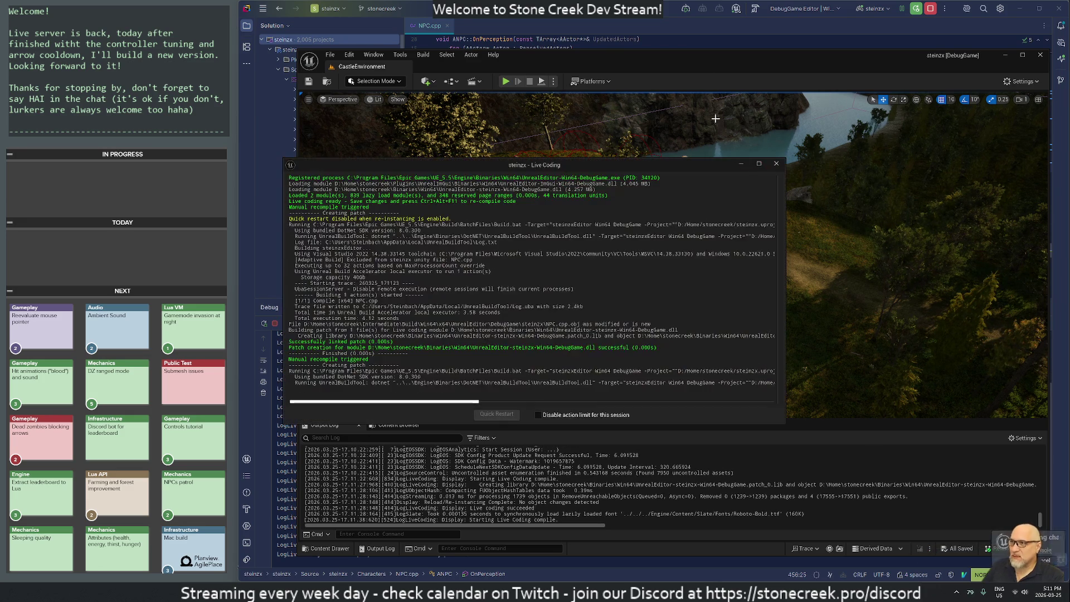
mouse_move(585, 58)
left_mouse_down()
mouse_move(880, 39)
mouse_move(1067, 46)
left_mouse_up()
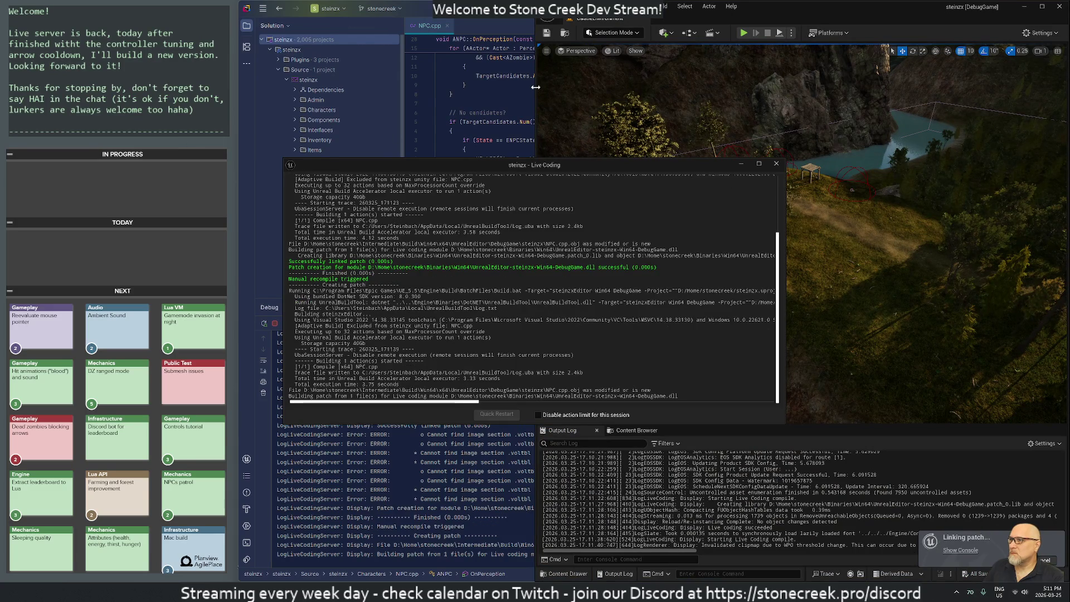
left_click_drag(535, 111, 241, 111)
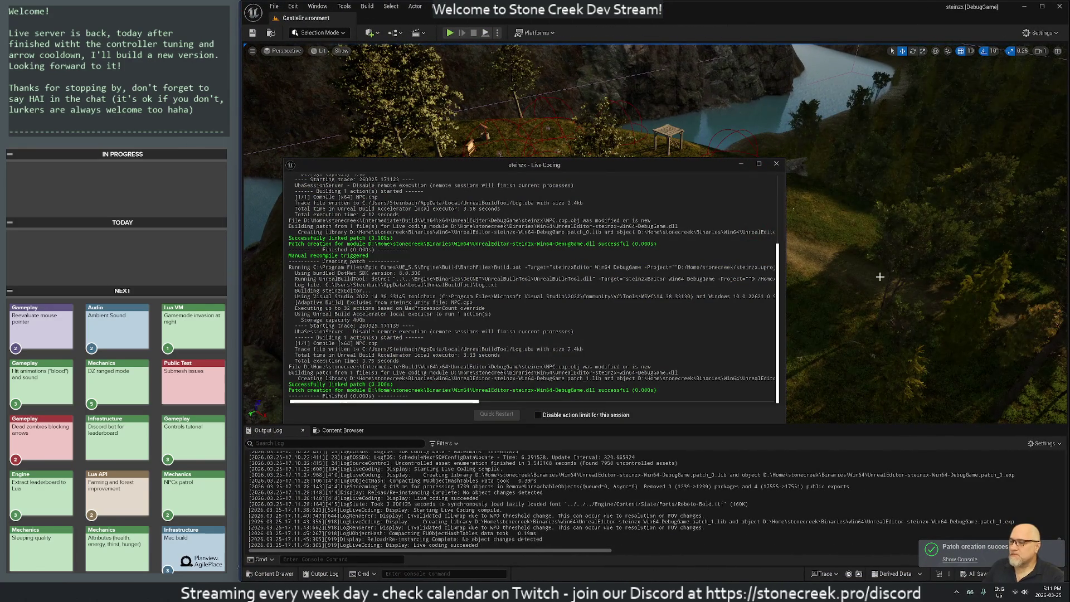
left_click(777, 164)
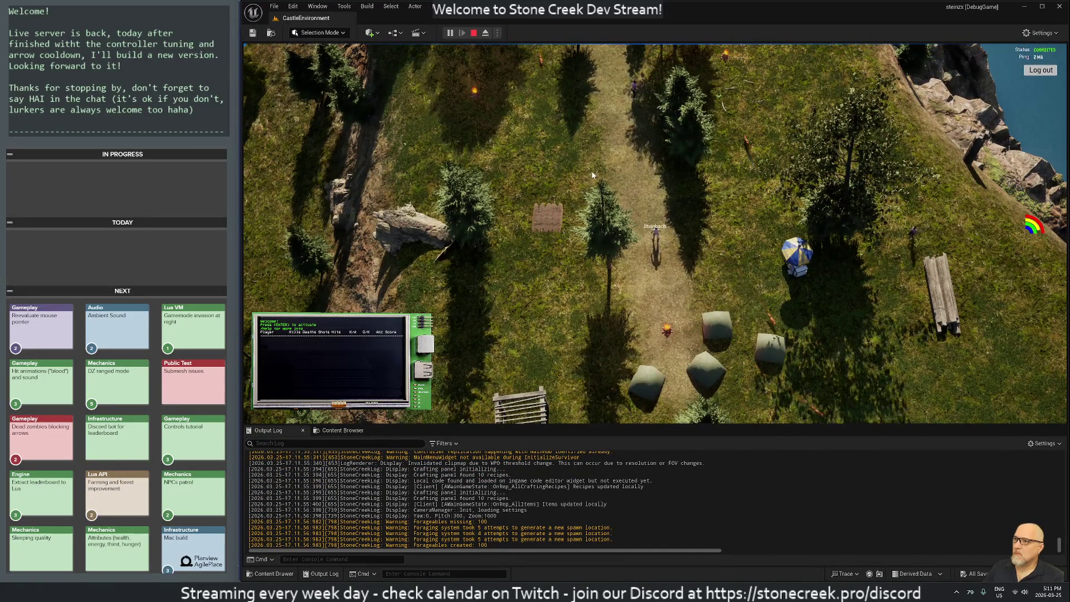
- Zoom the game camera in and out several times, watching it tilt between top-down and angled views
scroll(599, 134, "up", 3)
scroll(595, 146, "down", 3)
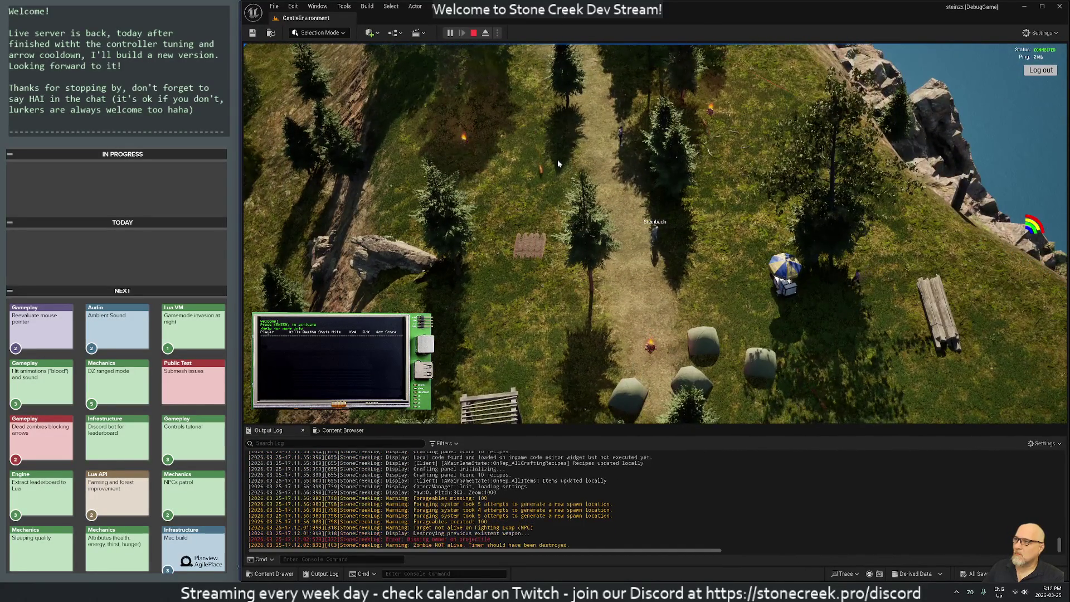
scroll(557, 195, "up", 3)
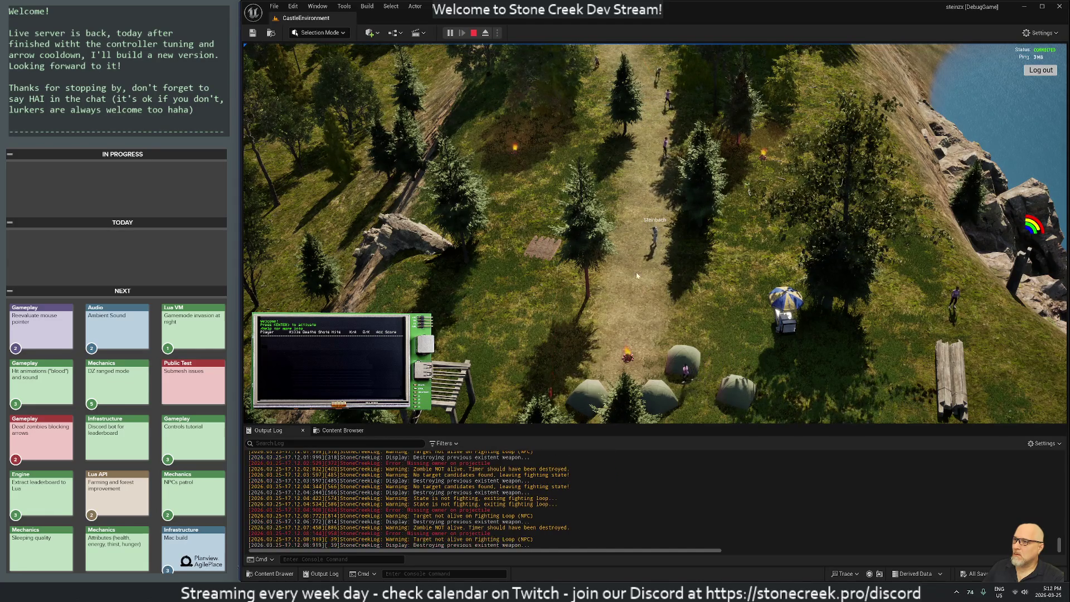
scroll(601, 214, "up", 3)
scroll(602, 182, "down", 3)
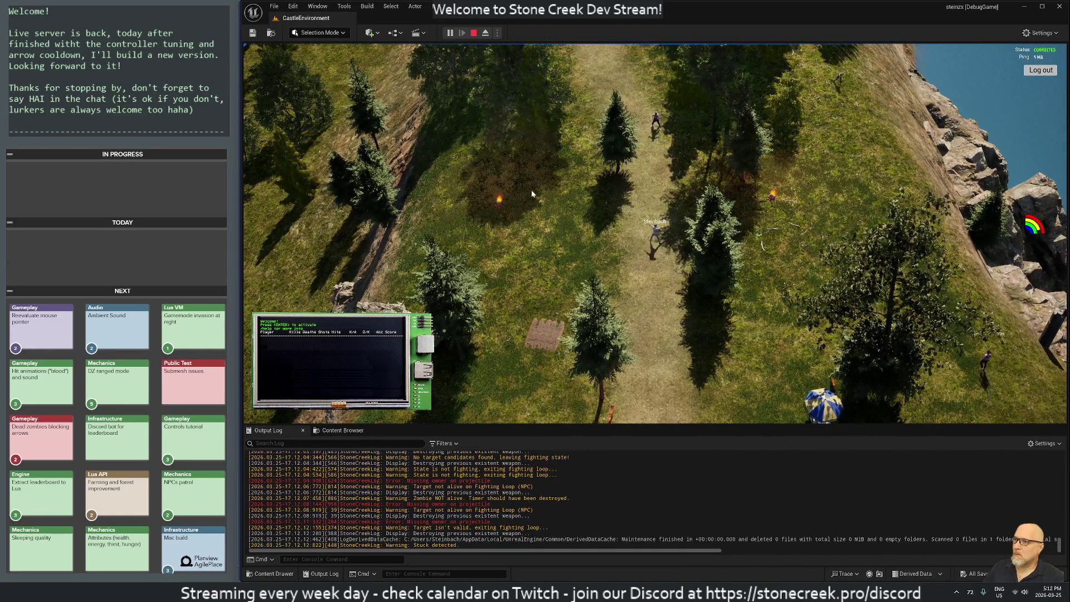
scroll(611, 185, "up", 3)
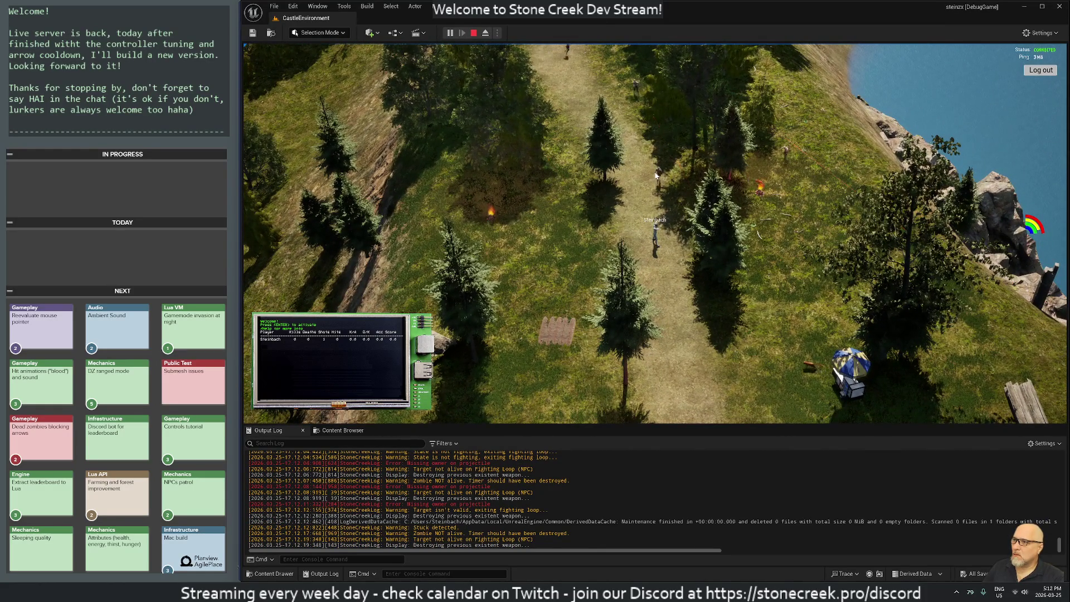
- Drag the axe out of the player inventory and confirm Yes, Delete to destroy it
left_click(658, 178)
key("i")
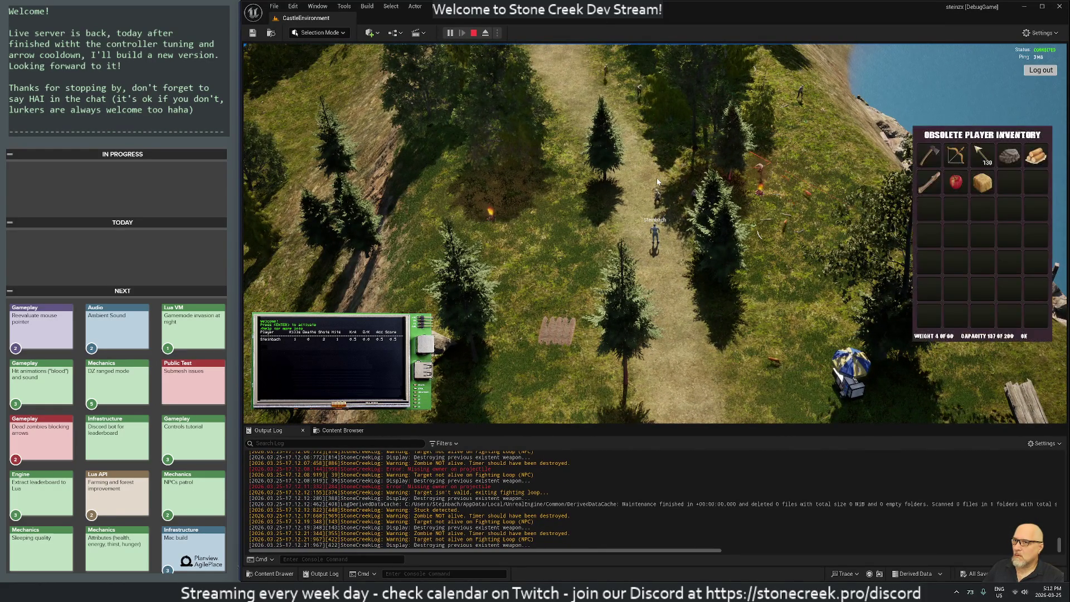
key("i")
scroll(646, 176, "up", 3)
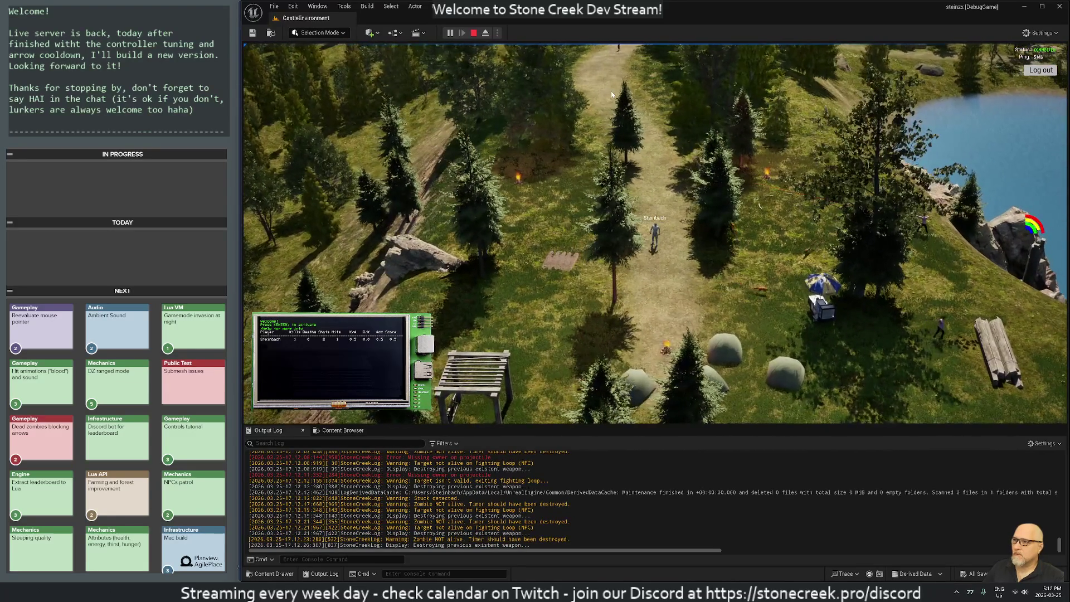
key("i")
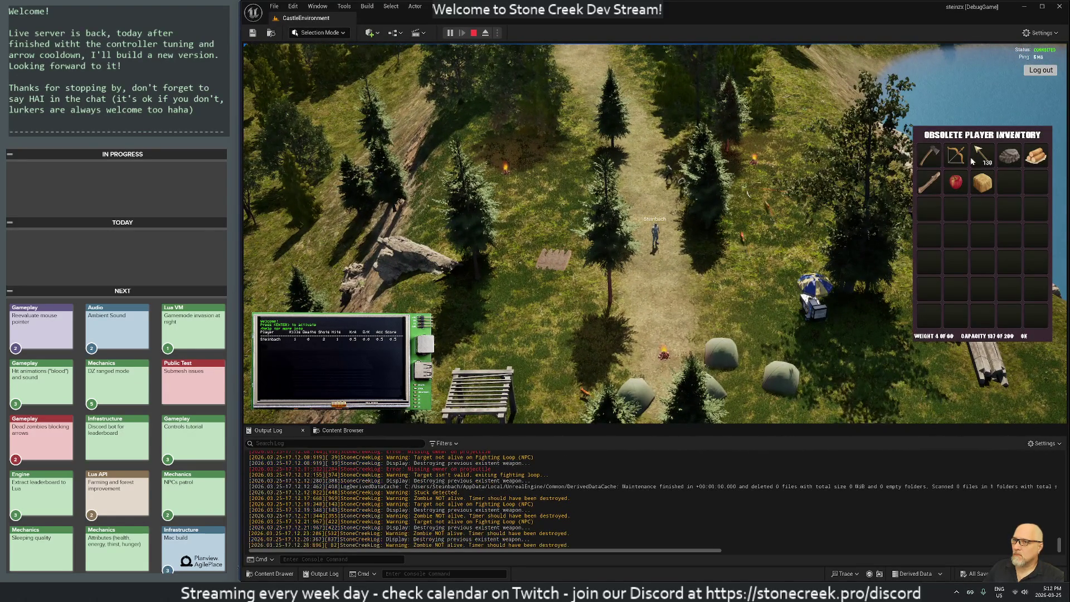
key("s")
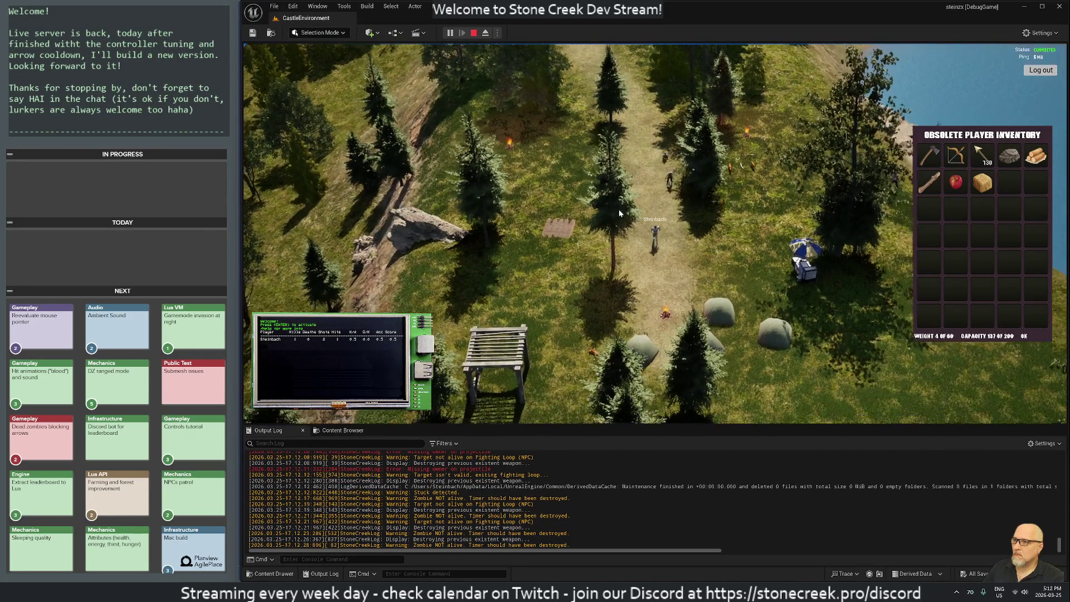
left_click(663, 188)
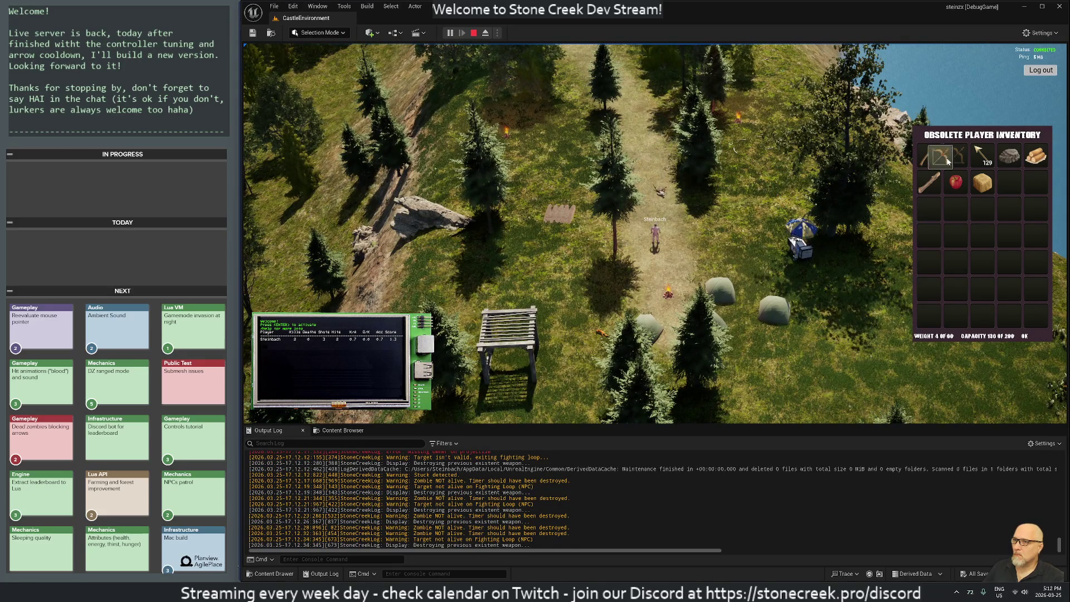
left_click_drag(937, 161, 671, 162)
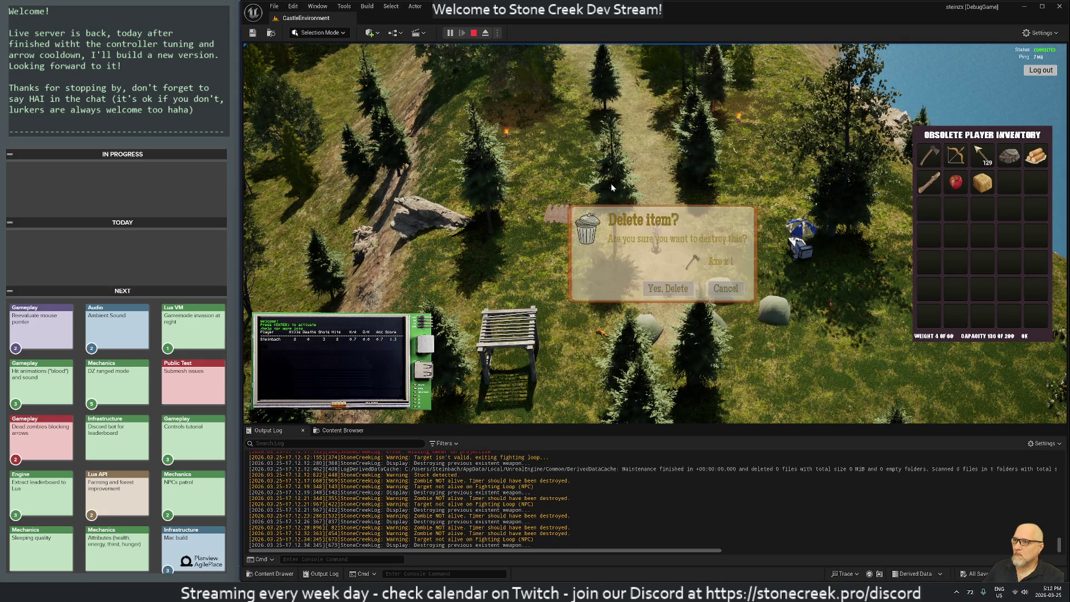
left_click(667, 283)
- Switch to Rider and back, then bring Development-User.lua in VS Code beside the game
key("alt+Tab")
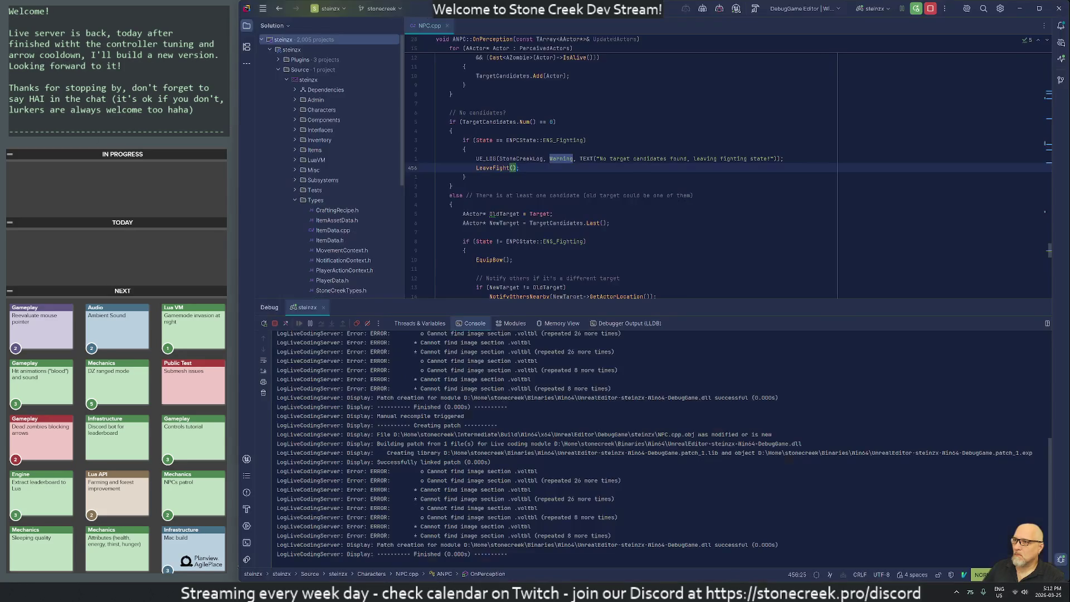
key("alt+Tab")
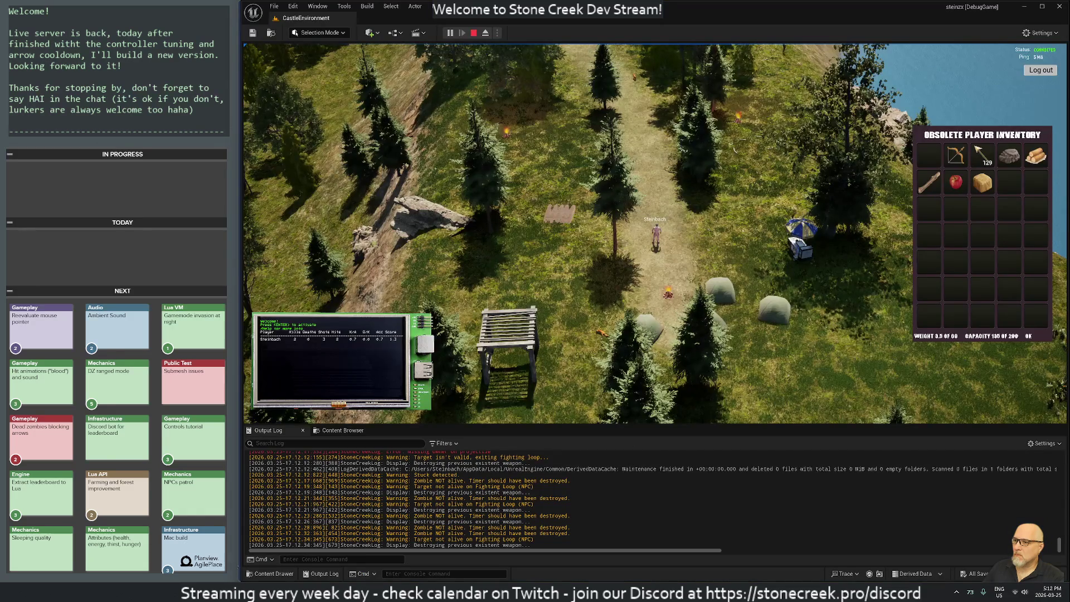
key("alt+Tab")
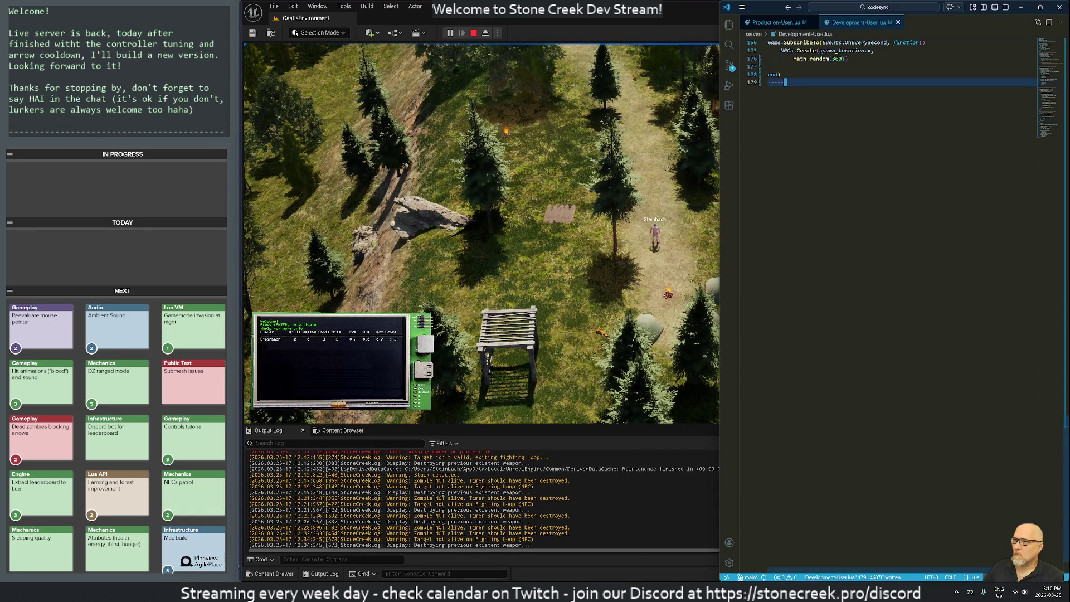
- Add two blank lines to Development-User.lua, save with :w to reload, and return to the game
key("o")
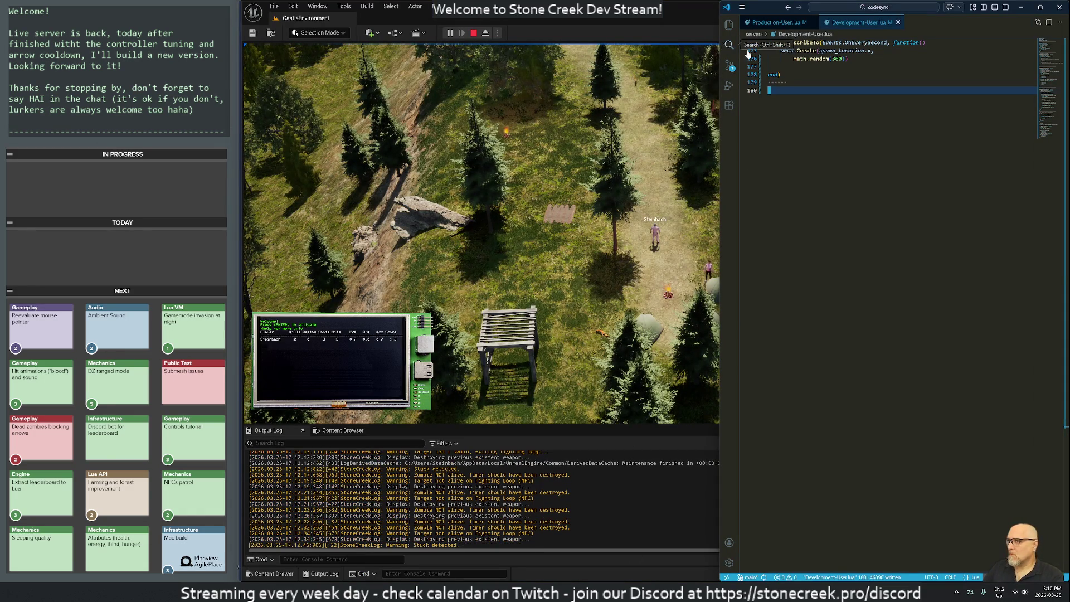
key("o")
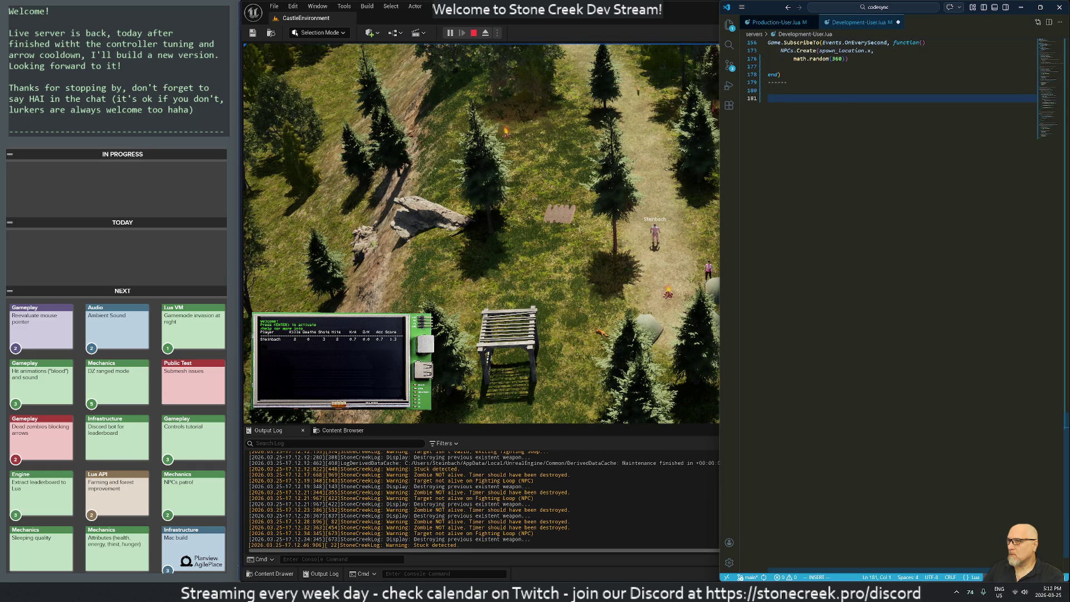
left_click(786, 82)
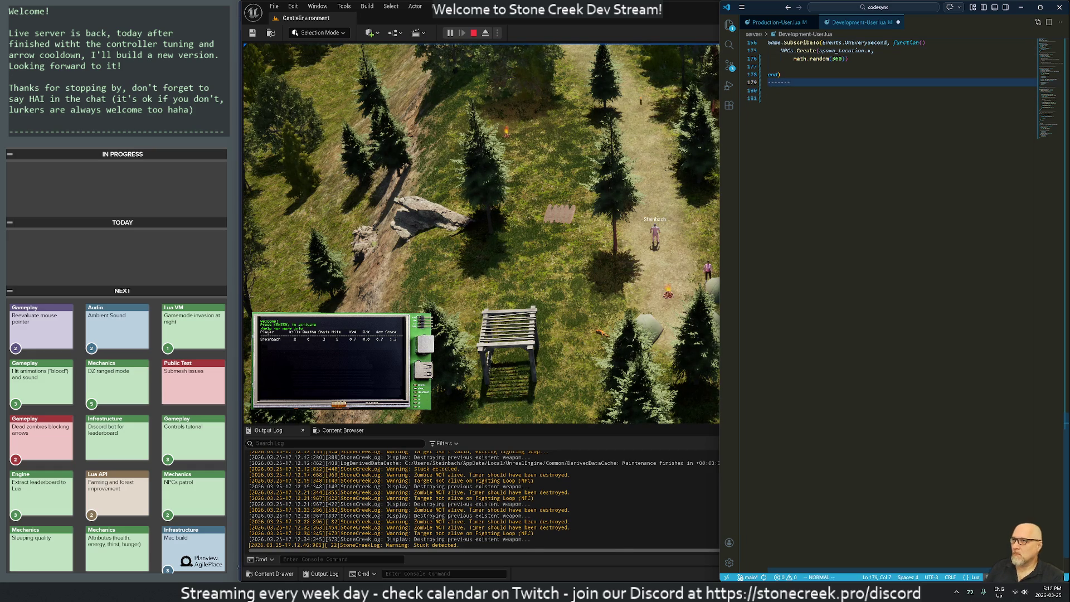
type(":w")
key("Return")
left_click(673, 143)
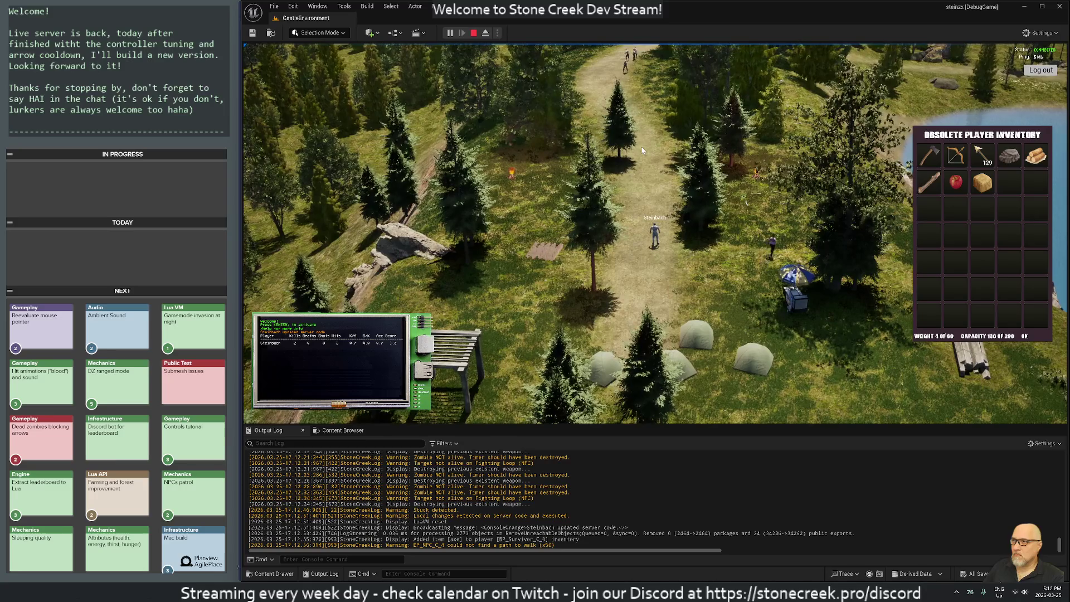
- Walk north, close the inventory and shoot an arrow at a zombie
key("w")
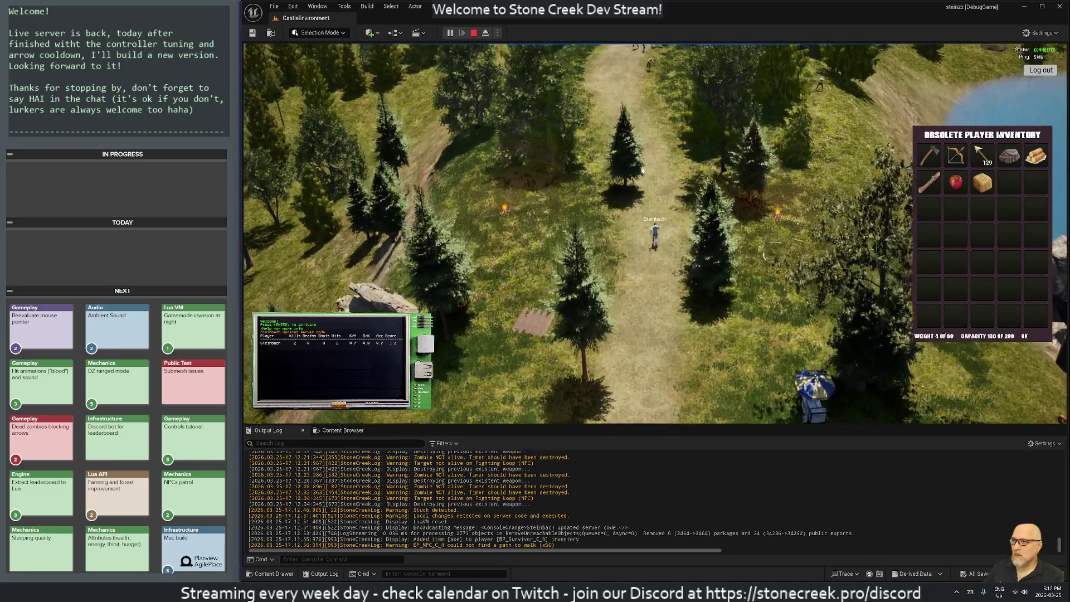
key("i")
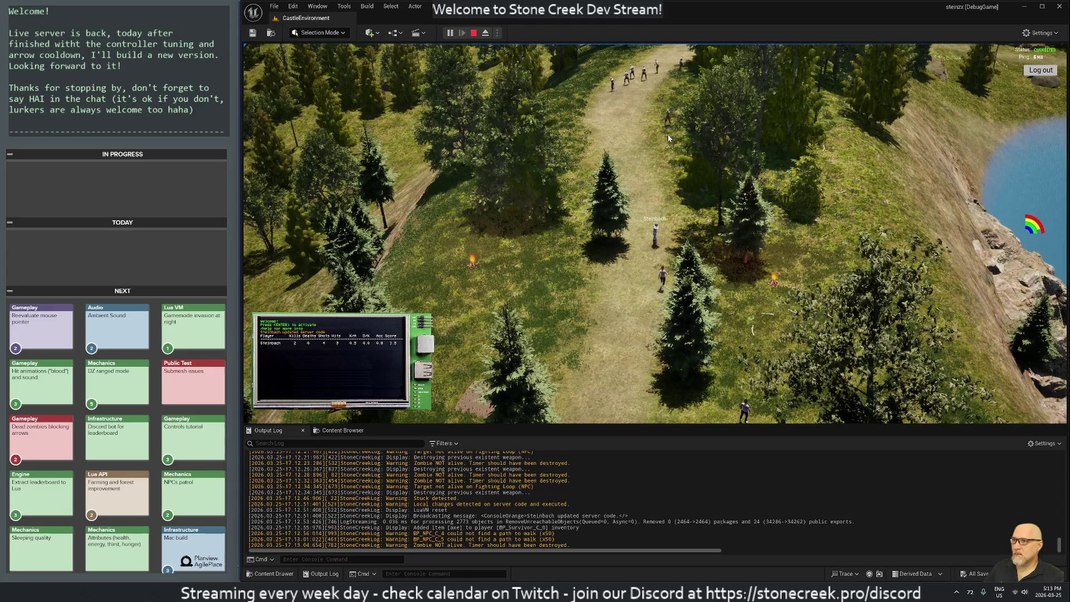
left_click(668, 136)
- Walk to the camp tents and try the Sleep option on a tent
key("w")
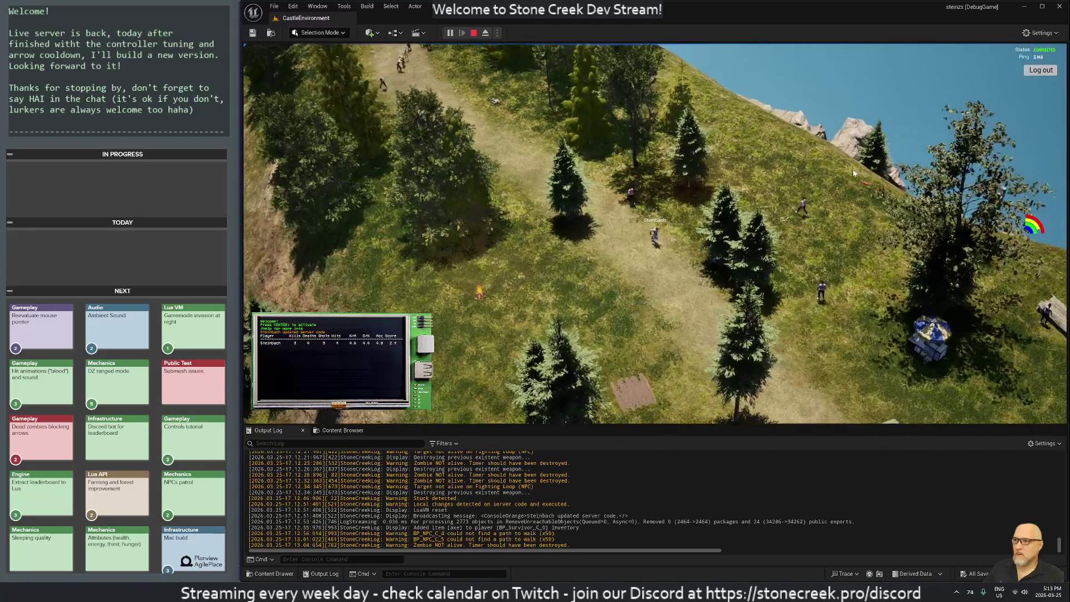
key("w")
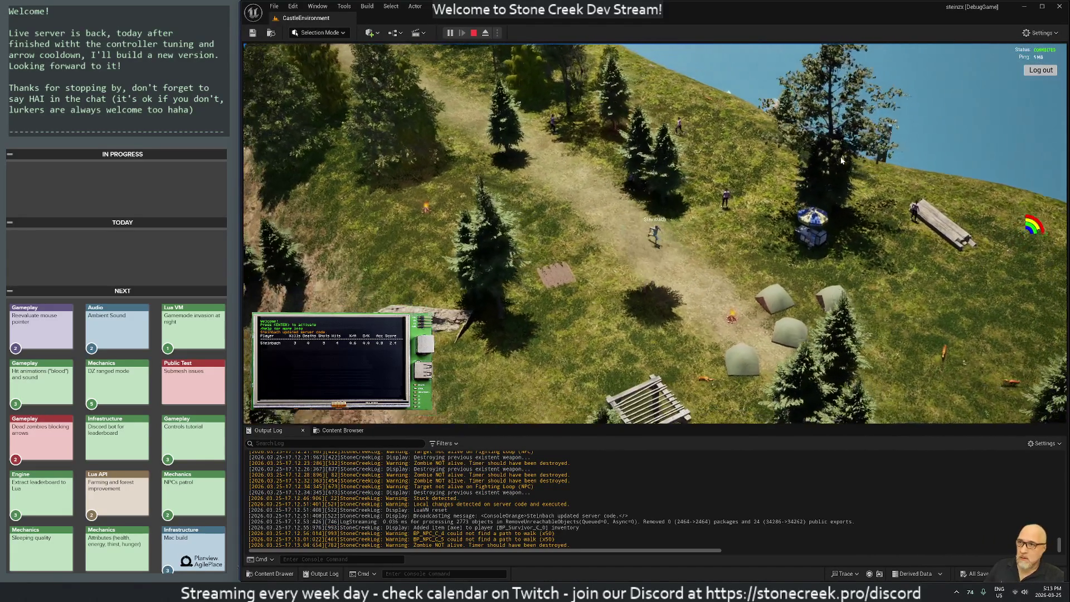
key("w")
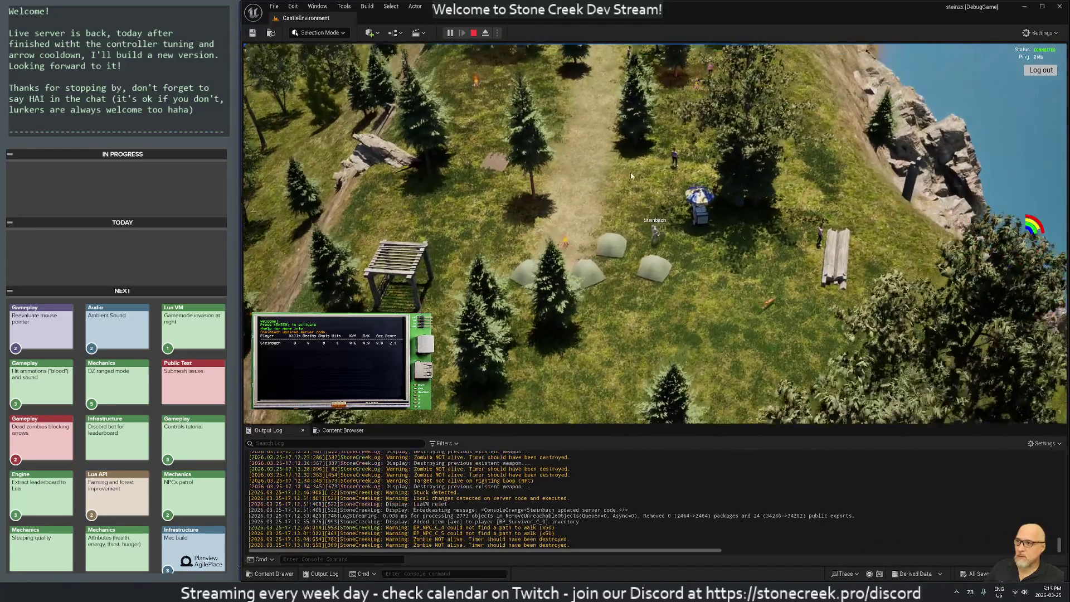
right_click(620, 244)
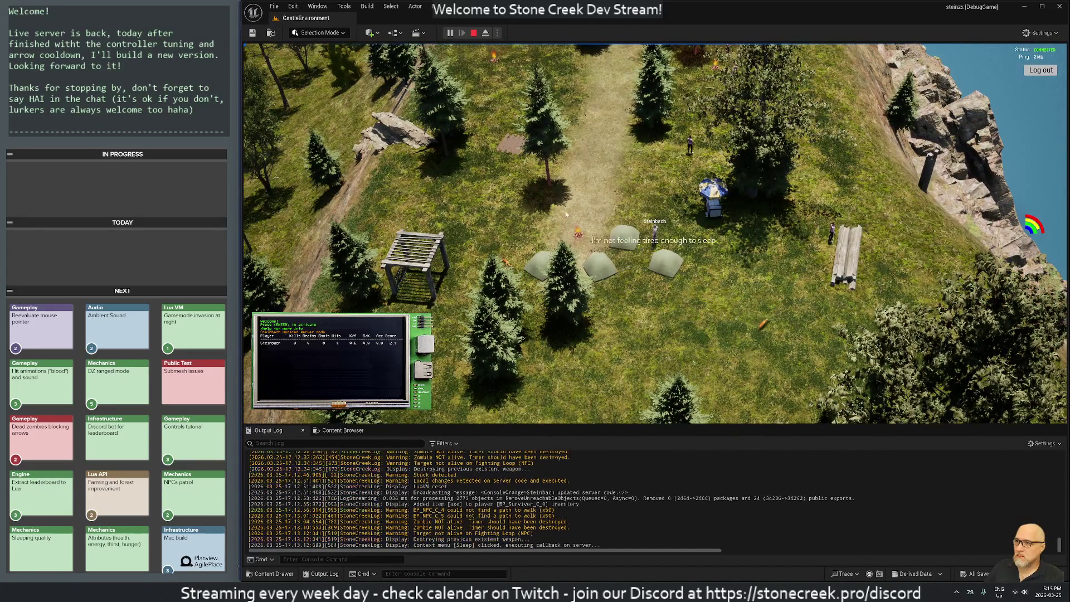
left_click(633, 198)
- Walk up the path past the tents and shoot a zombie to the right
key("w")
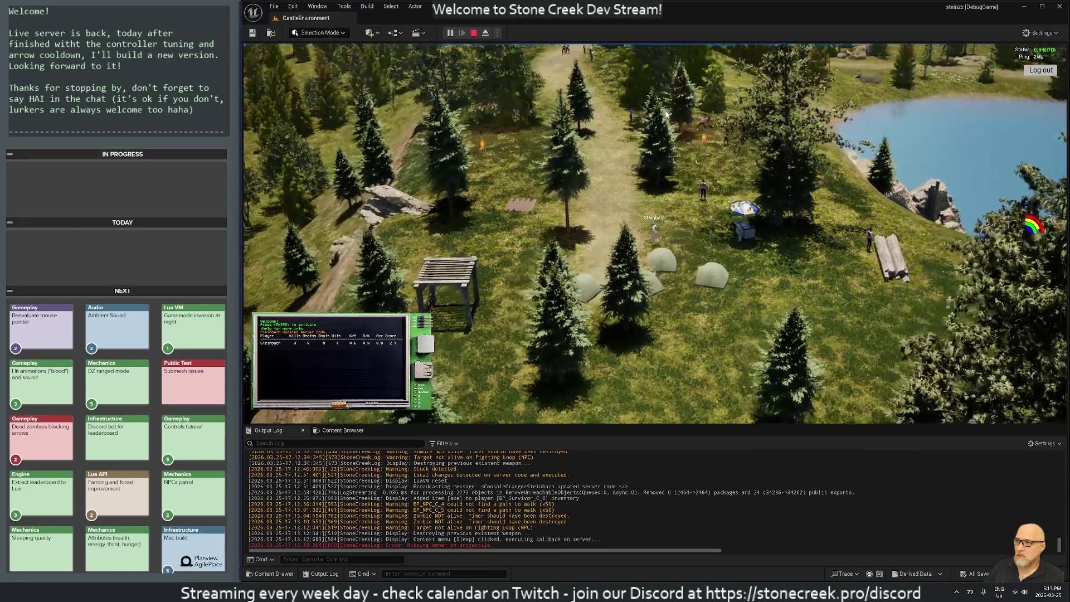
key("w")
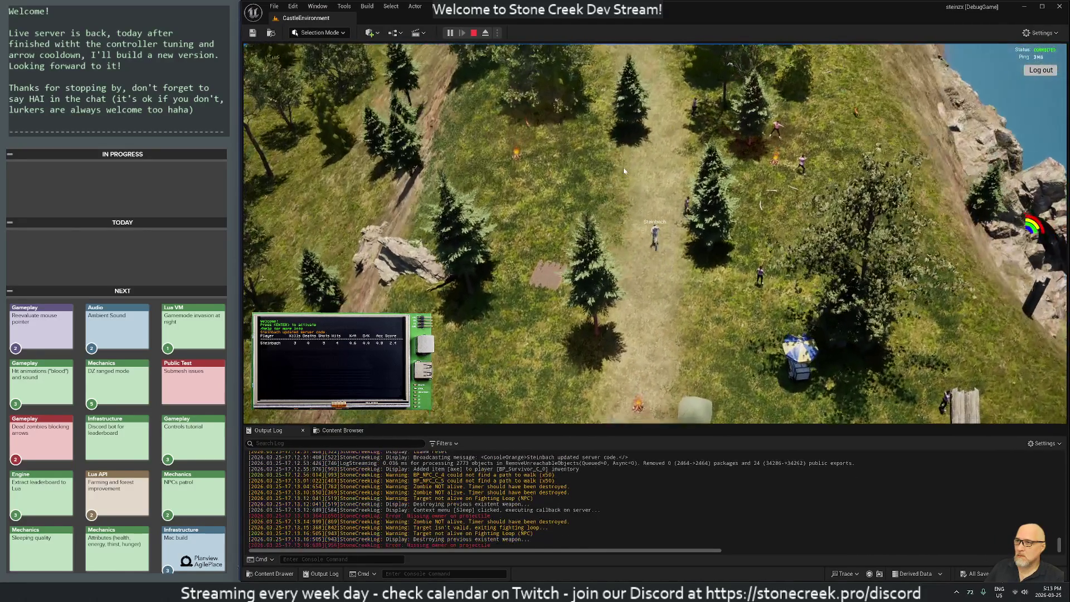
key("w")
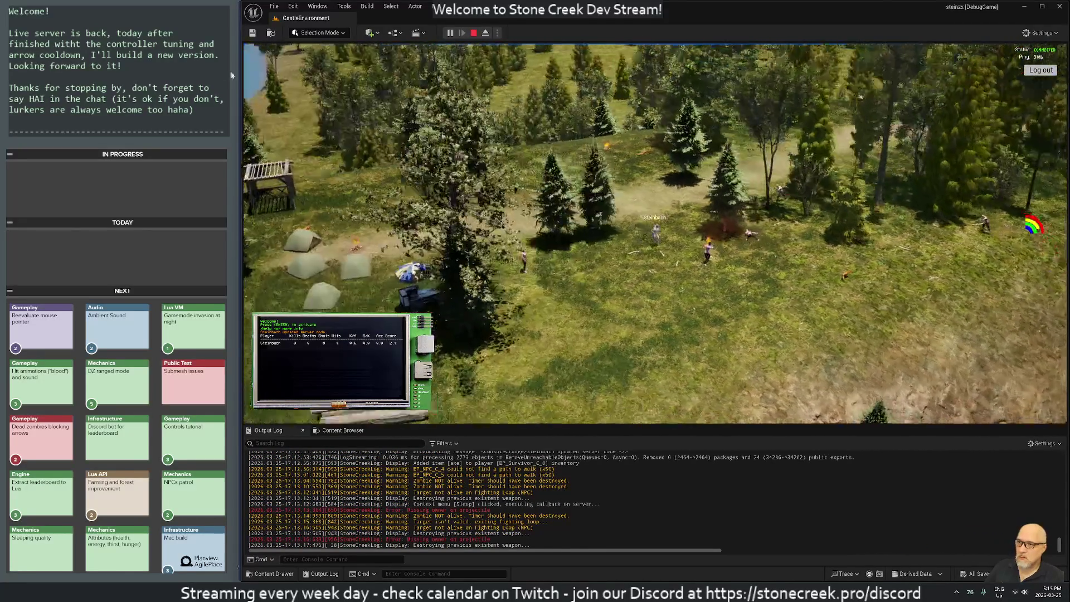
key("s")
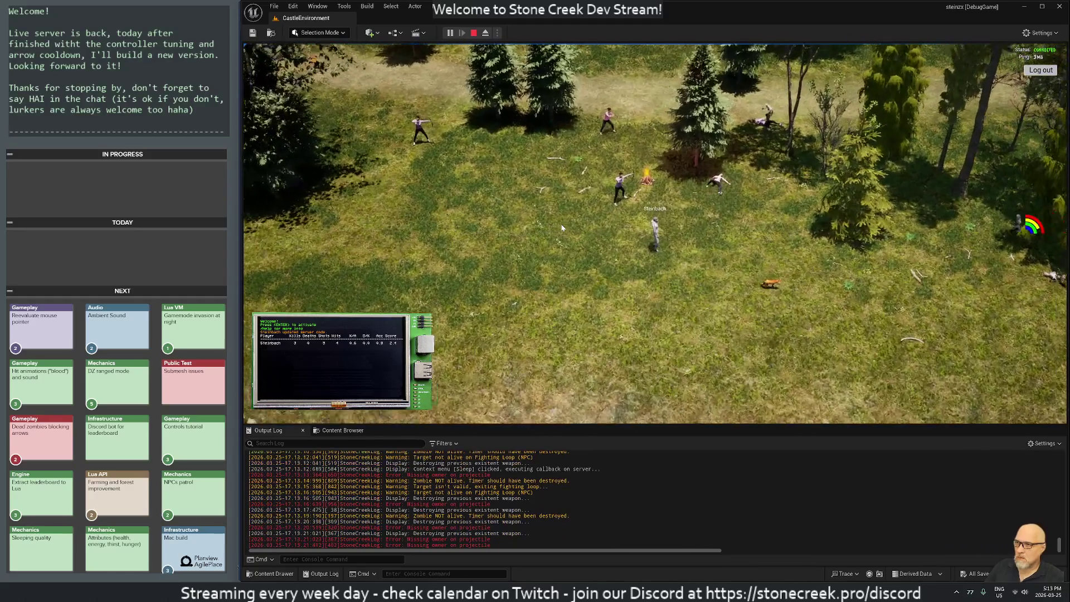
key("d")
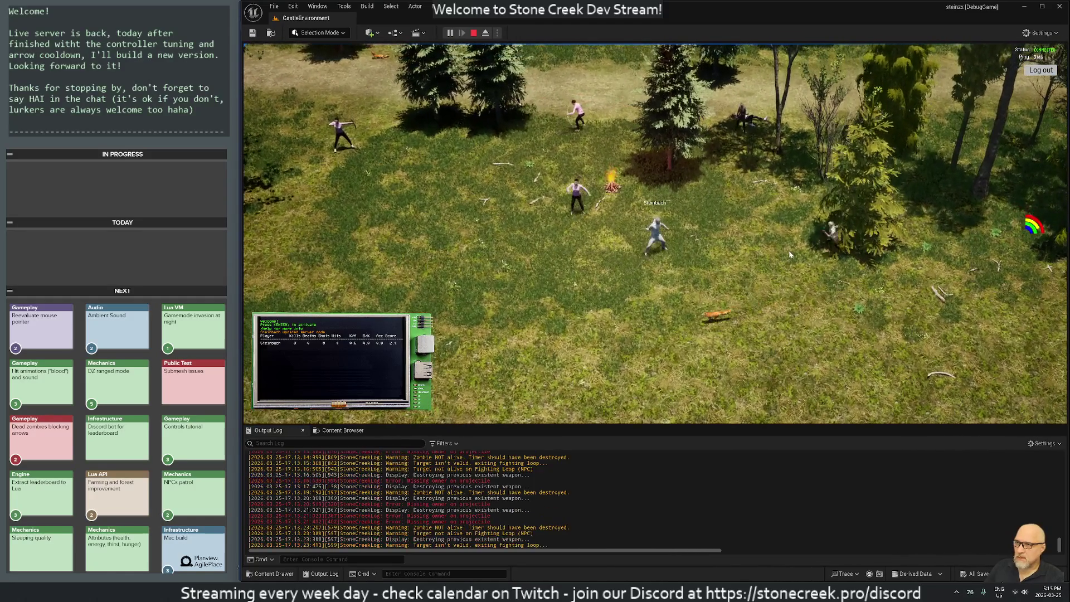
left_click(780, 249)
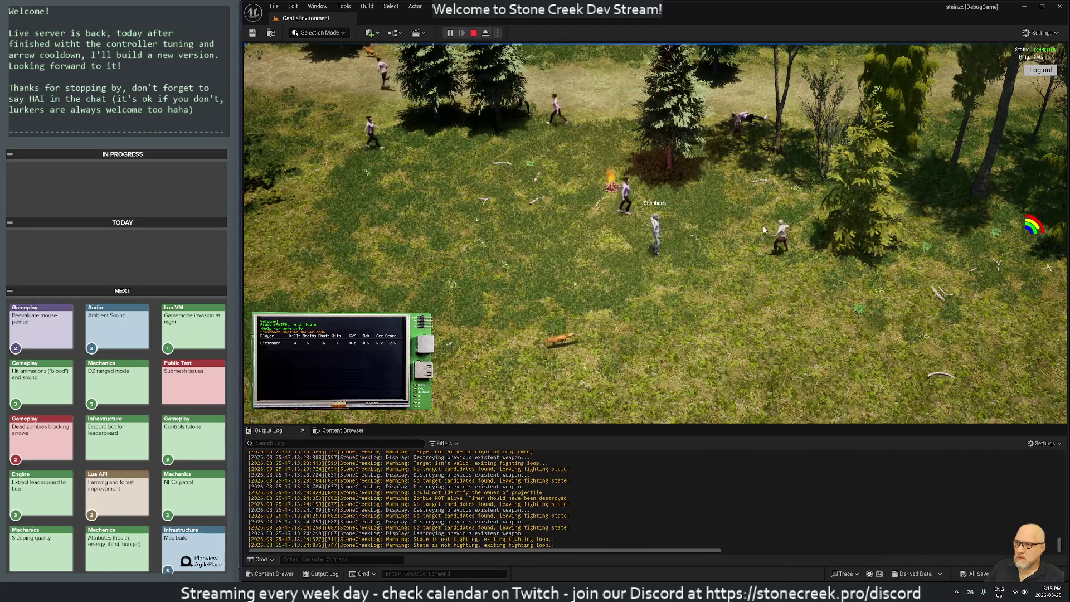
- Walk up into the forest and right, then shoot the approaching zombie
key("a")
key("w")
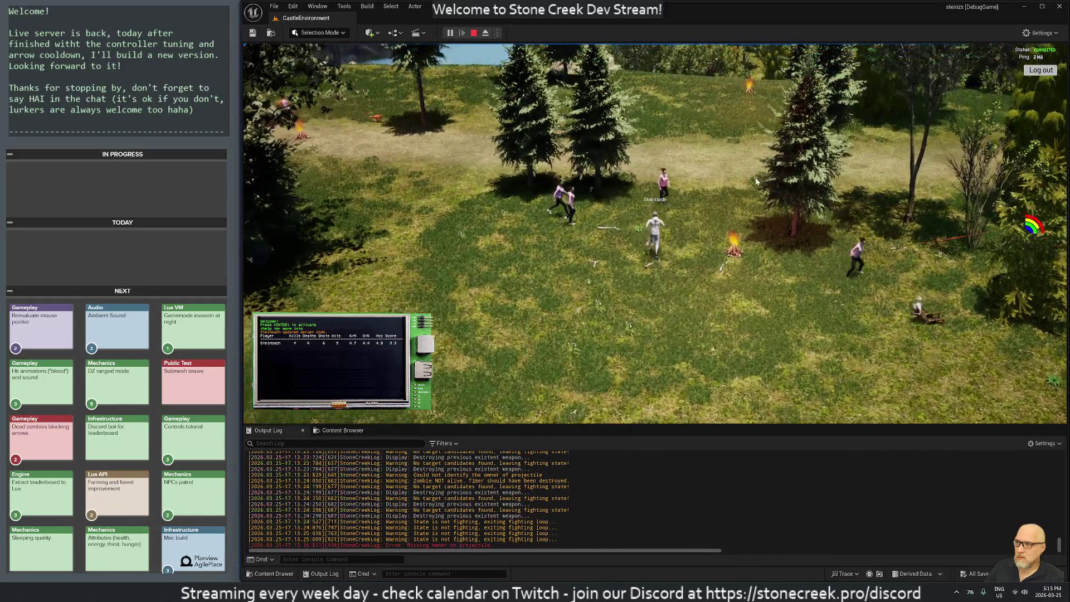
key("d")
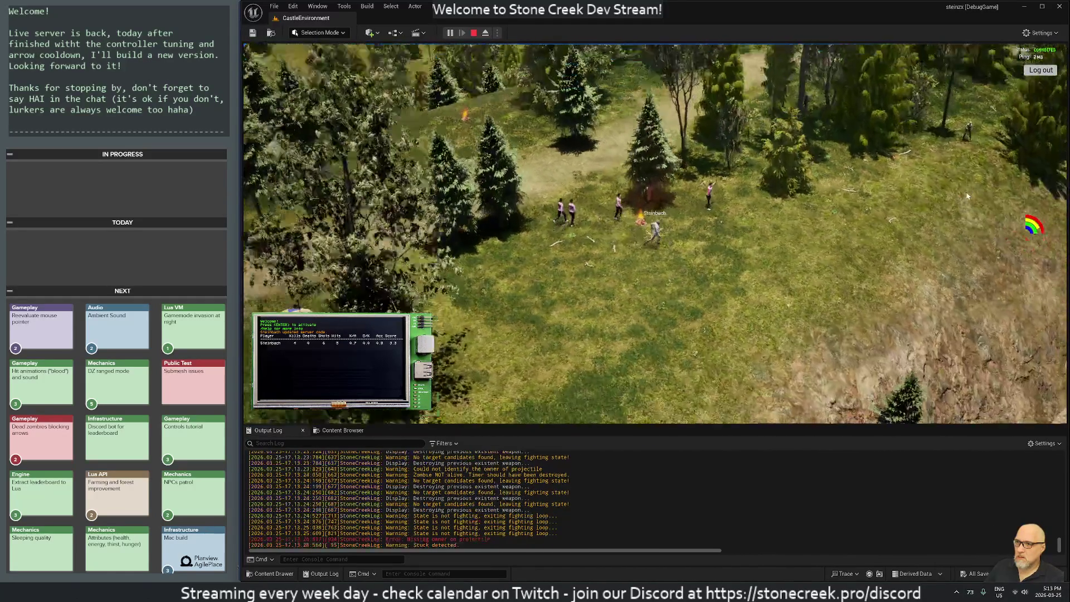
key("d")
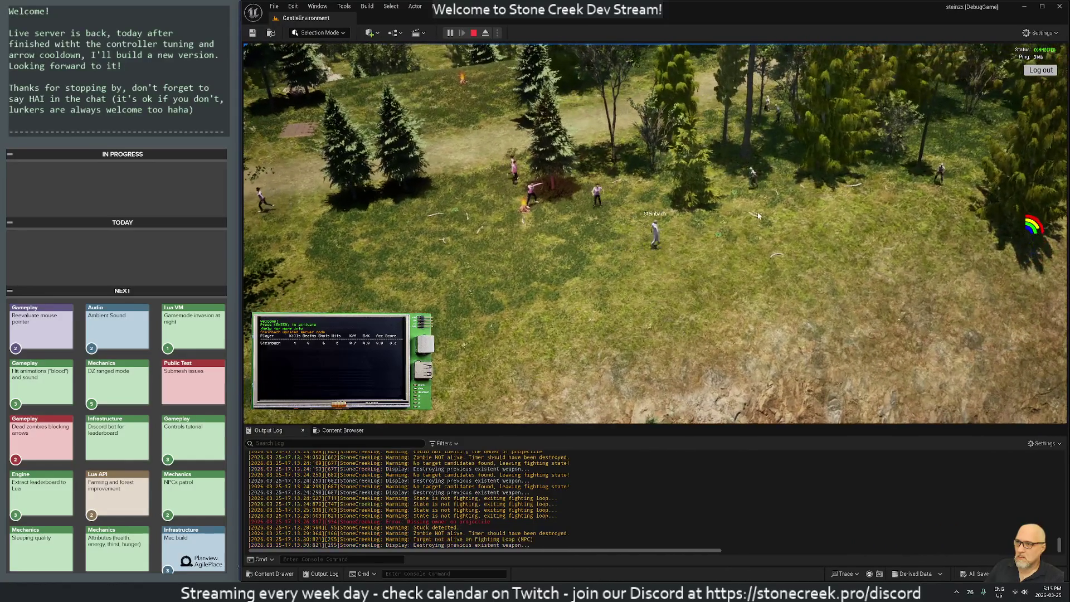
key("d")
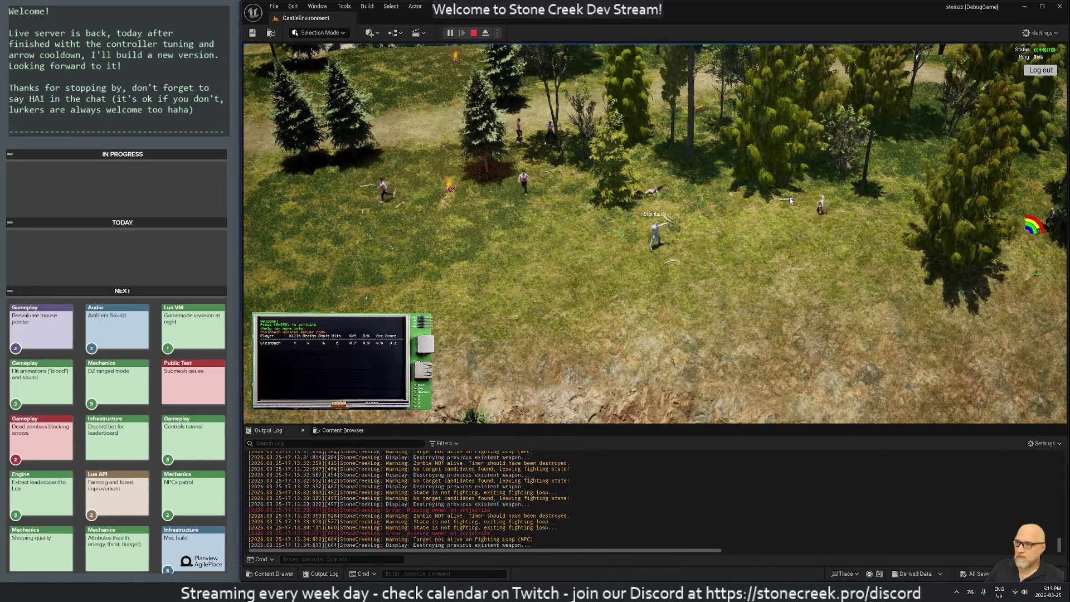
key("d")
key("d")
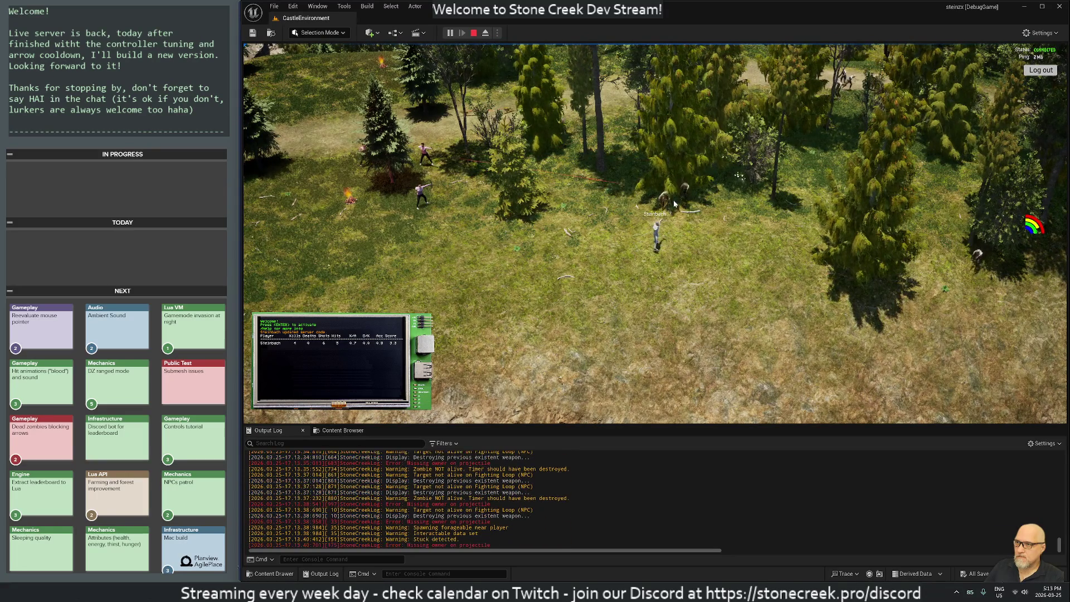
left_click(671, 213)
- Fire several arrows to finish off the zombies around the character
key("a")
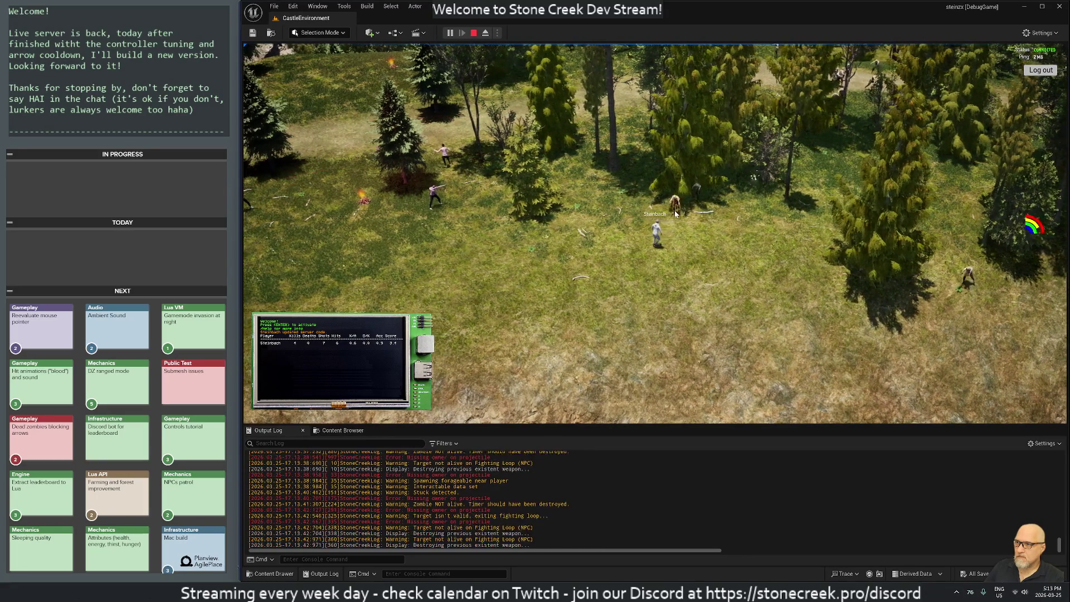
left_click(705, 213)
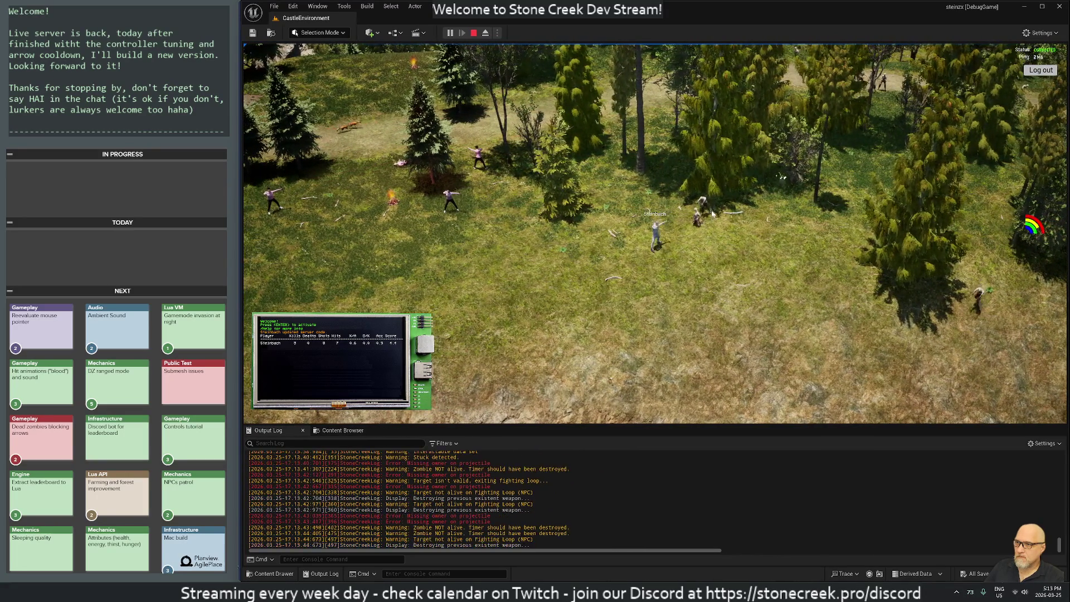
left_click(708, 211)
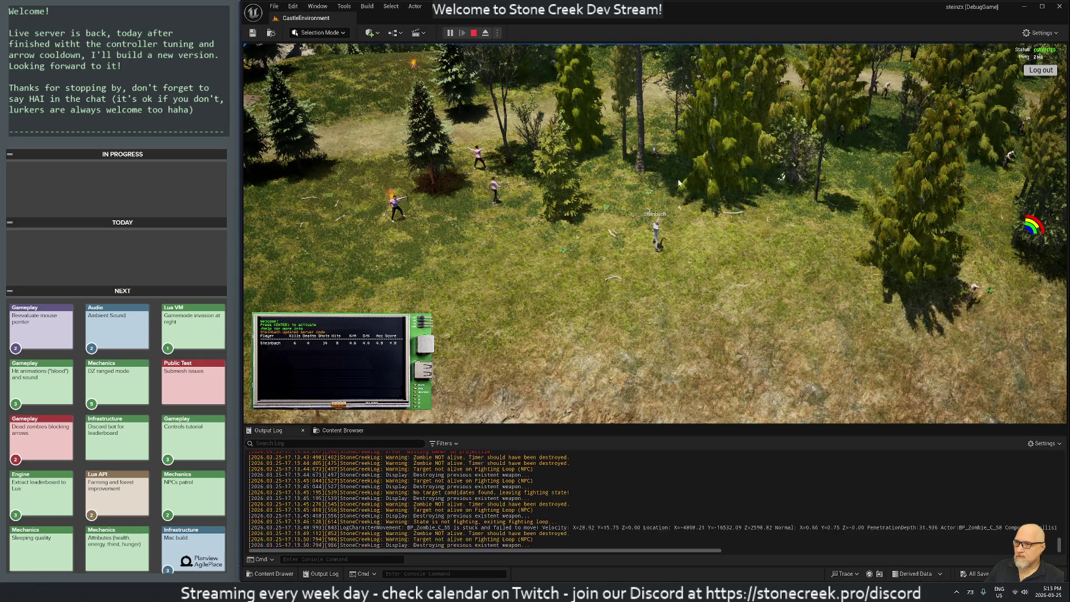
left_click(656, 191)
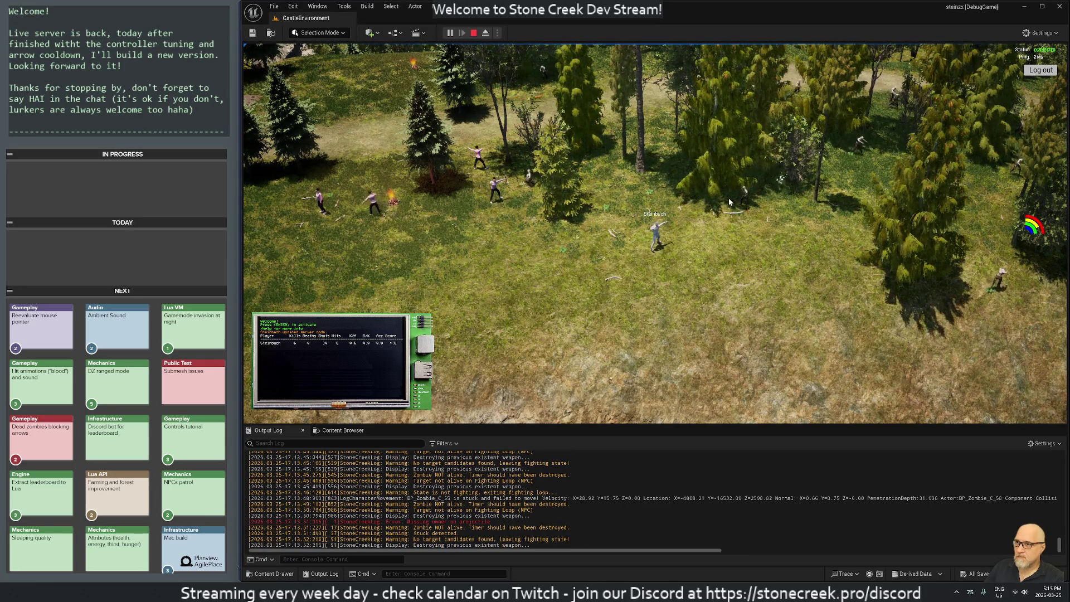
key("a")
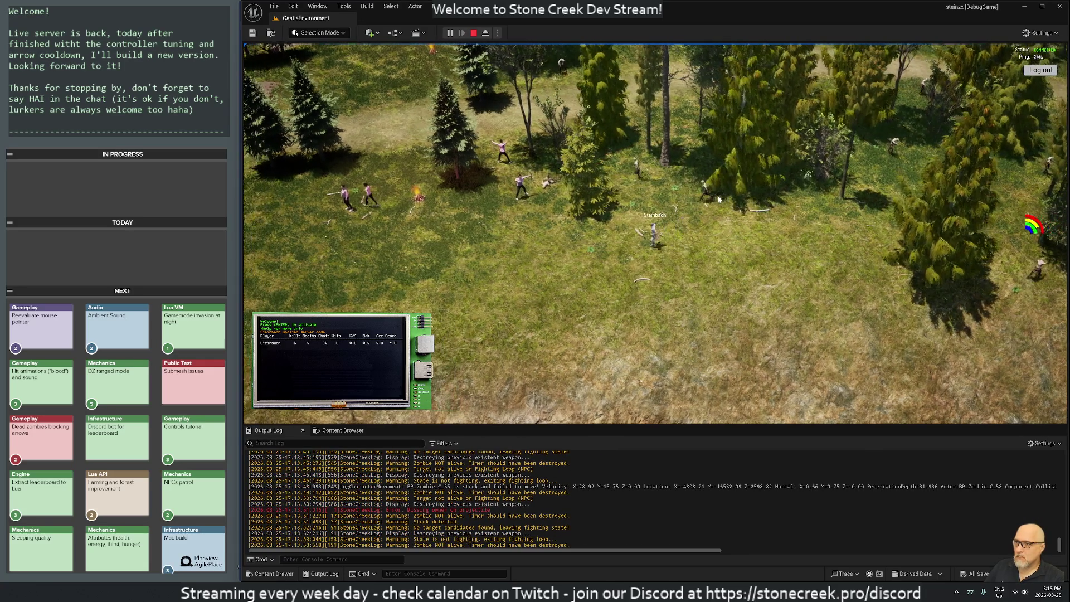
key("a")
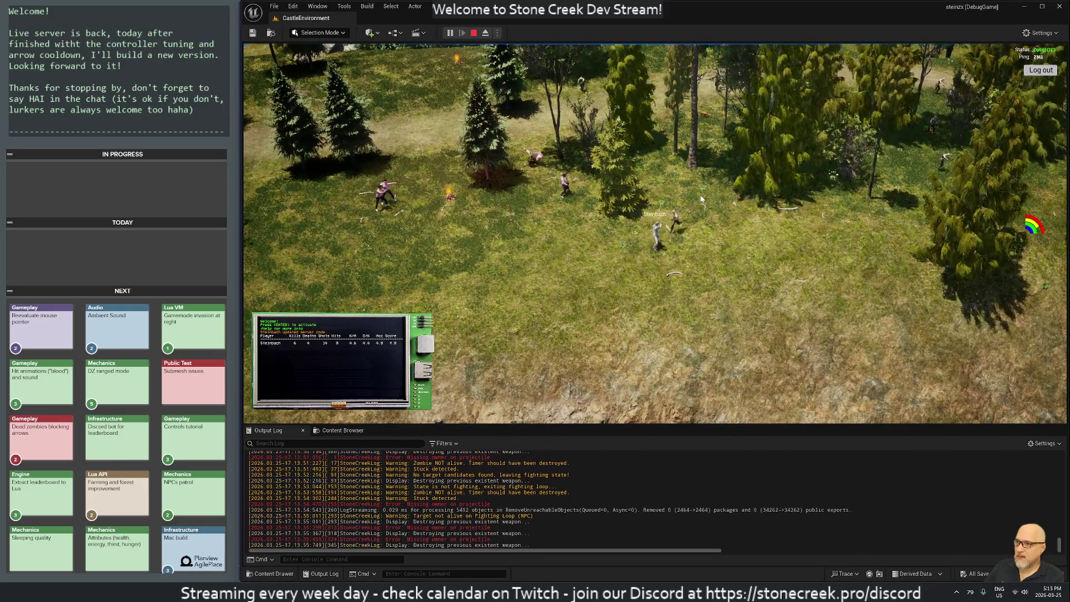
left_click(701, 199)
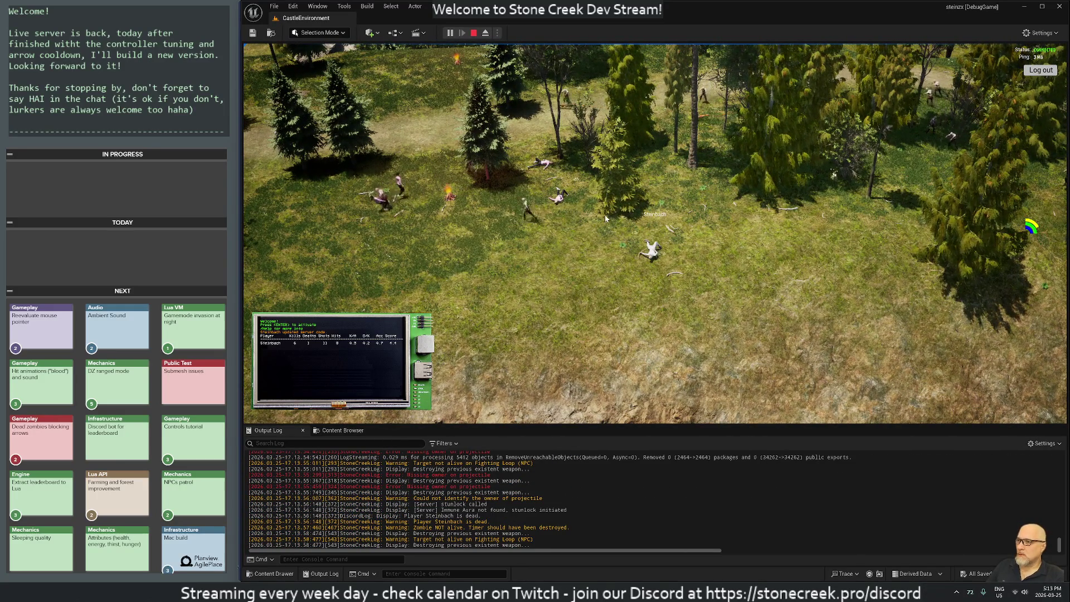
- Roam across the grass and past the rocks, then stop the play session with Esc
key("d")
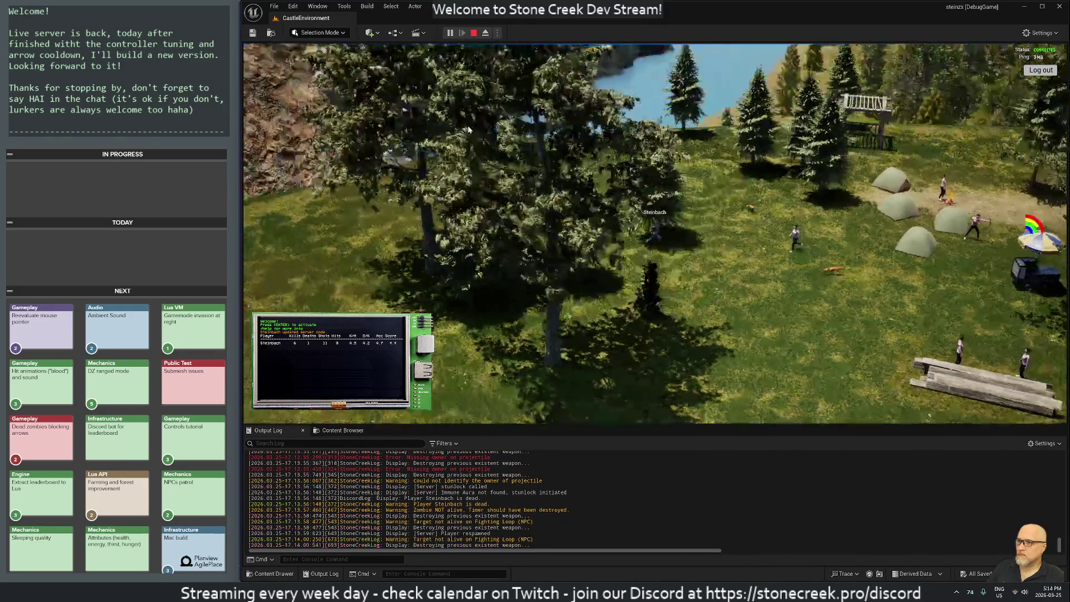
key("d")
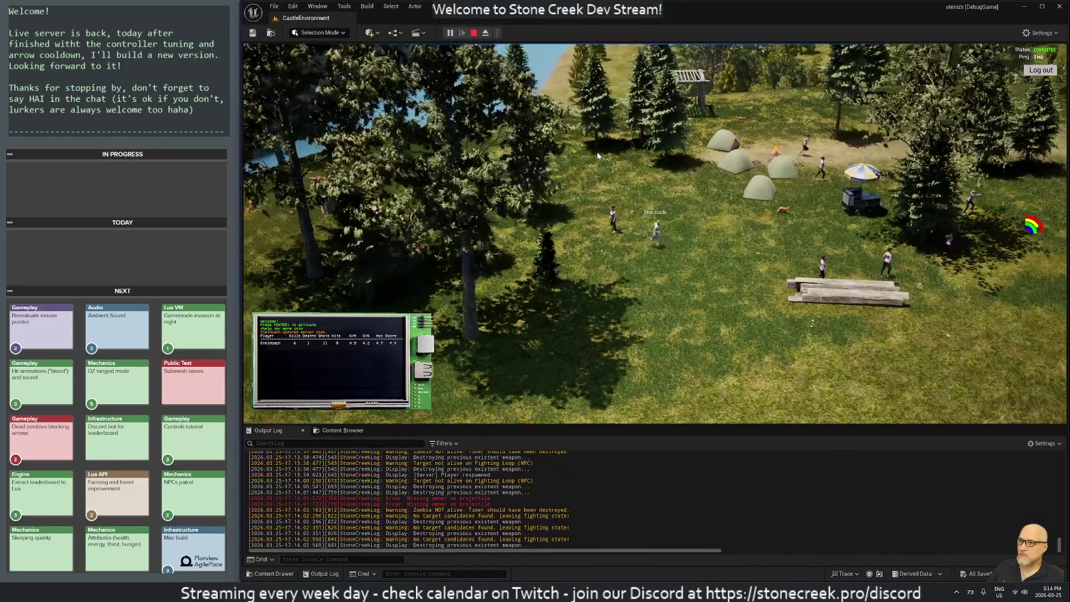
key("w")
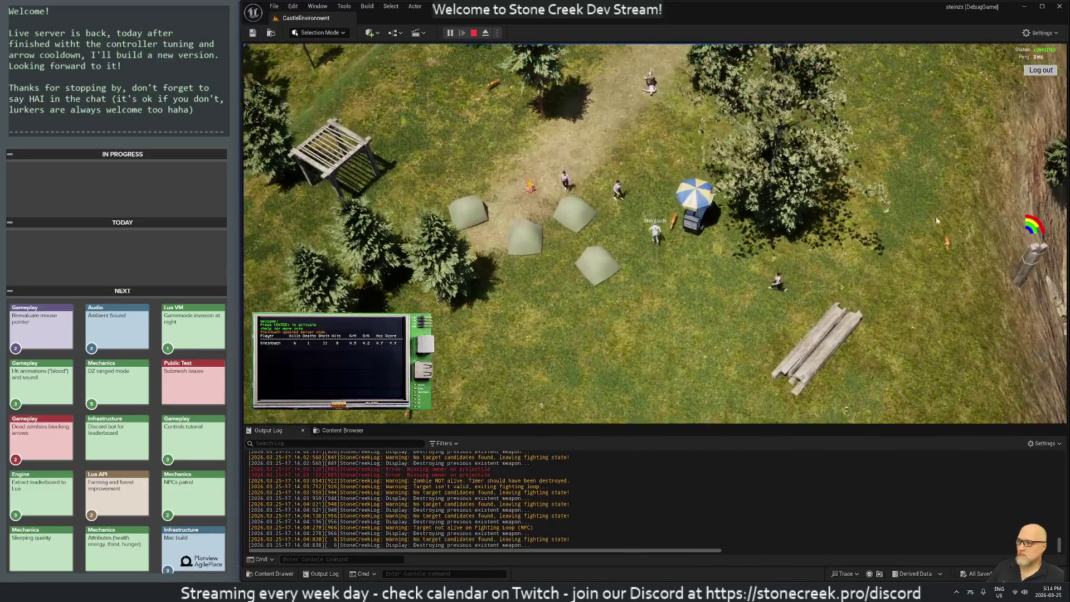
key("a")
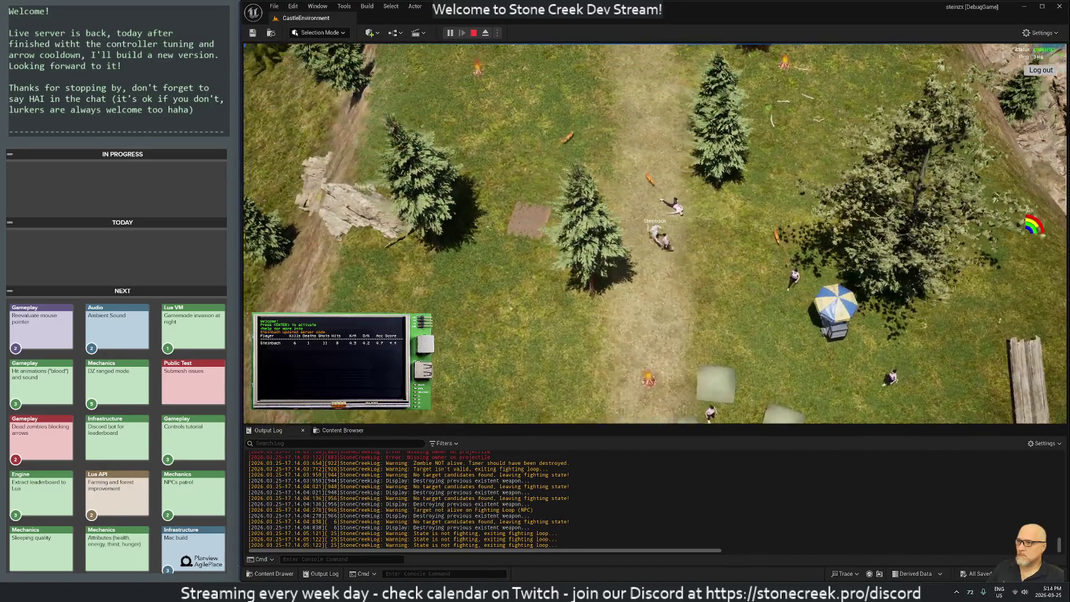
key("a")
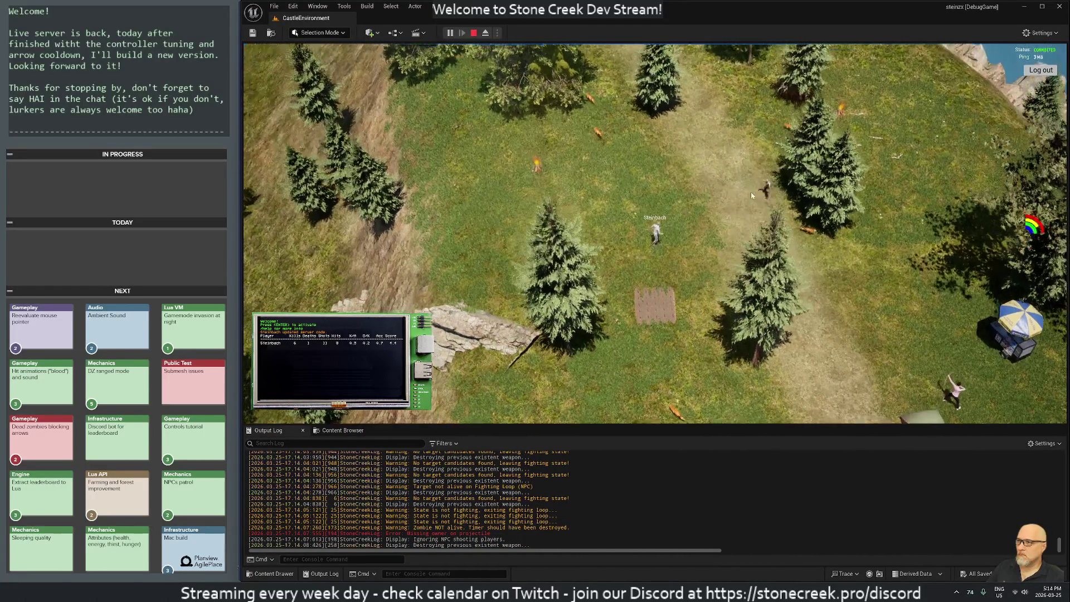
key("Escape")
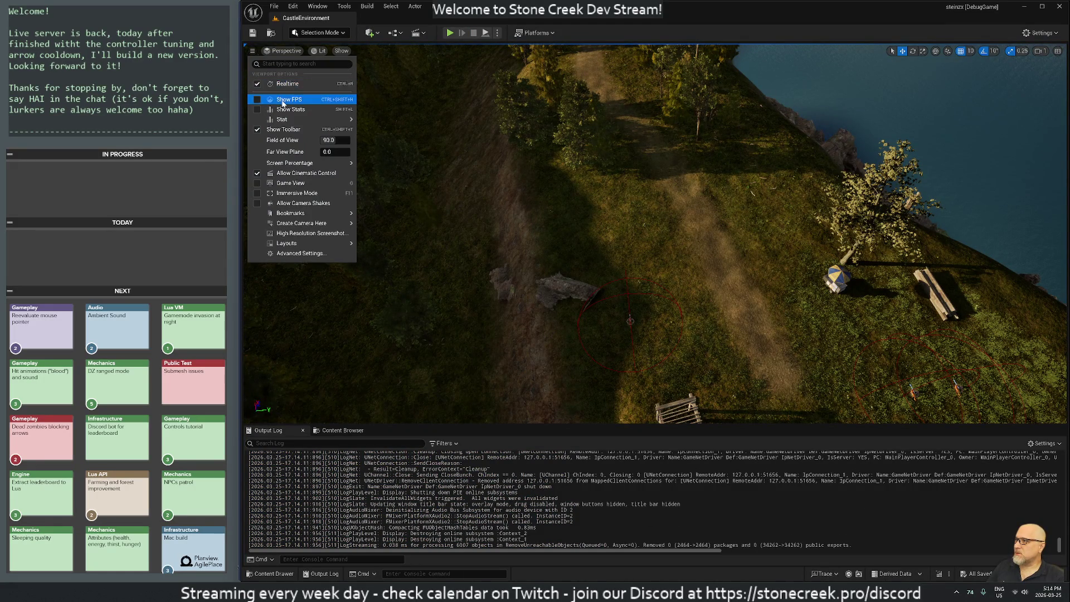
- Enable Show FPS in the viewport options and start a new Play-in-Editor session
left_click(283, 100)
left_click(450, 33)
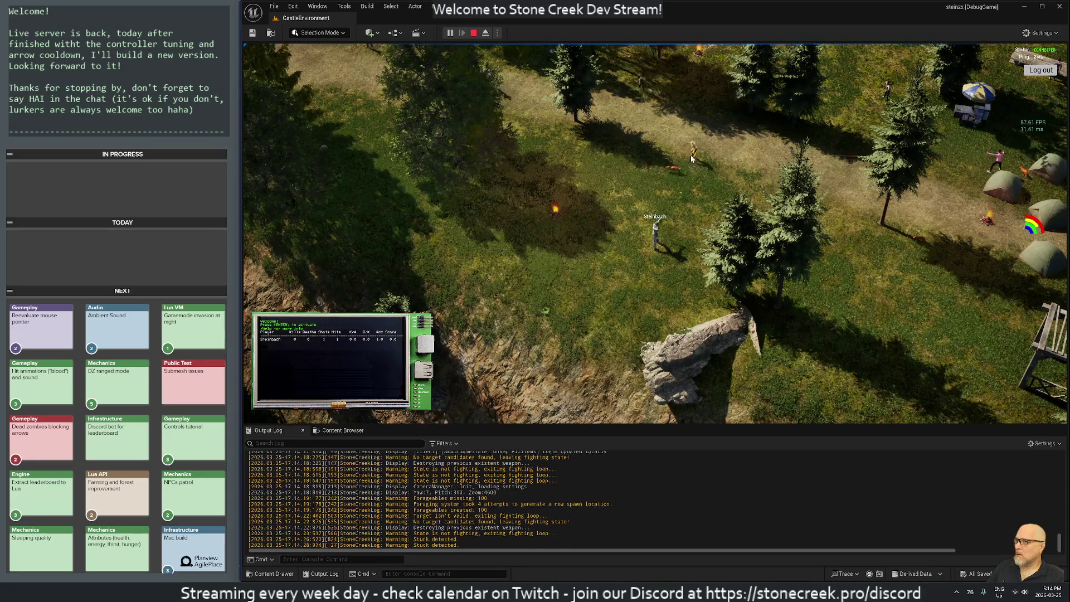
- Shoot the zombies swarming around the campfire
left_click(691, 159)
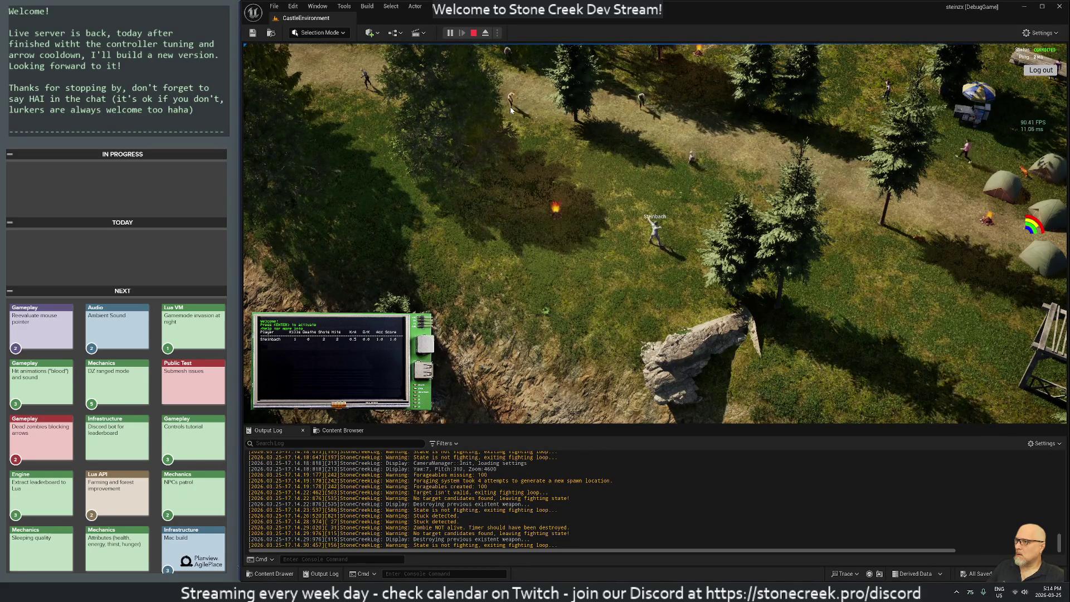
left_click(510, 109)
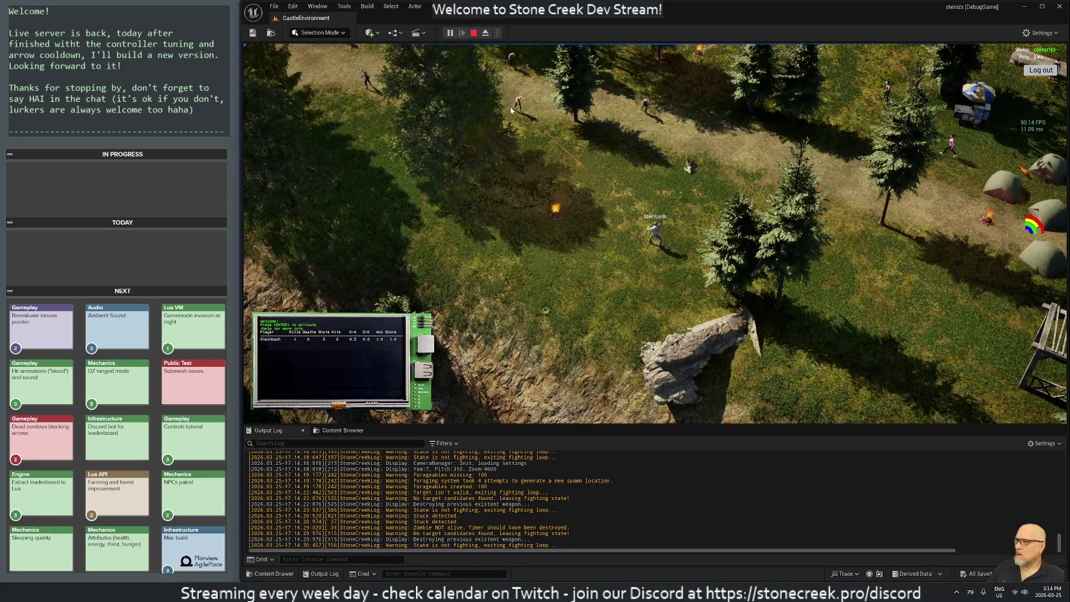
left_click(647, 138)
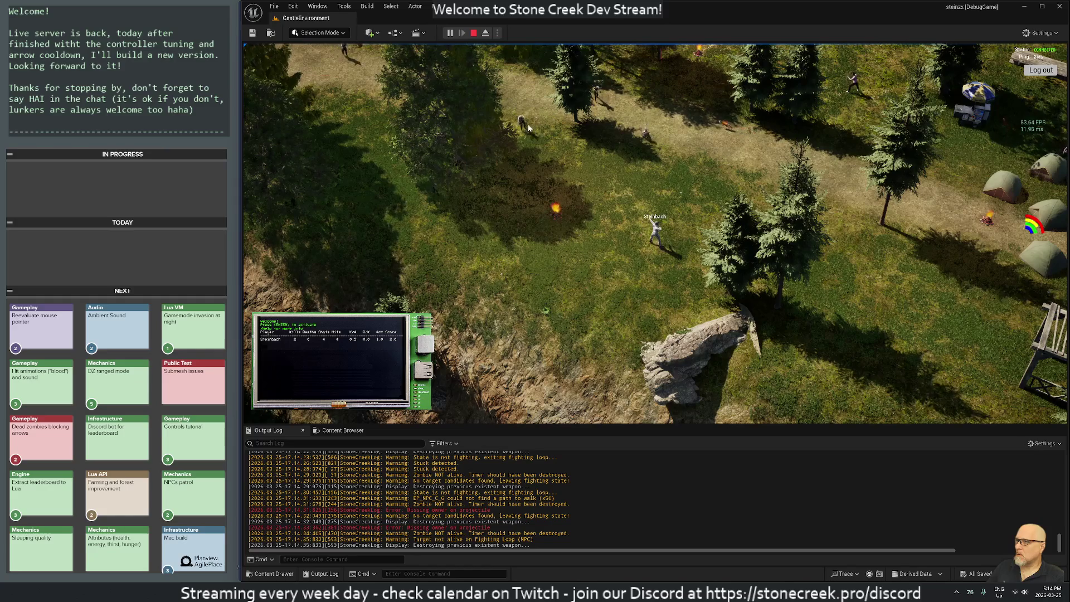
left_click(533, 148)
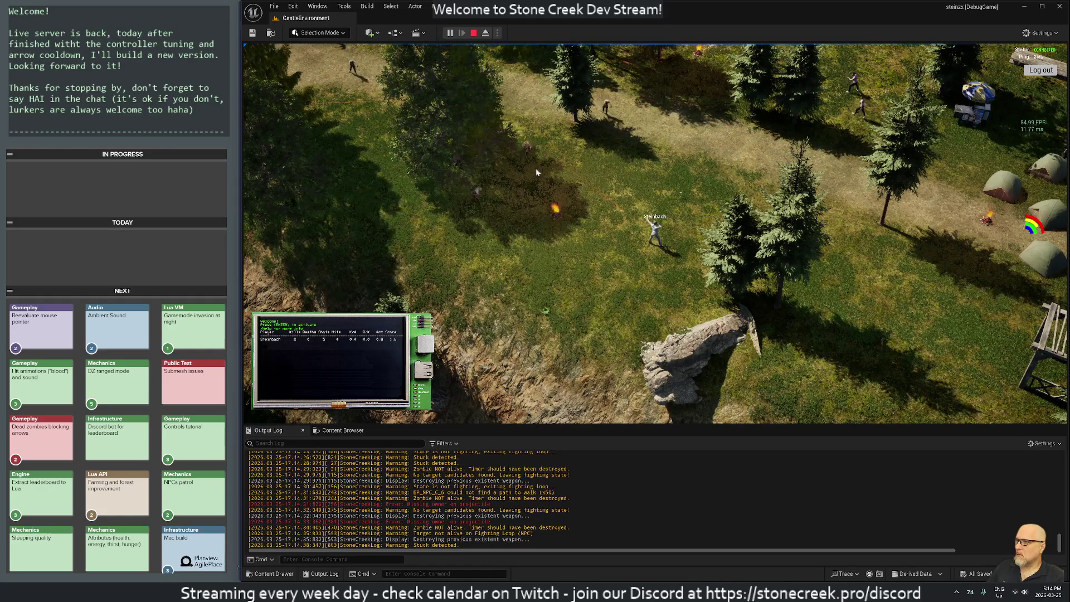
left_click(530, 173)
left_click(530, 179)
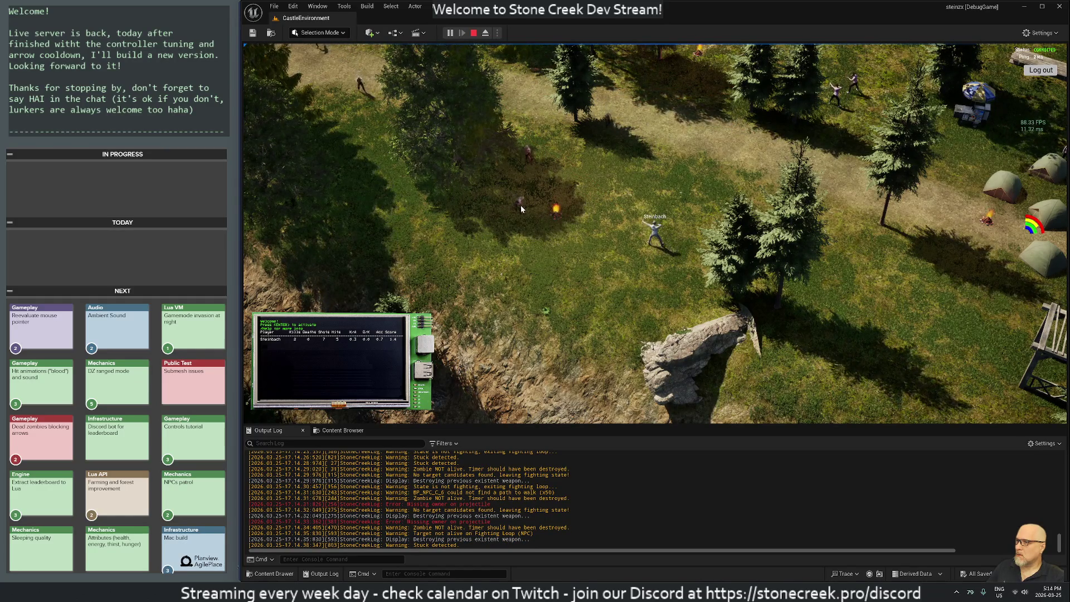
left_click(532, 221)
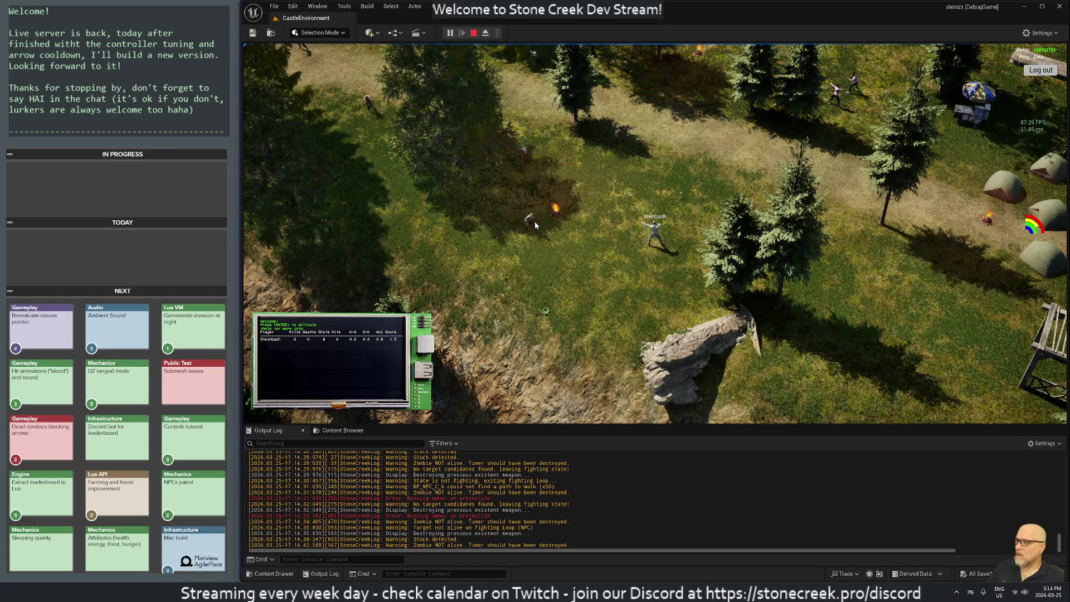
left_click(534, 229)
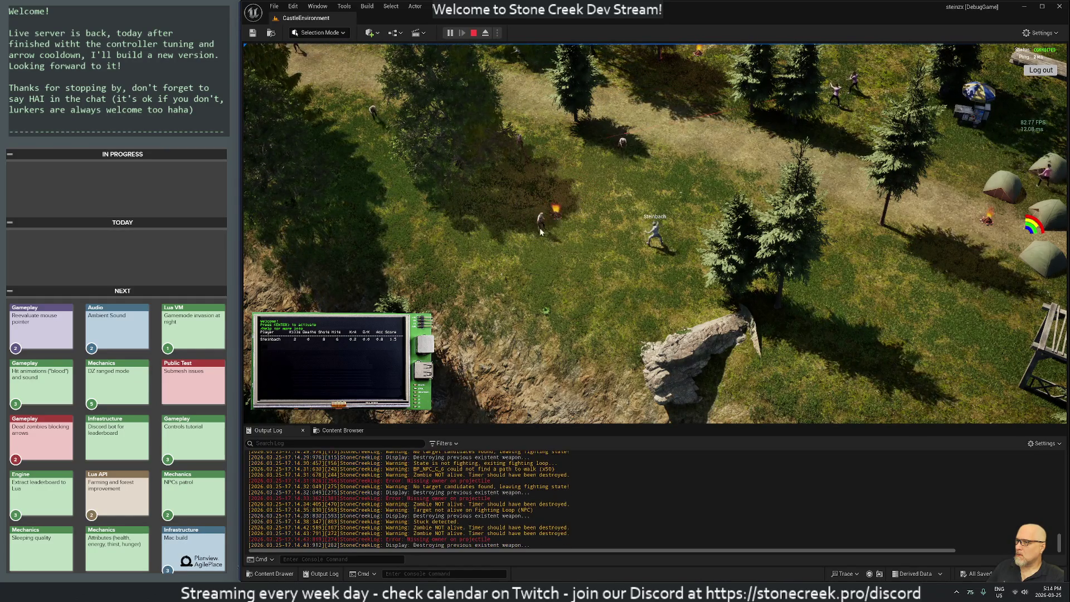
left_click(623, 165)
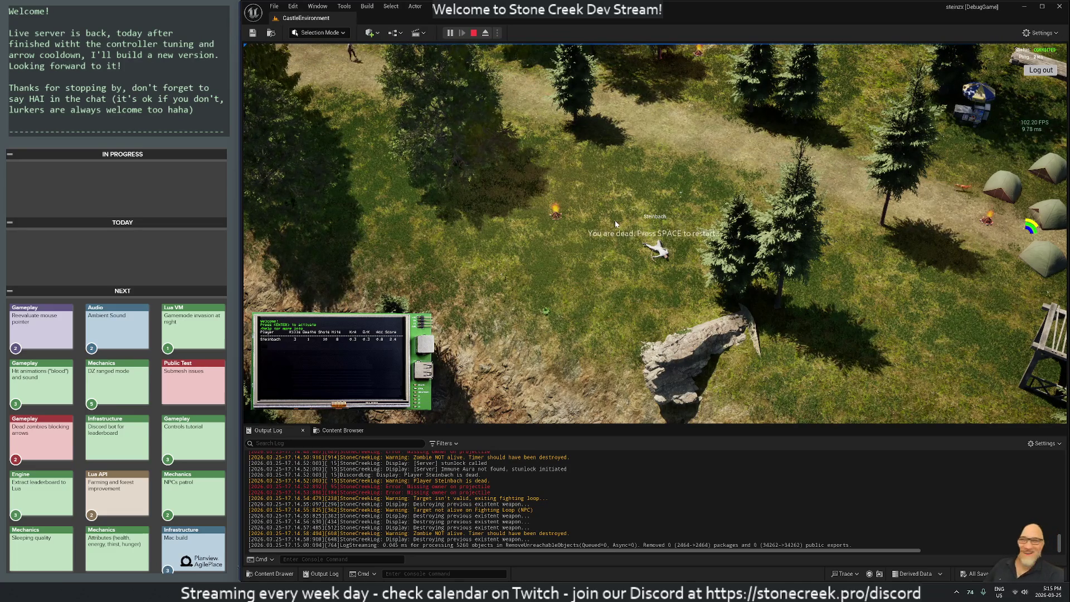
- Respawn with Space and walk north-west to the tents, then south-west through the camp
key("space")
key("w+a")
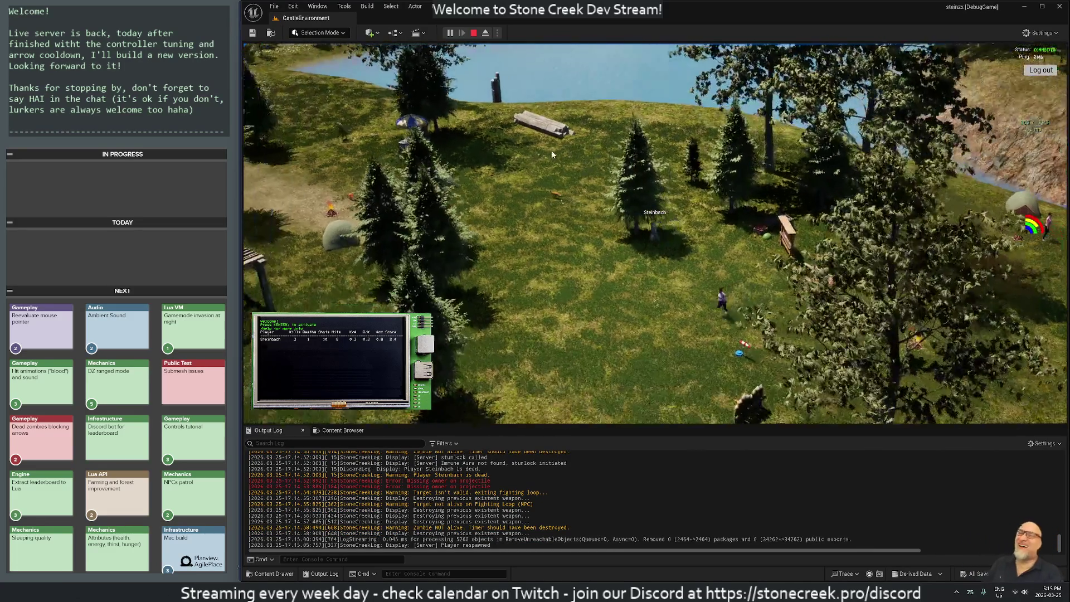
key("w+a")
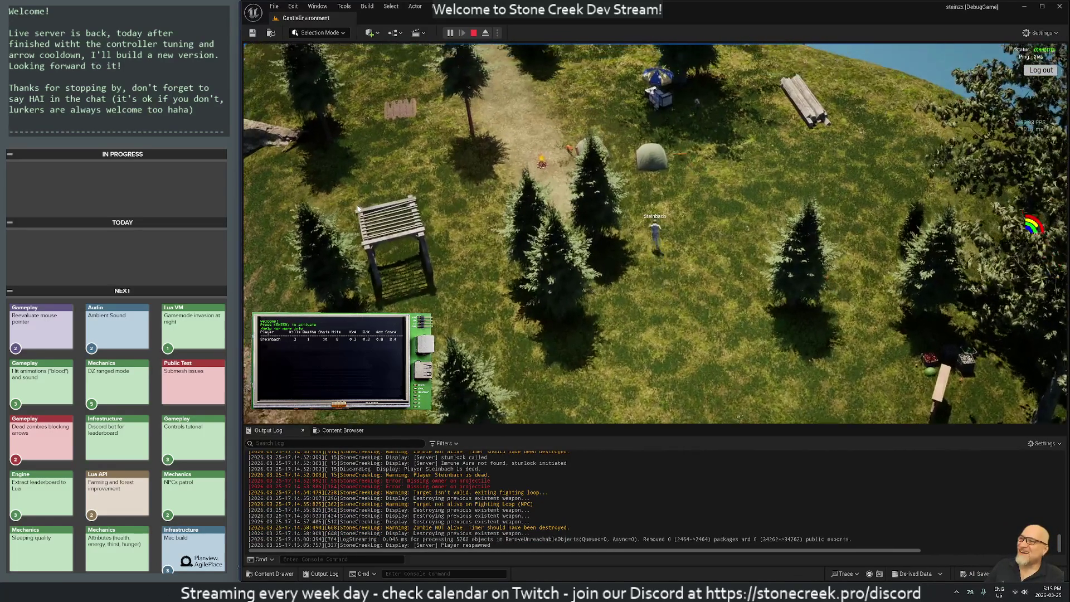
key("a")
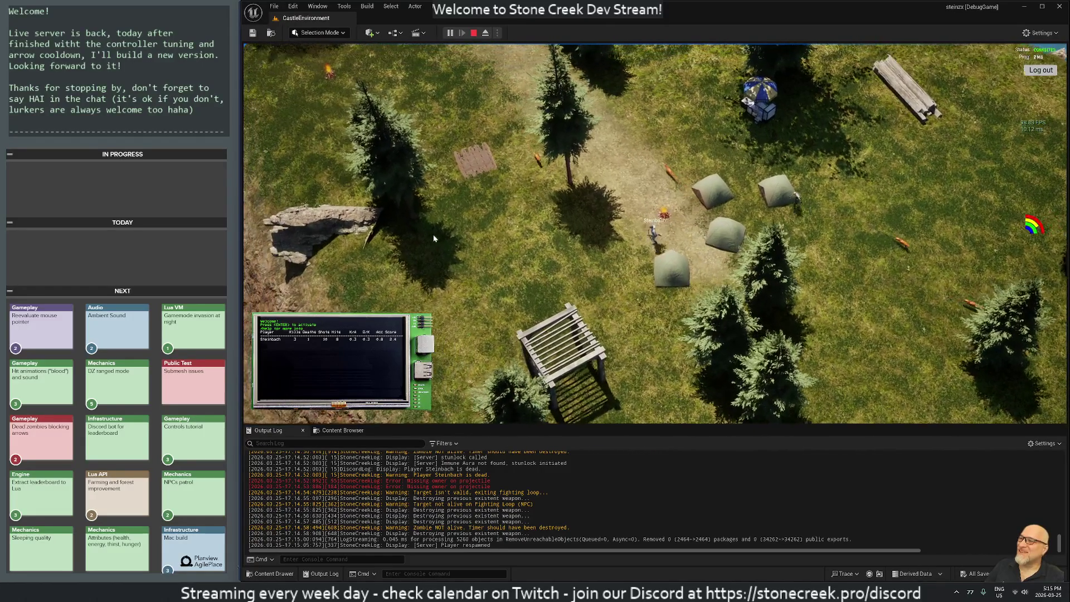
key("a+s")
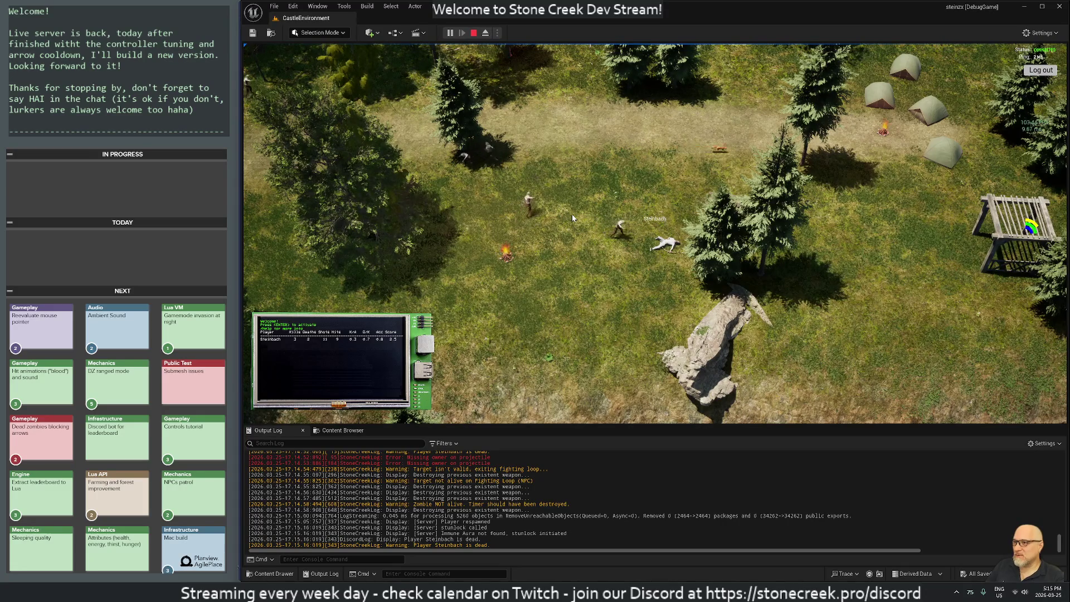
key("a")
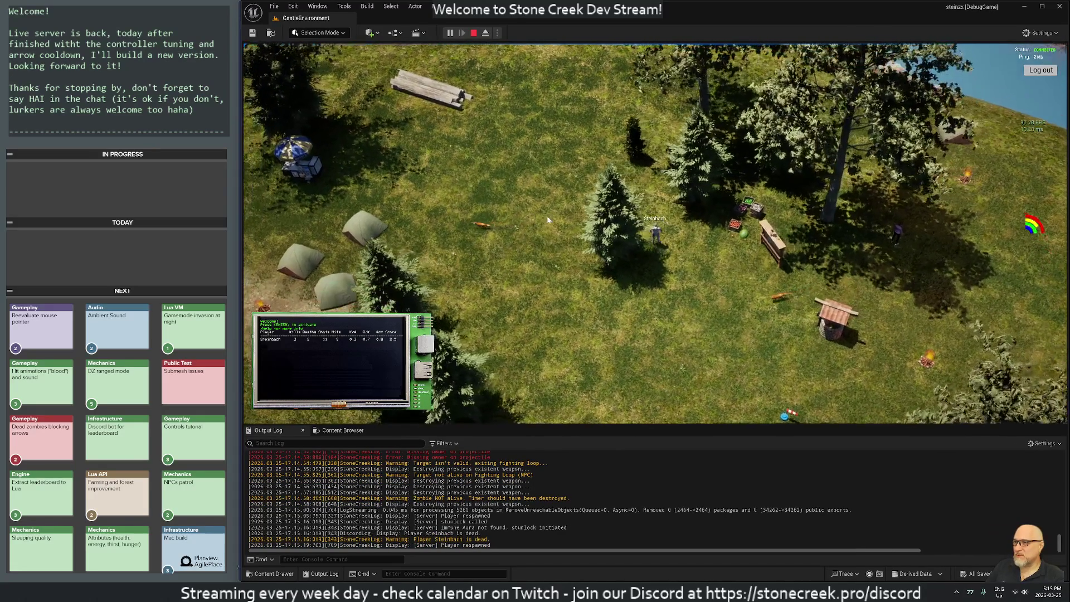
key("a")
key("s")
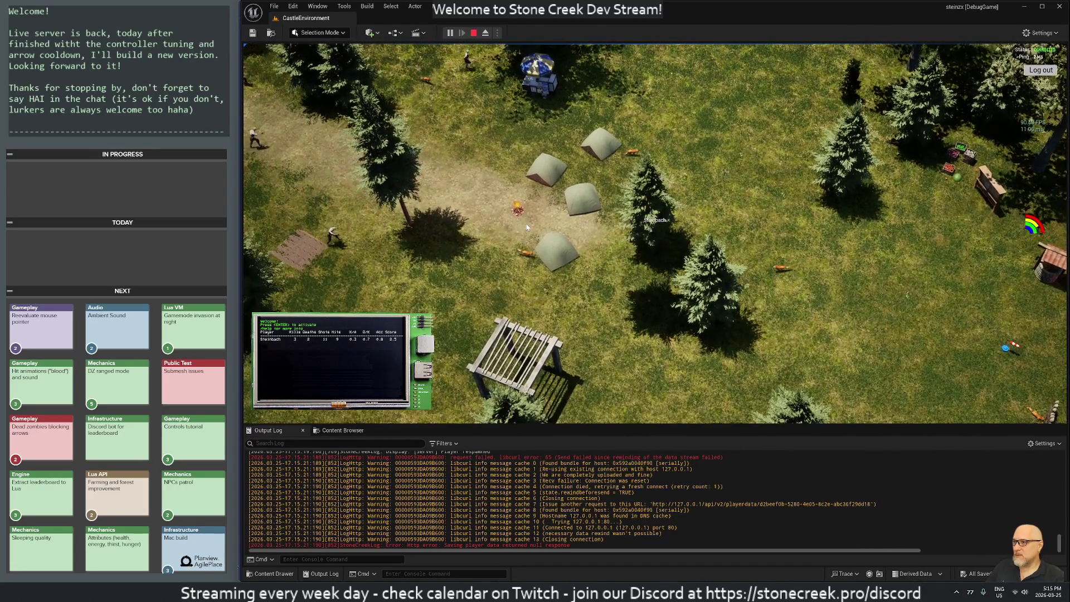
key("a")
key("s")
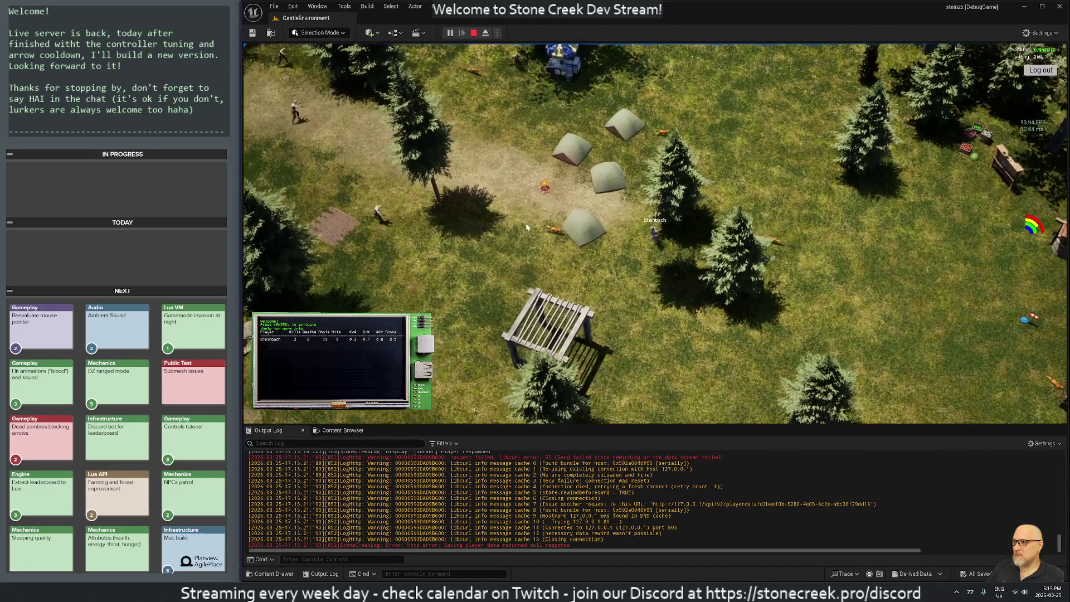
- Shoot approaching zombies while rotating the camera around the character with E and Q
key("w")
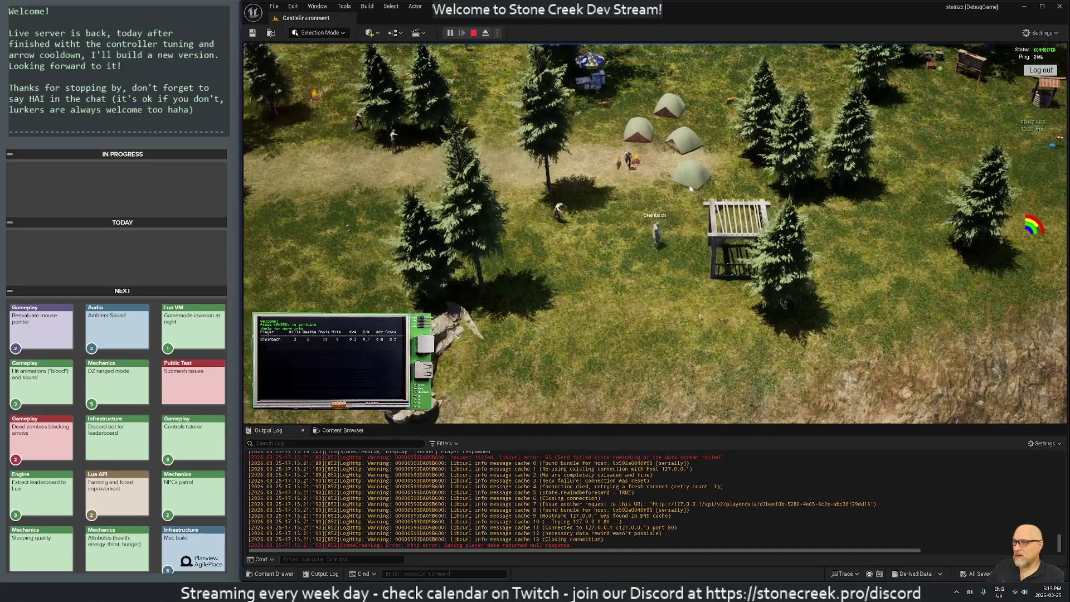
key("s")
left_click(638, 193)
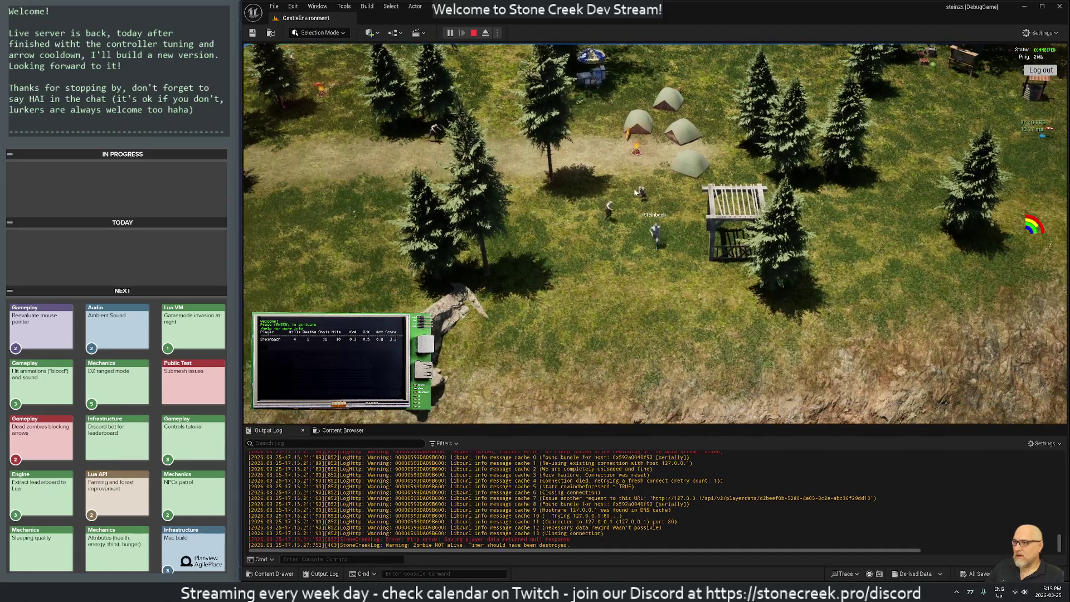
key("e")
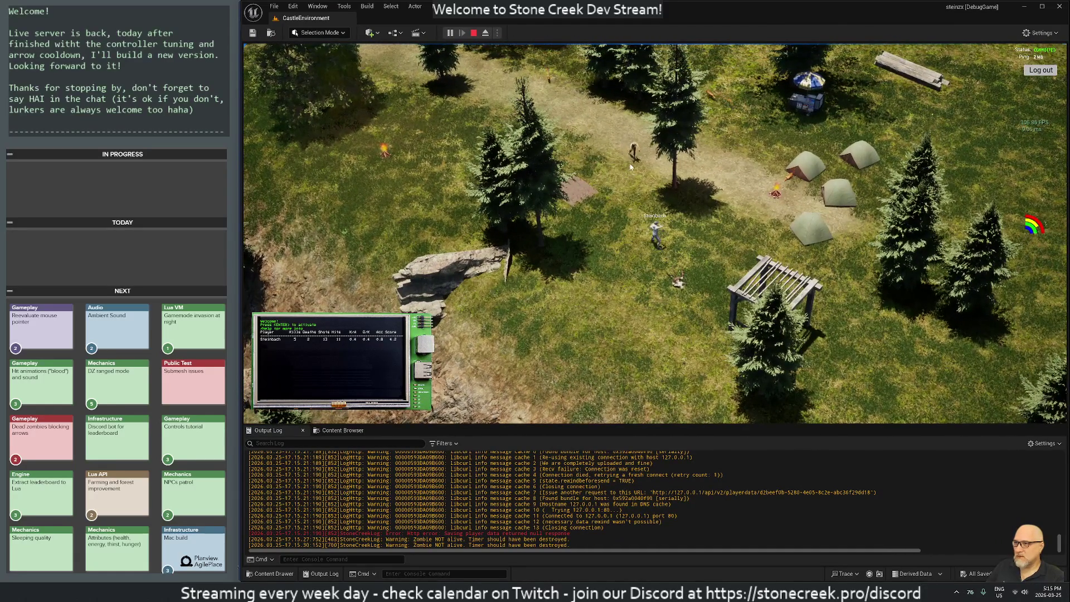
left_click(634, 165)
key("e")
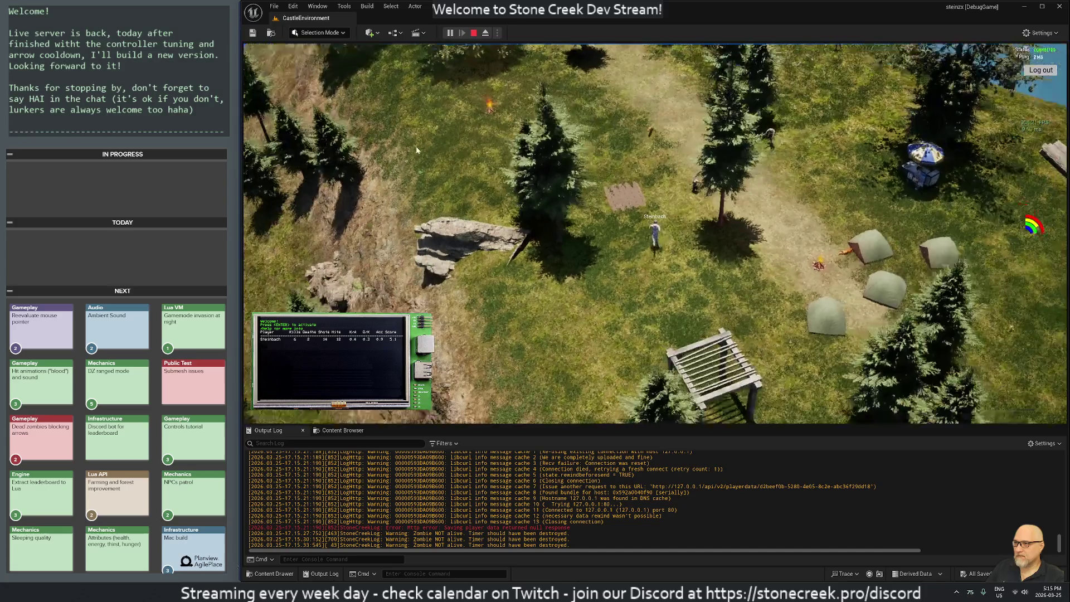
key("q")
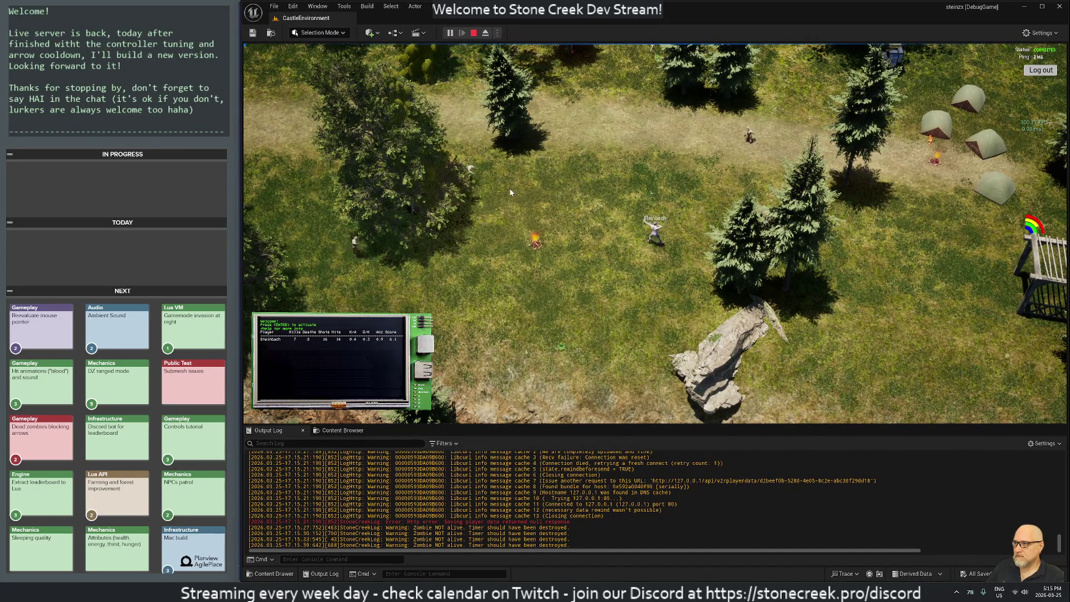
- Fire arrows at the wandering zombies for a kill, then walk north
left_click(479, 188)
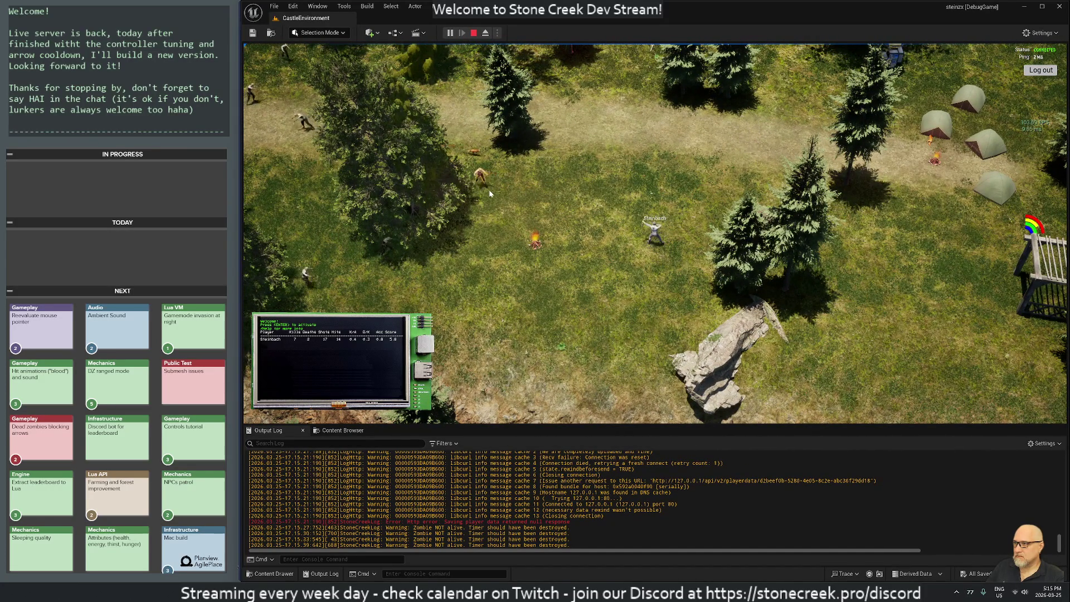
left_click(434, 254)
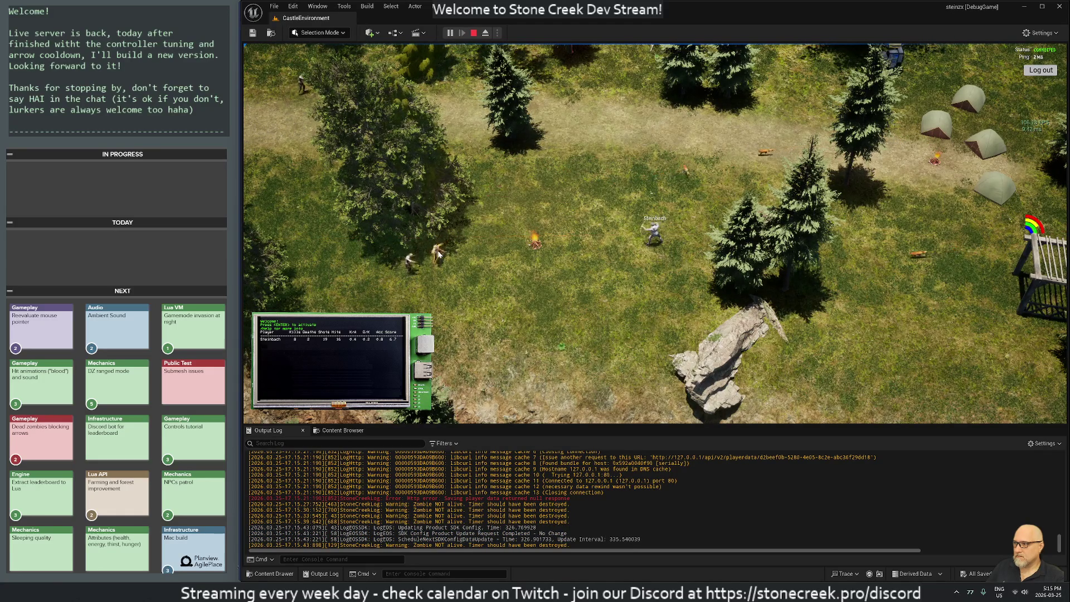
left_click(467, 271)
left_click(475, 272)
left_click(489, 273)
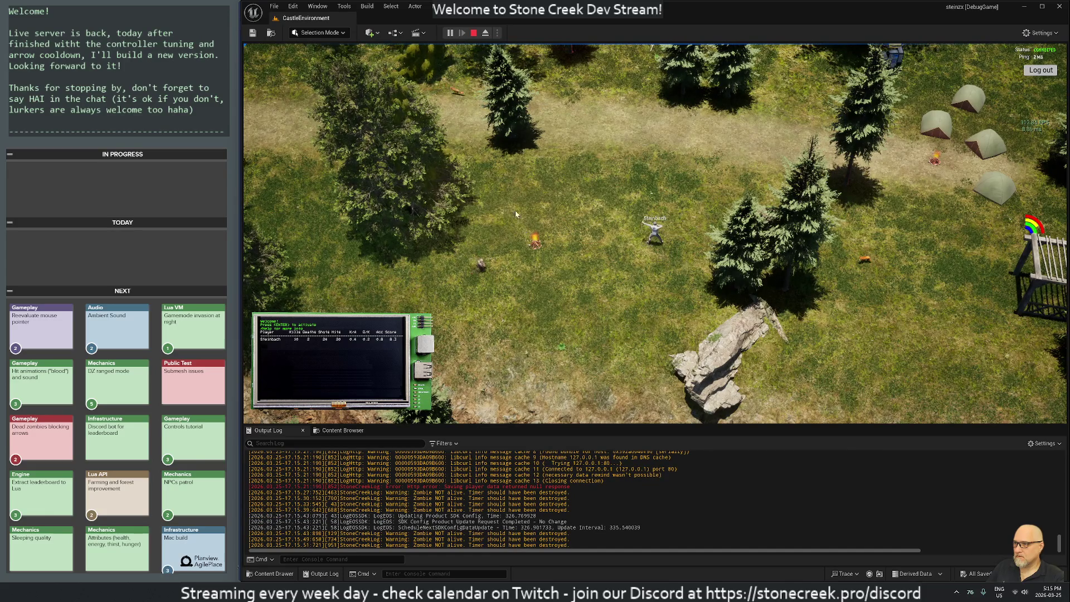
key("w")
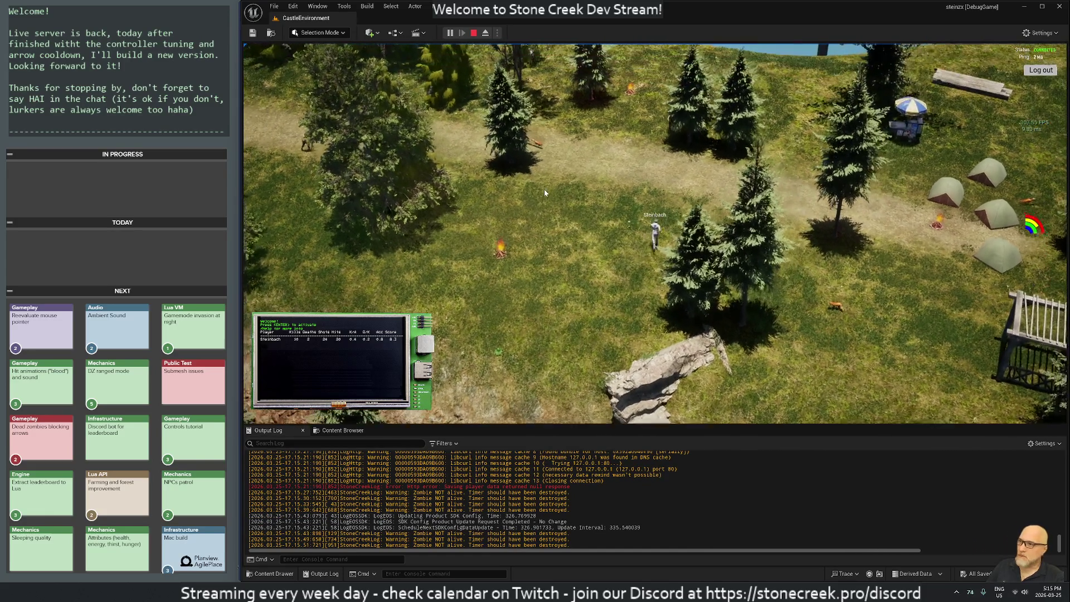
key("w")
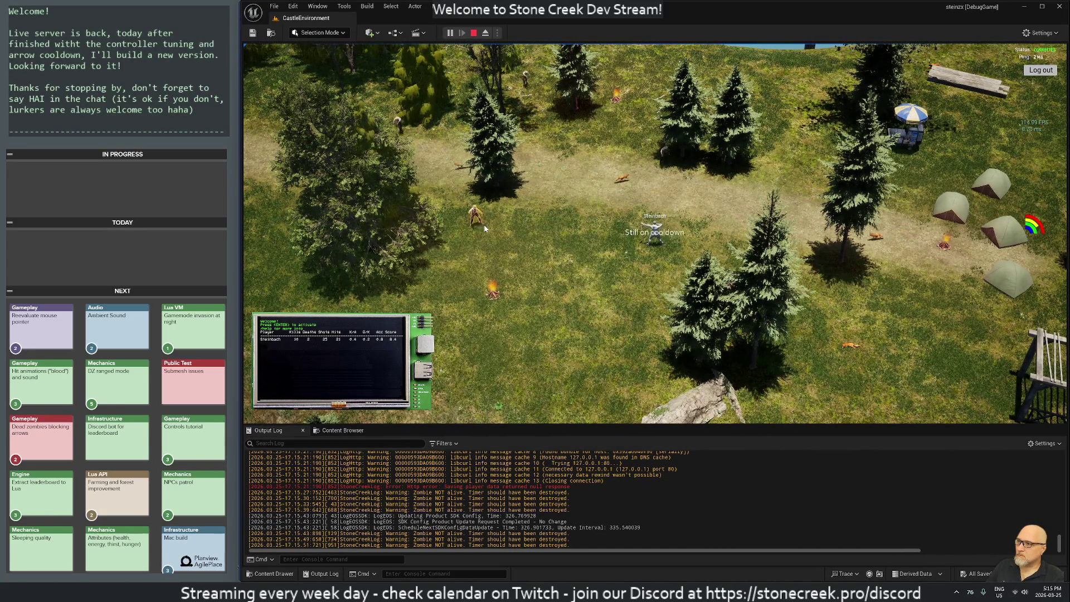
- Shoot more zombies for another kill while heading toward the lake
left_click(480, 225)
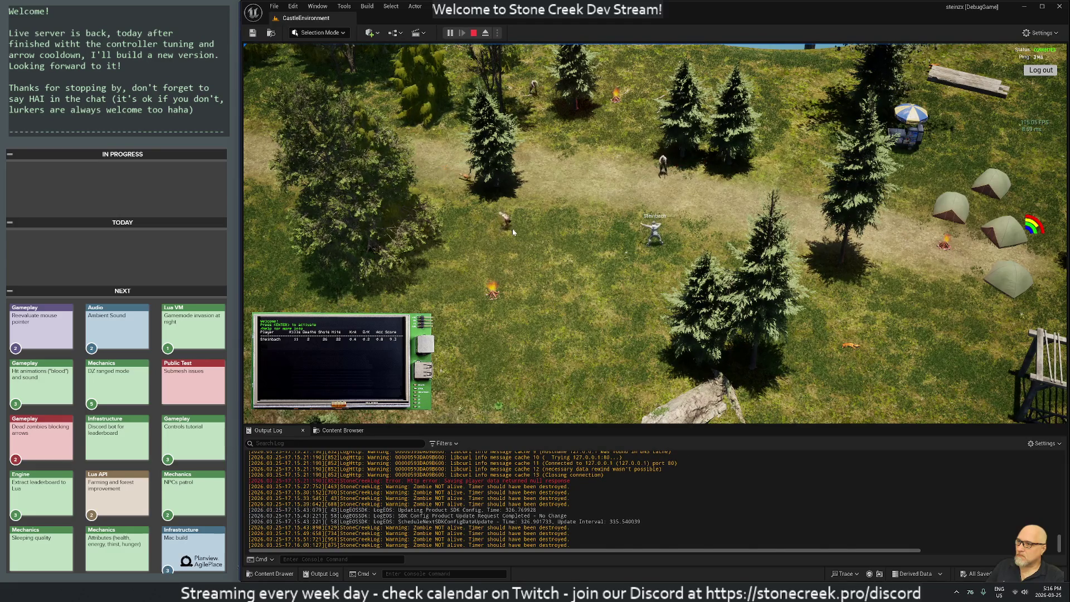
left_click(667, 175)
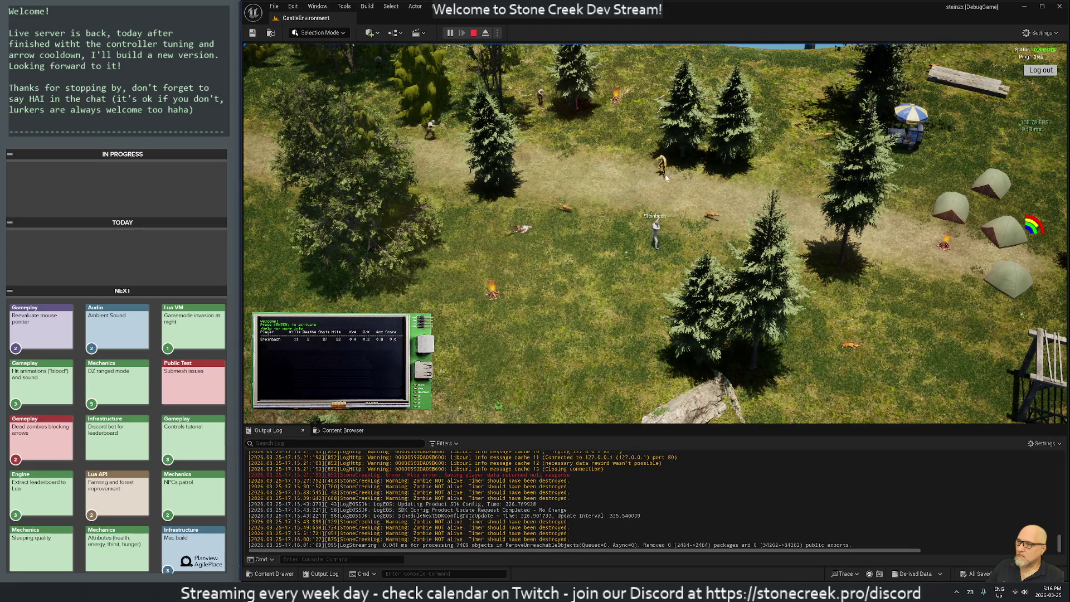
left_click(665, 179)
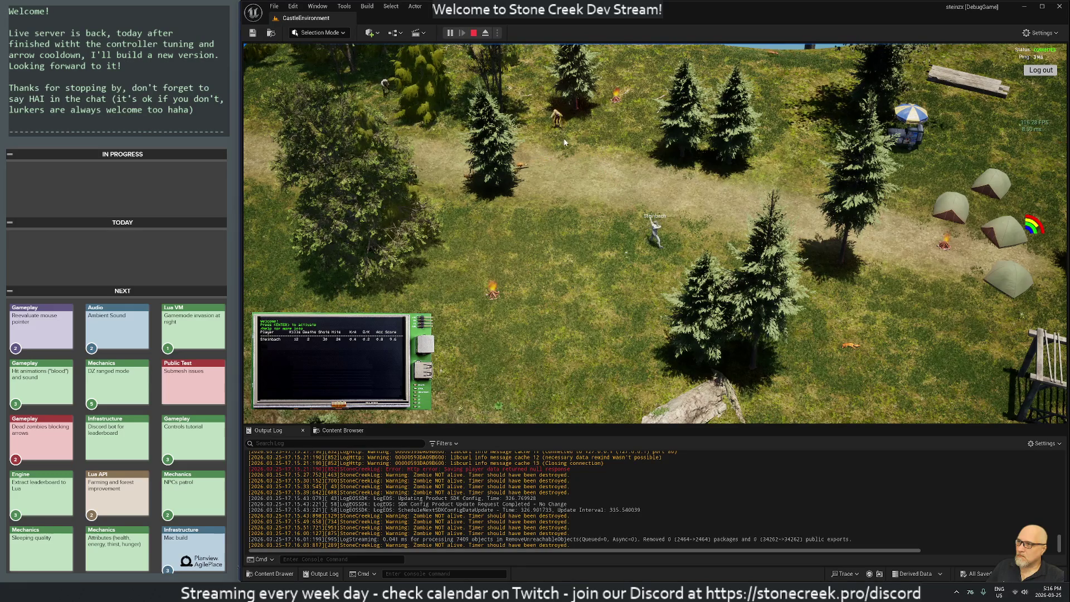
left_click(563, 141)
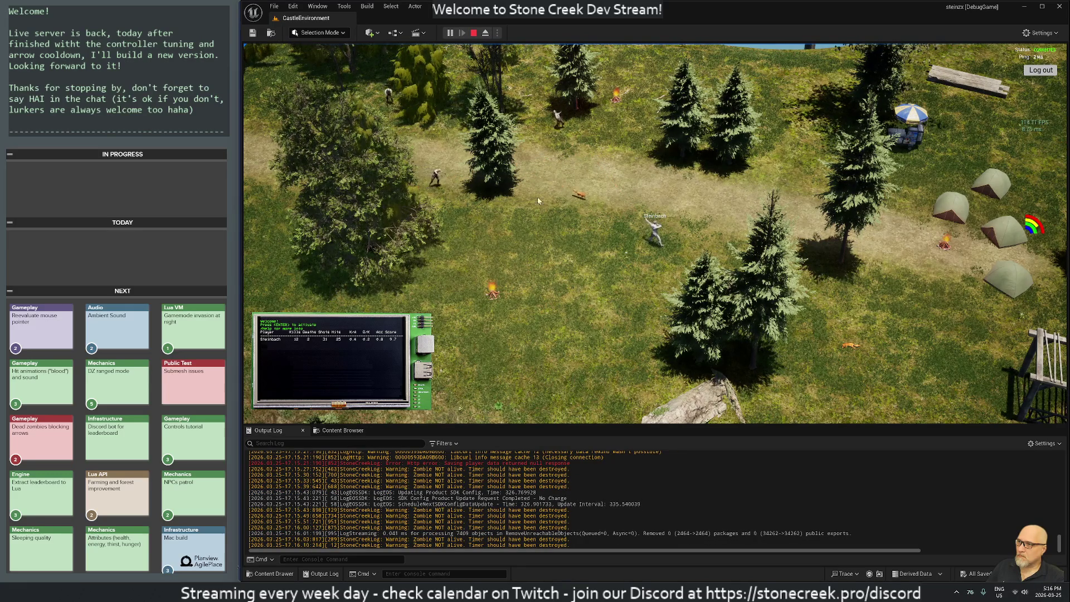
left_click(446, 187)
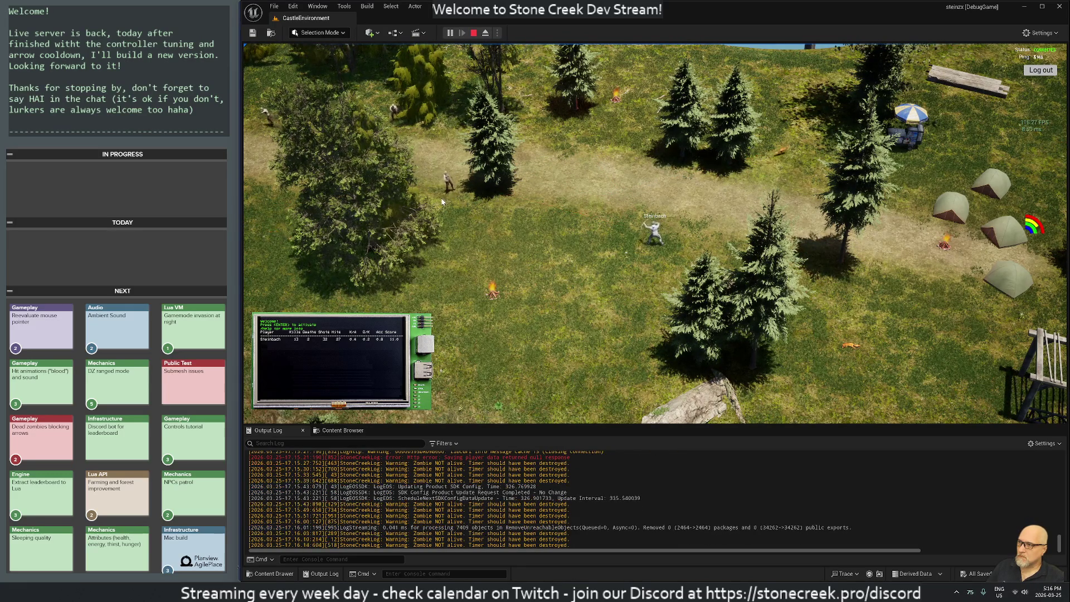
key("w")
left_click(519, 191)
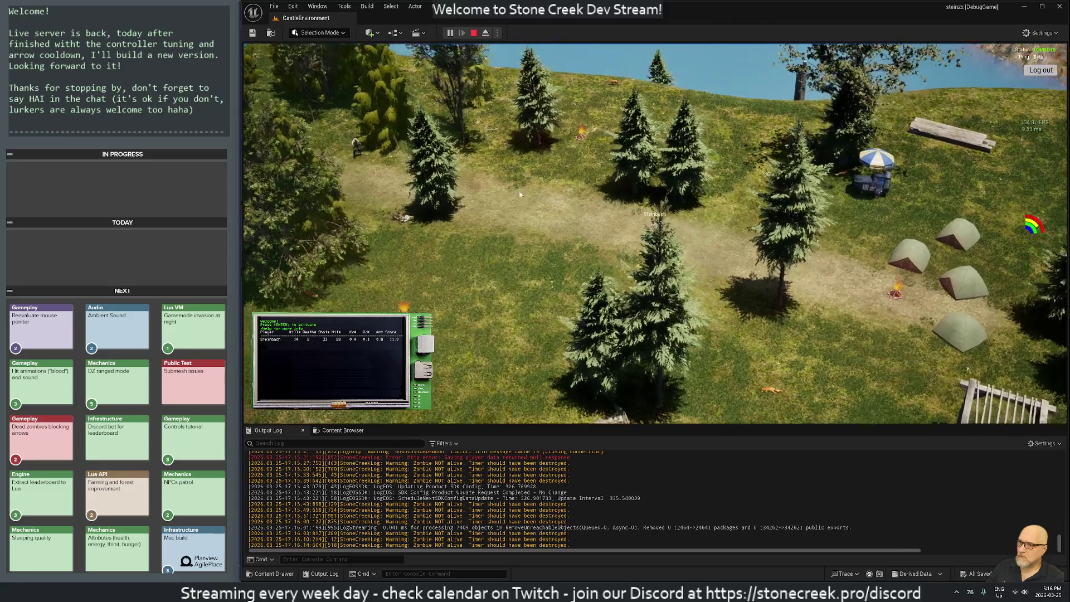
- Walk back toward the tents and rotate the camera until the lake is on the right
key("s")
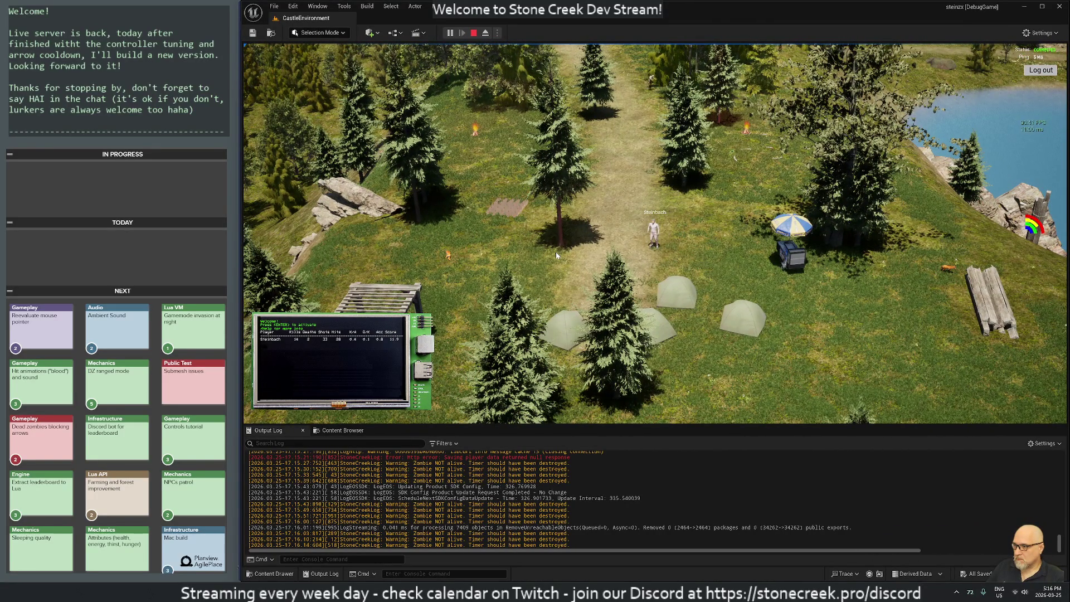
key("d")
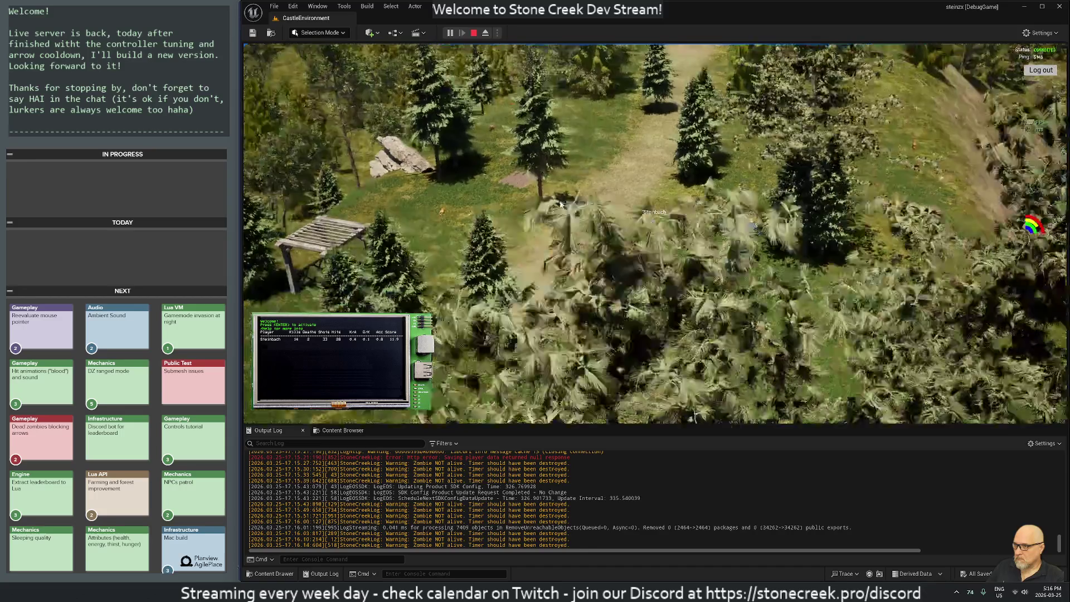
key("s")
key("a")
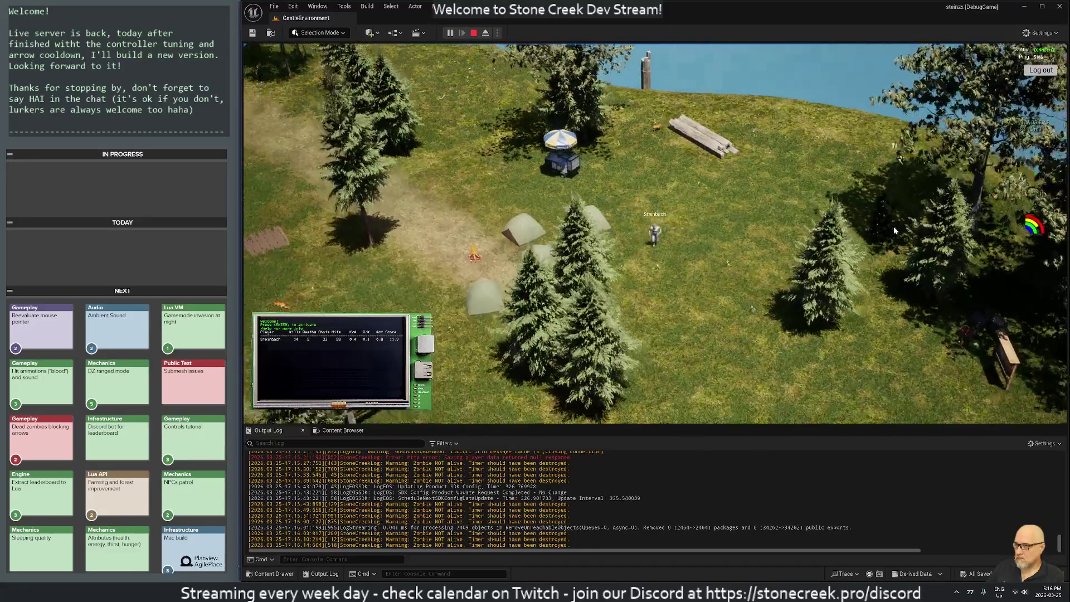
key("a")
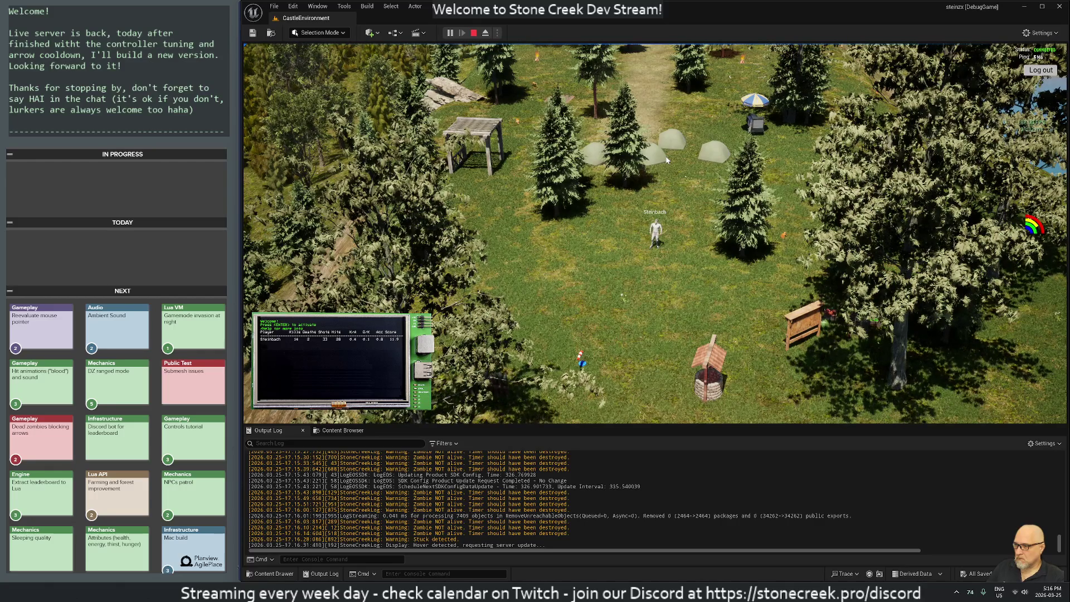
scroll(667, 160, "down", 2)
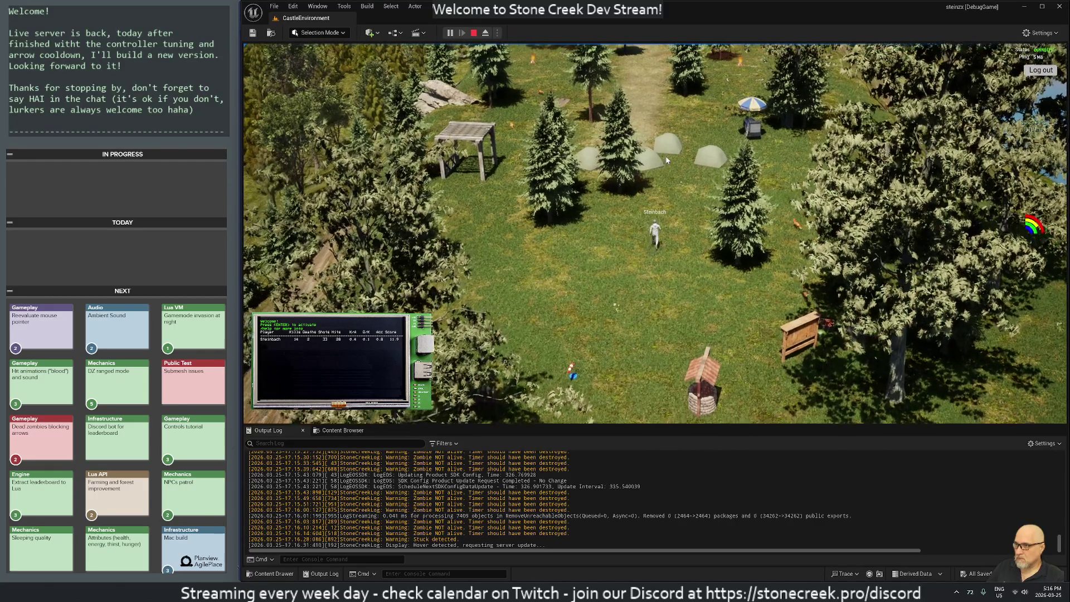
key("e")
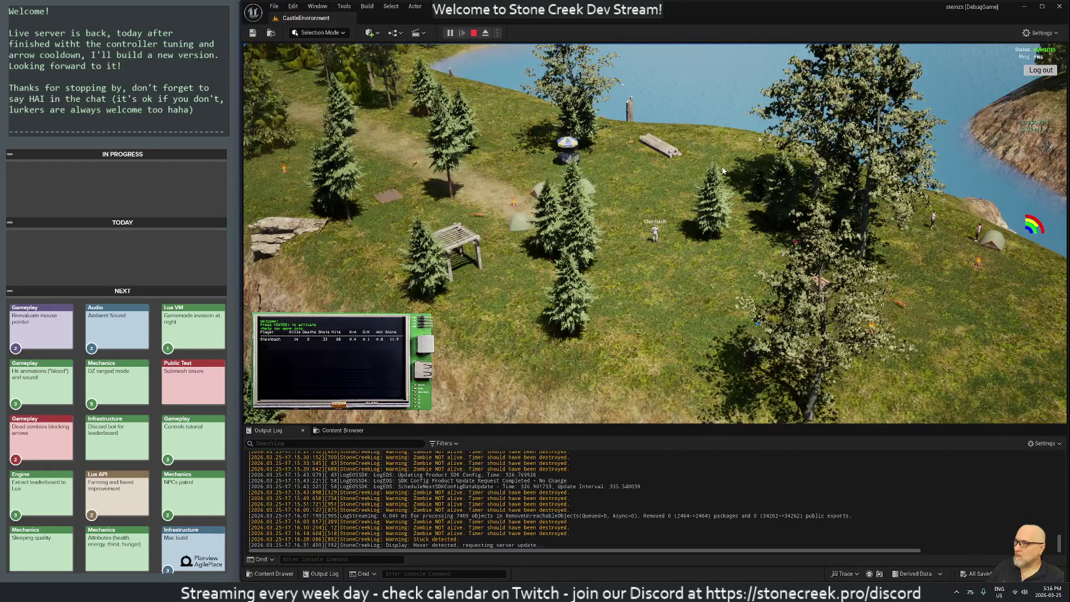
key("q")
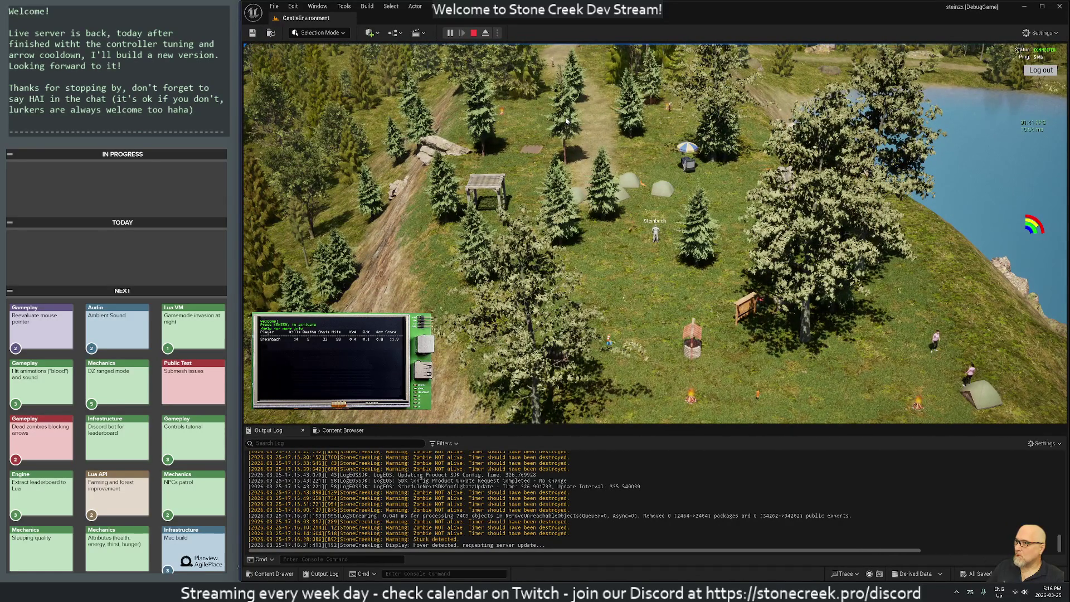
- Drag the axe out of the inventory, confirm Delete, and switch to Development-User.lua
key("i")
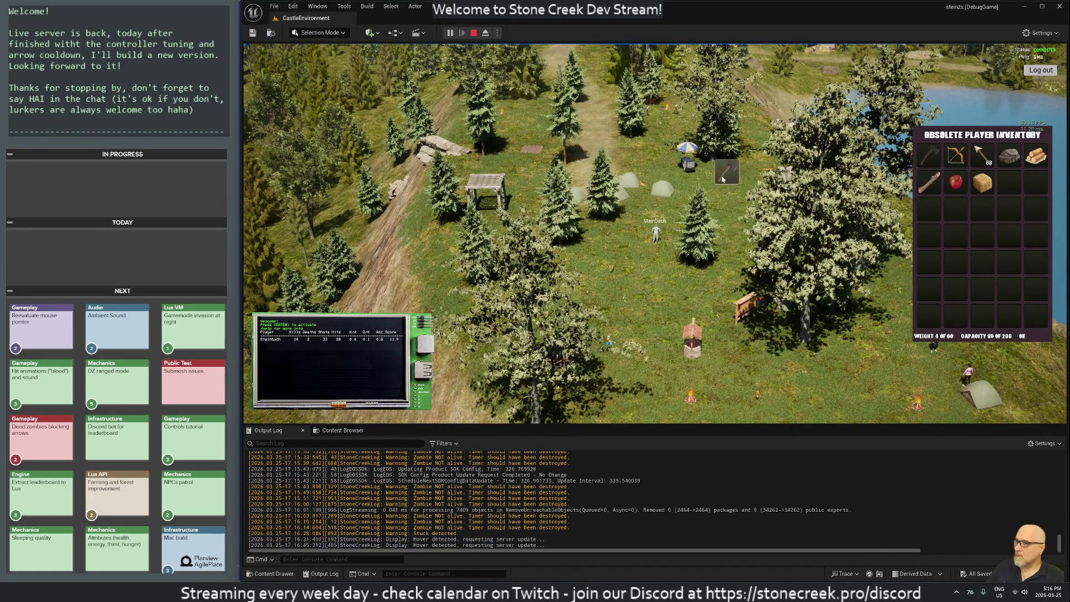
left_click_drag(722, 178, 721, 179)
left_click(674, 284)
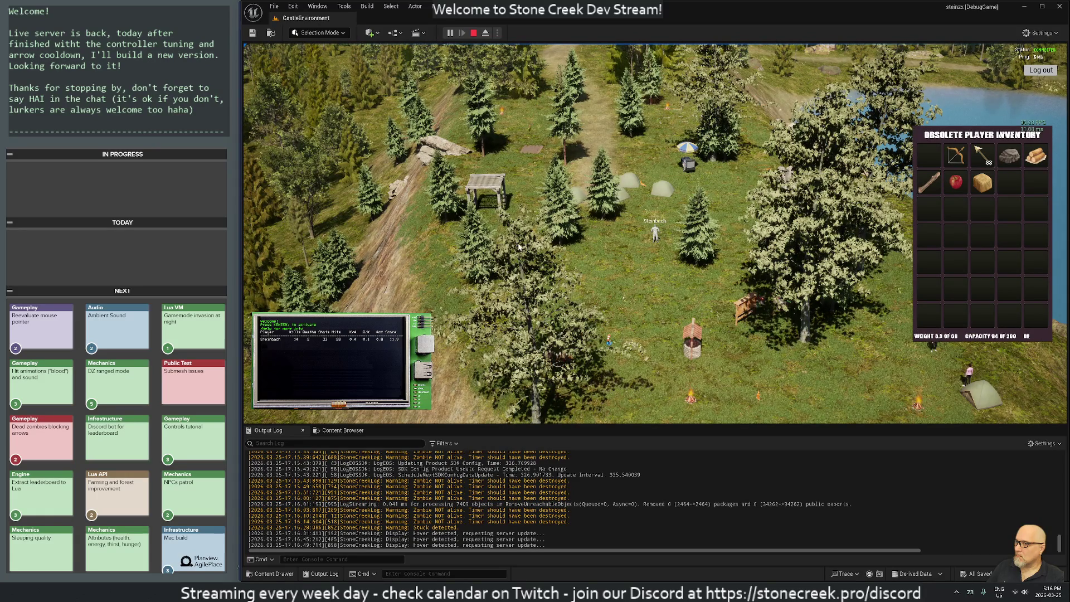
key("alt+Tab")
- Add and remove a dash on line 179 of Development-User.lua, then save and return to the game
type("-")
key("Return")
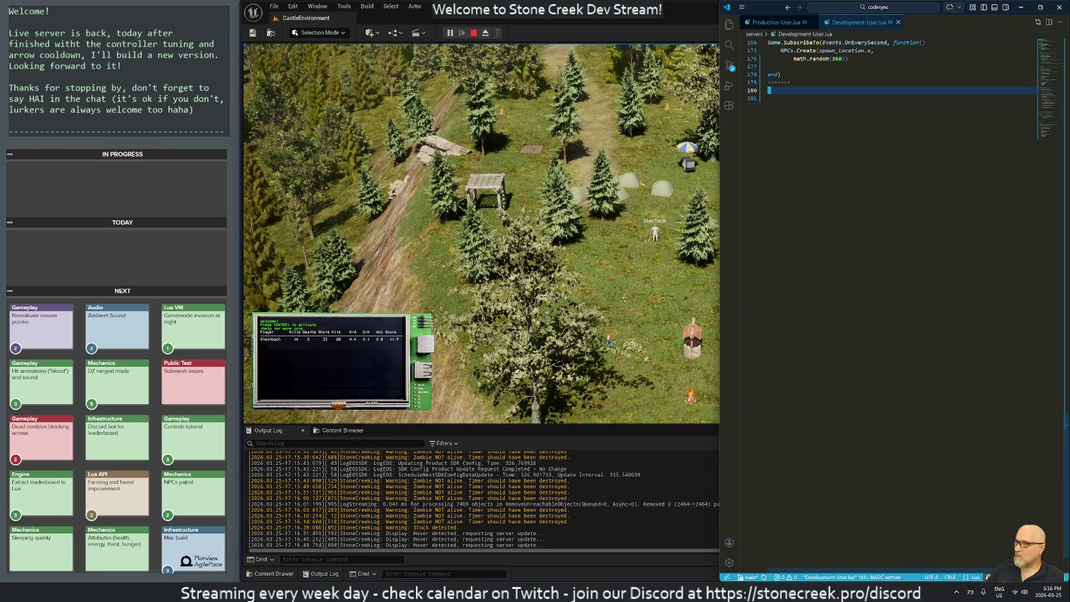
key("BackSpace")
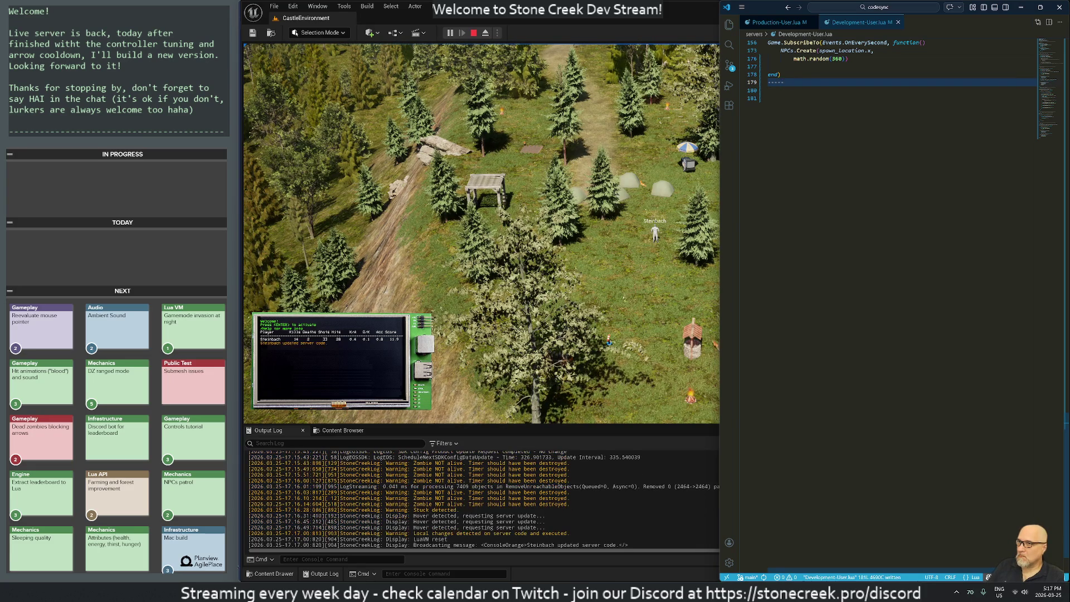
key("alt+Tab")
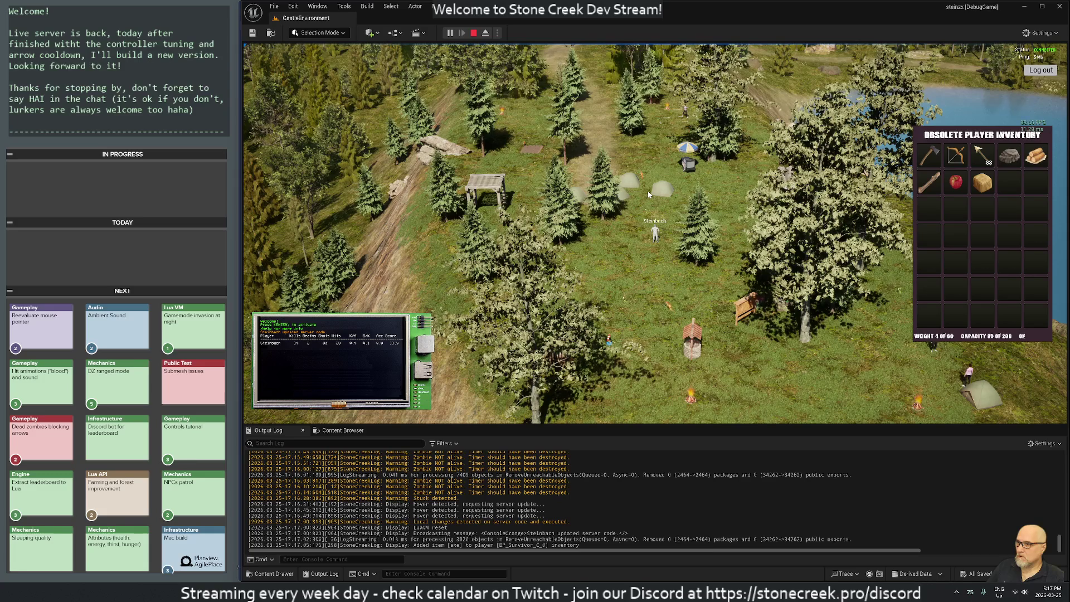
- Rotate the camera toward the cliff and fire an arrow to test the reloaded code
key("e")
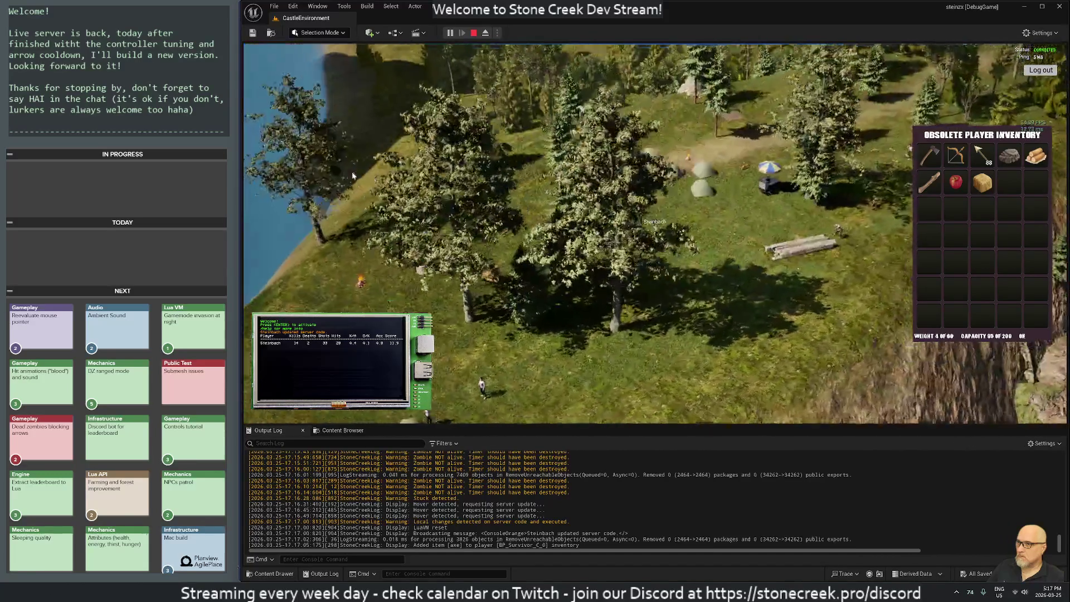
key("e")
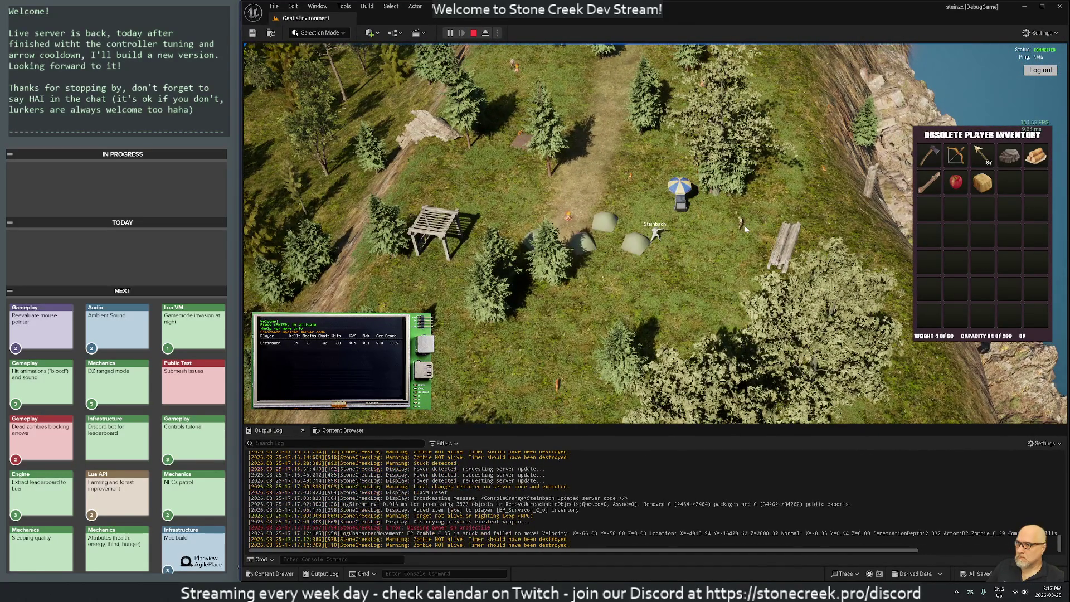
left_click(717, 215)
- Zoom the camera out over the camp and back in on the player several times
scroll(713, 212, "up", 3)
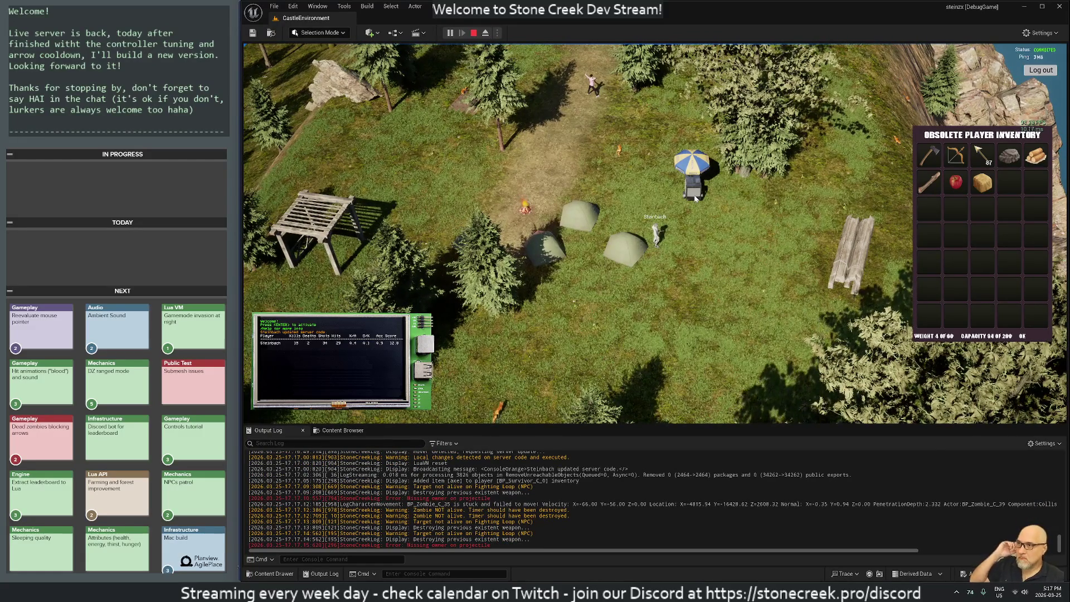
scroll(680, 183, "up", 2)
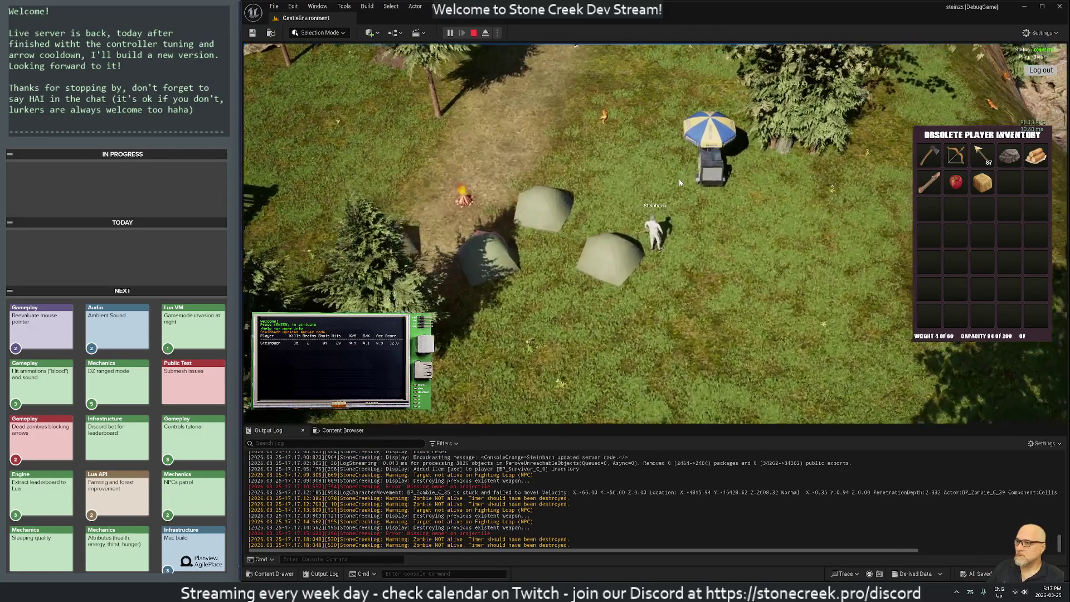
scroll(680, 183, "down", 3)
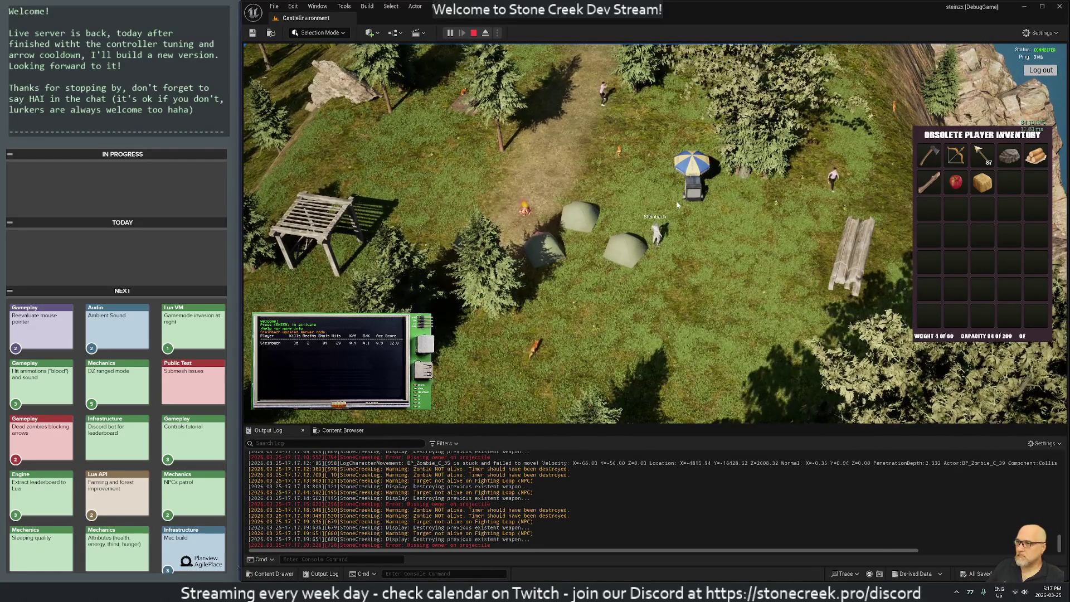
scroll(678, 205, "up", 3)
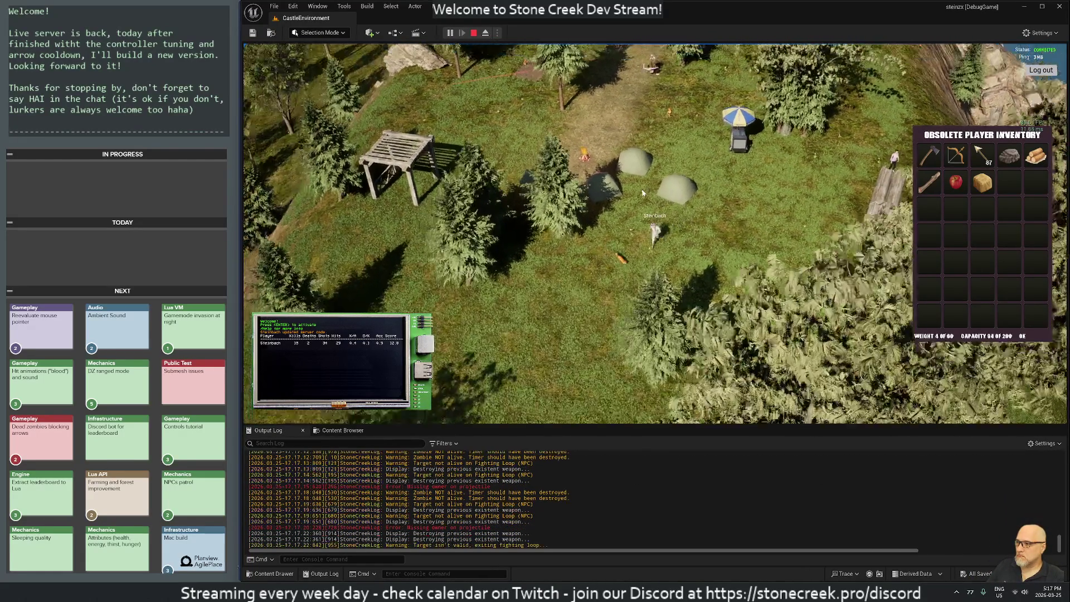
scroll(651, 188, "down", 3)
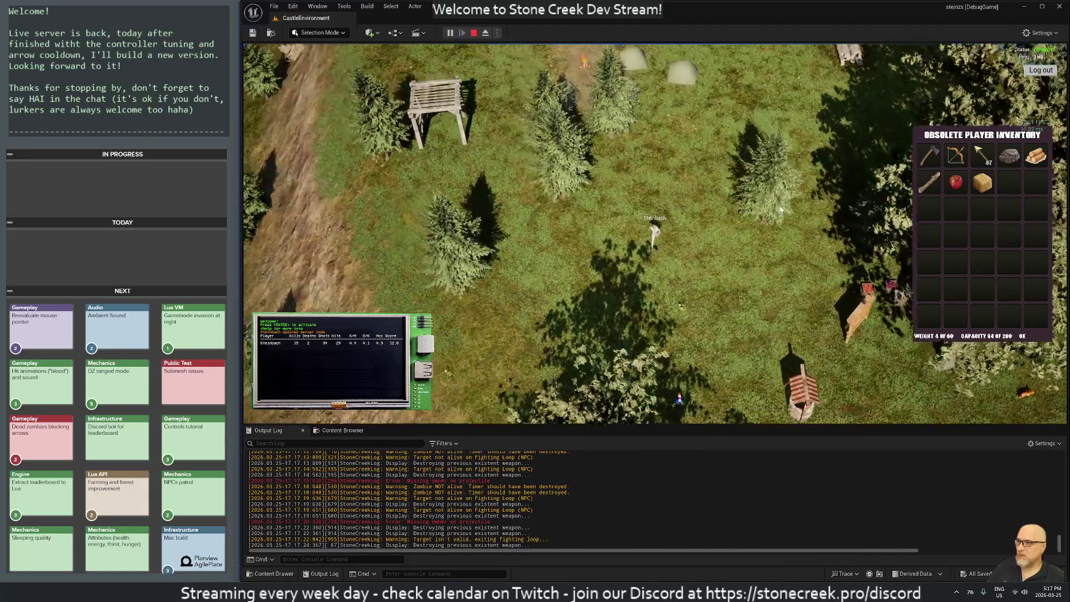
scroll(725, 214, "down", 3)
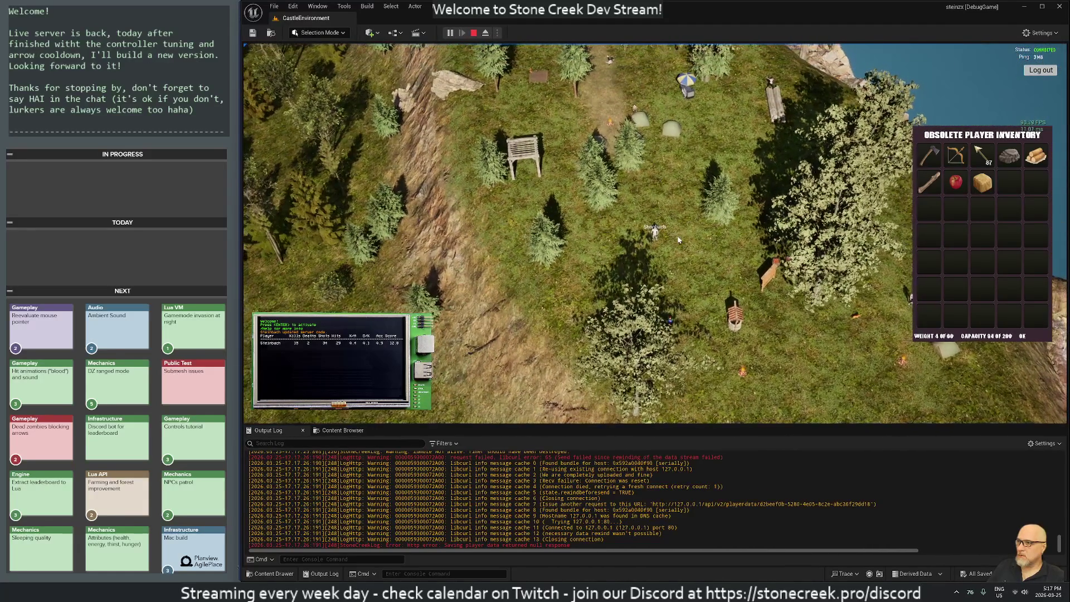
scroll(679, 240, "up", 3)
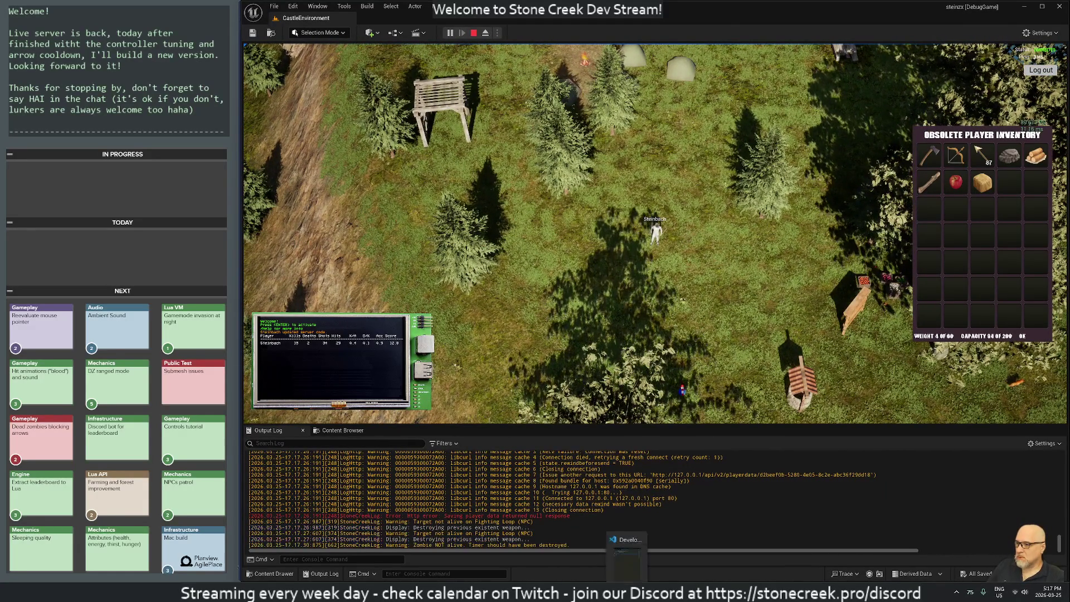
mouse_move(627, 592)
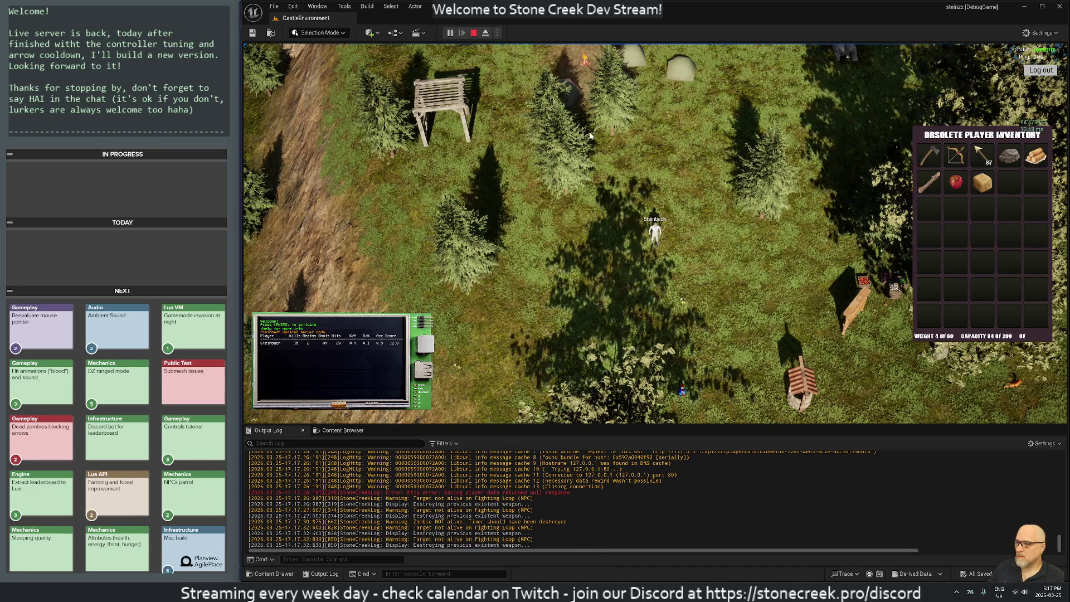
scroll(630, 166, "up", 3)
- Walk the character north past the tents and bring up the world map
key("w")
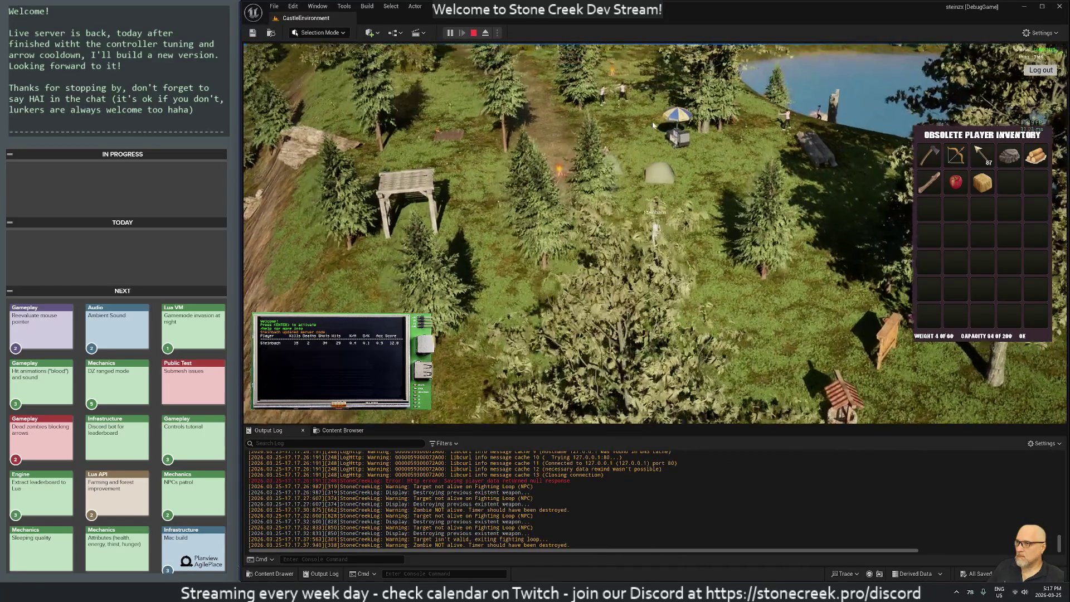
key("w")
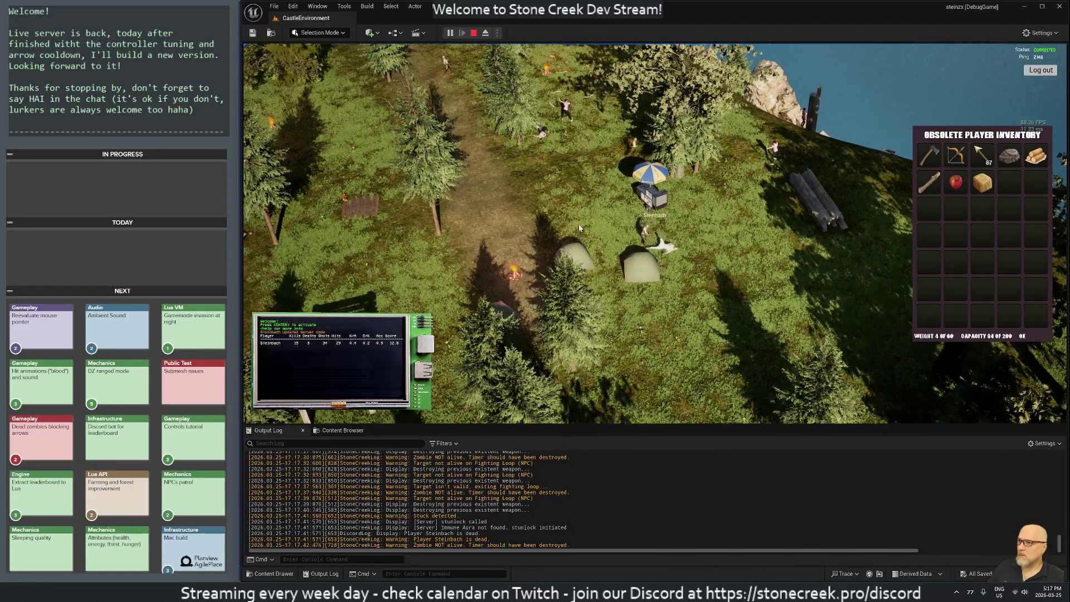
key("m")
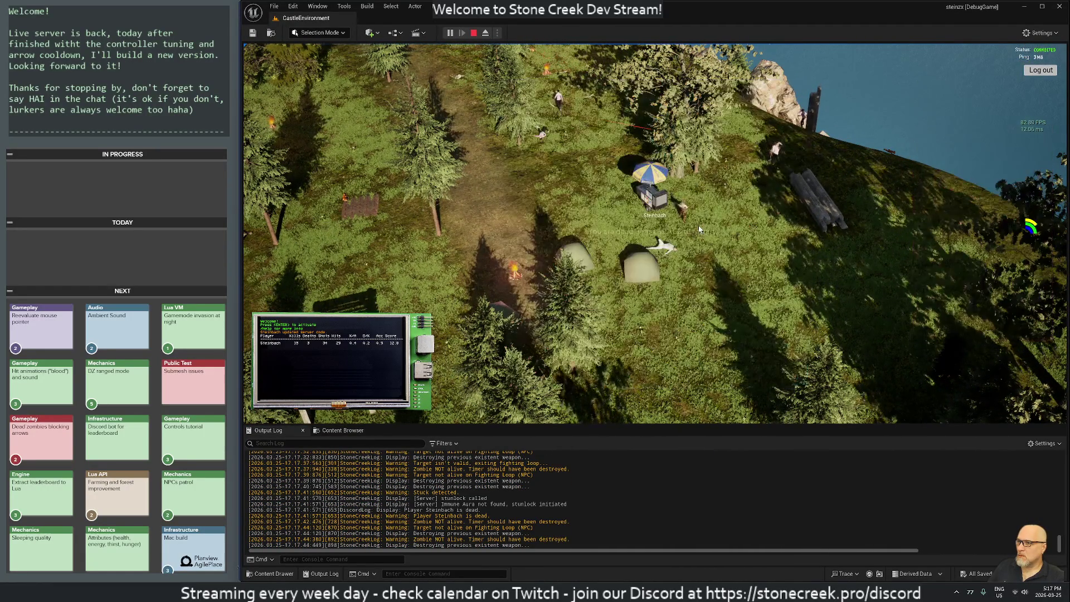
- Walk the character around the umbrella stall and tents toward the NPCs
scroll(617, 209, "up", 3)
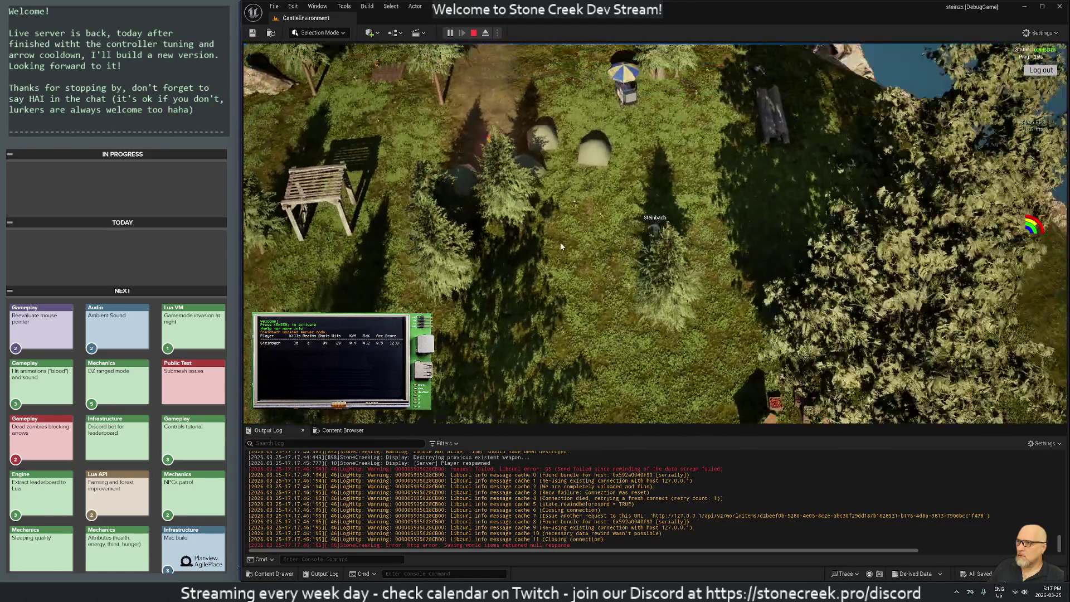
key("w")
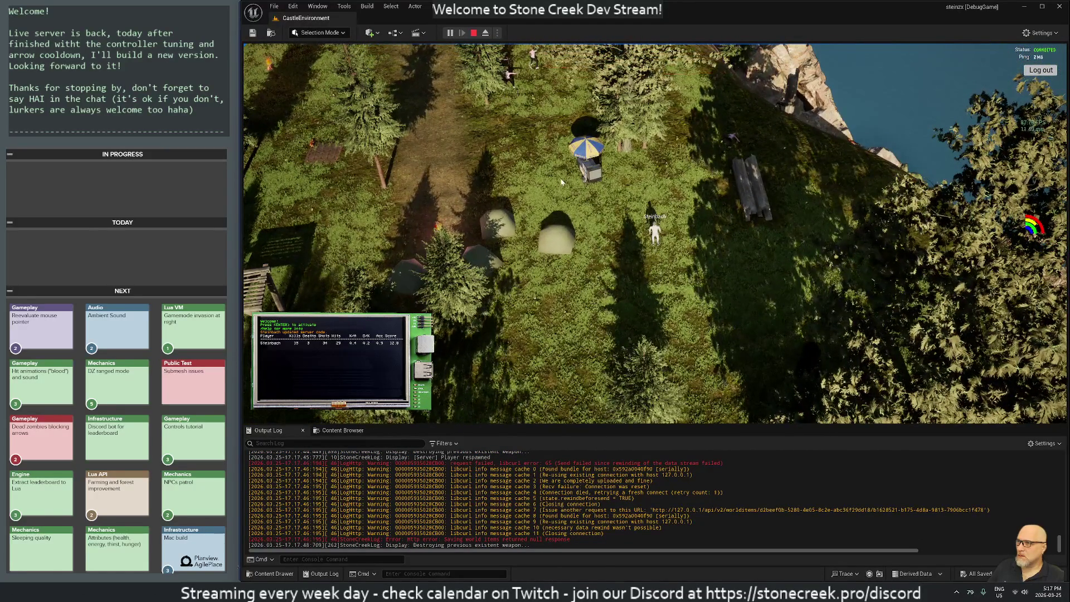
key("a")
key("a")
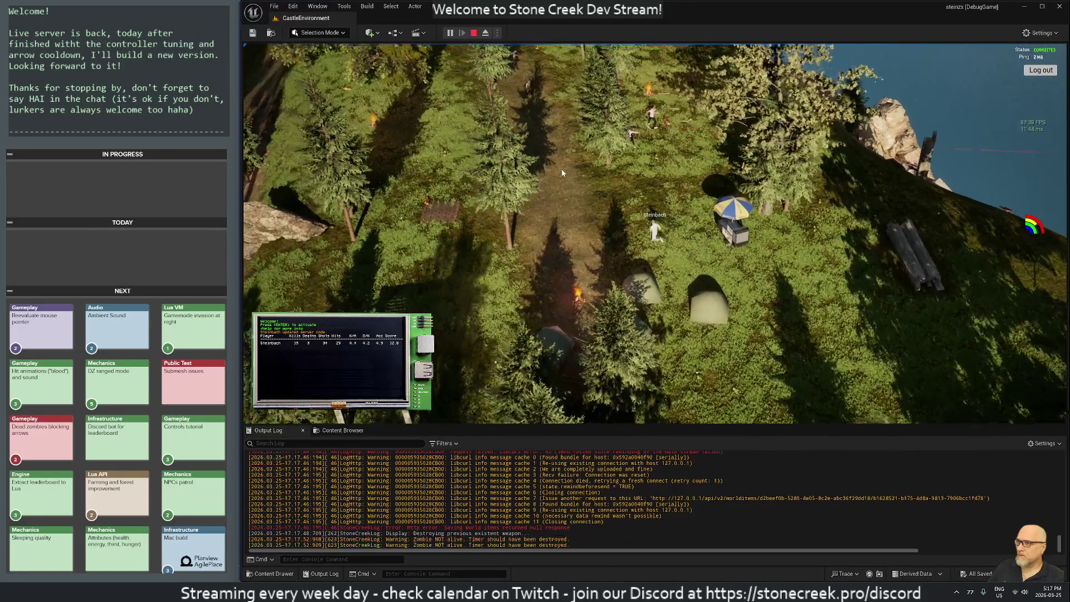
key("s")
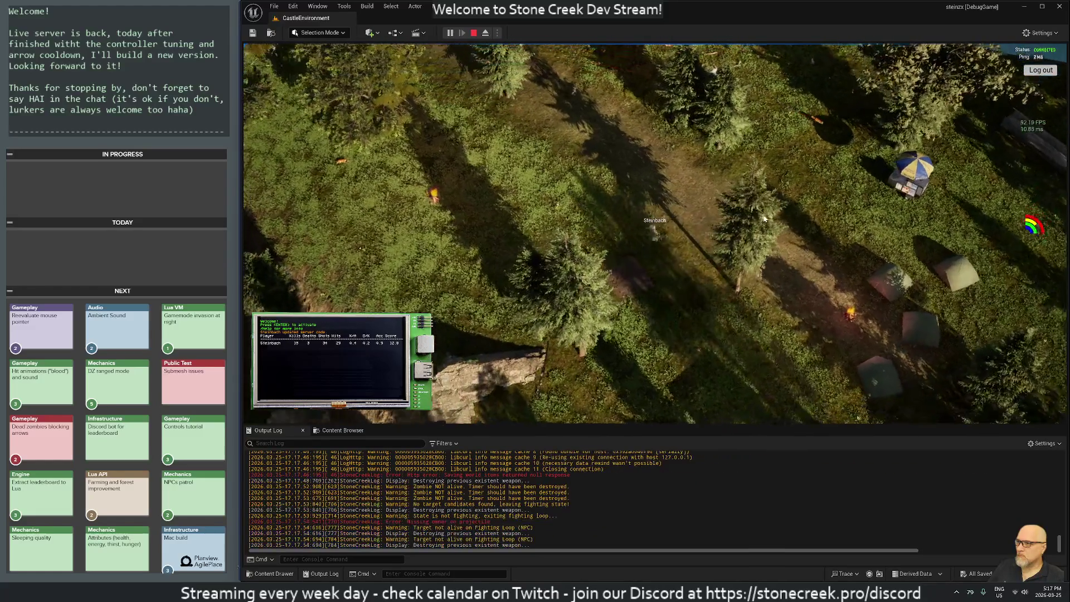
key("a")
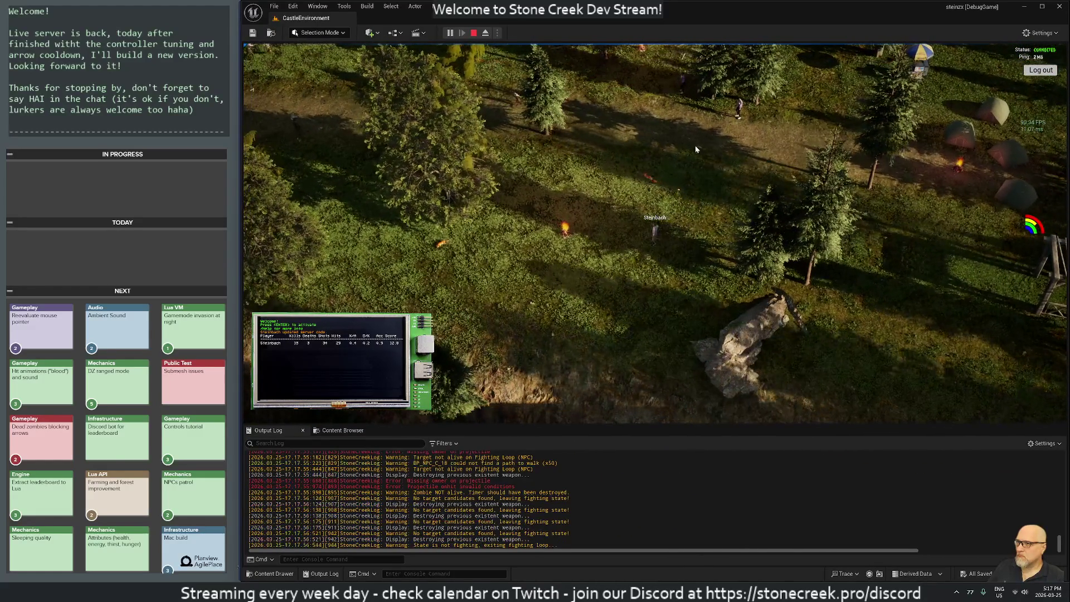
key("w")
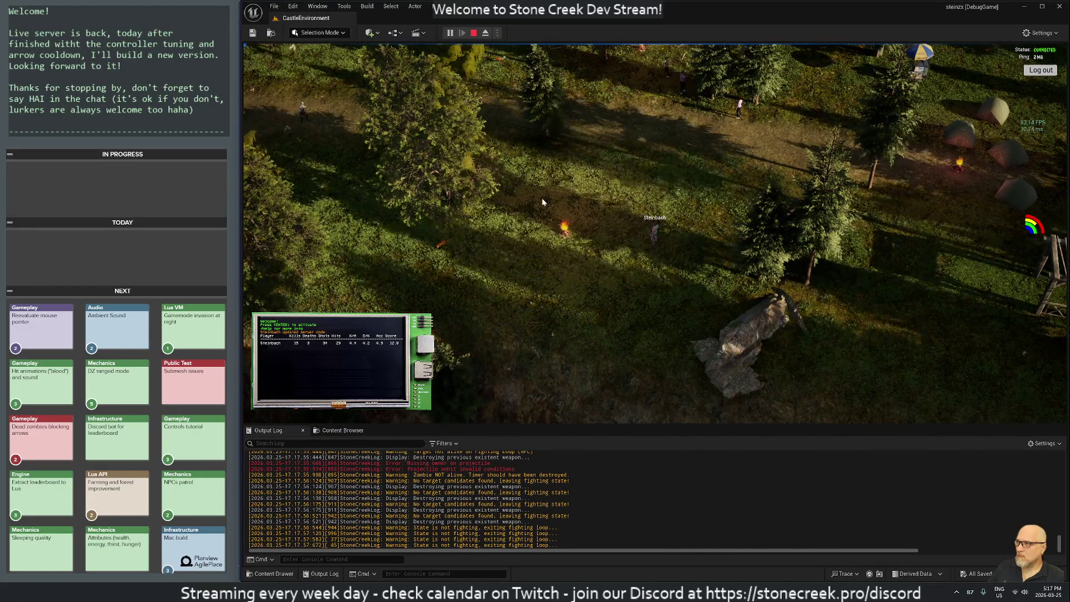
- Zoom in and out, shoot arrows until the enemy dies, then stop the play session
scroll(590, 218, "up", 3)
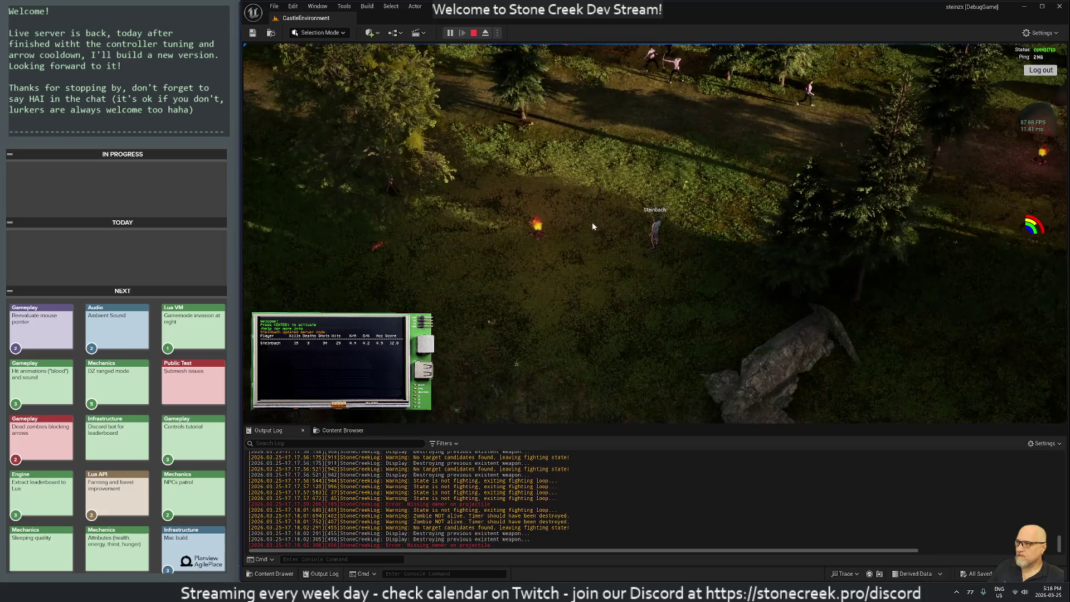
scroll(594, 224, "down", 1)
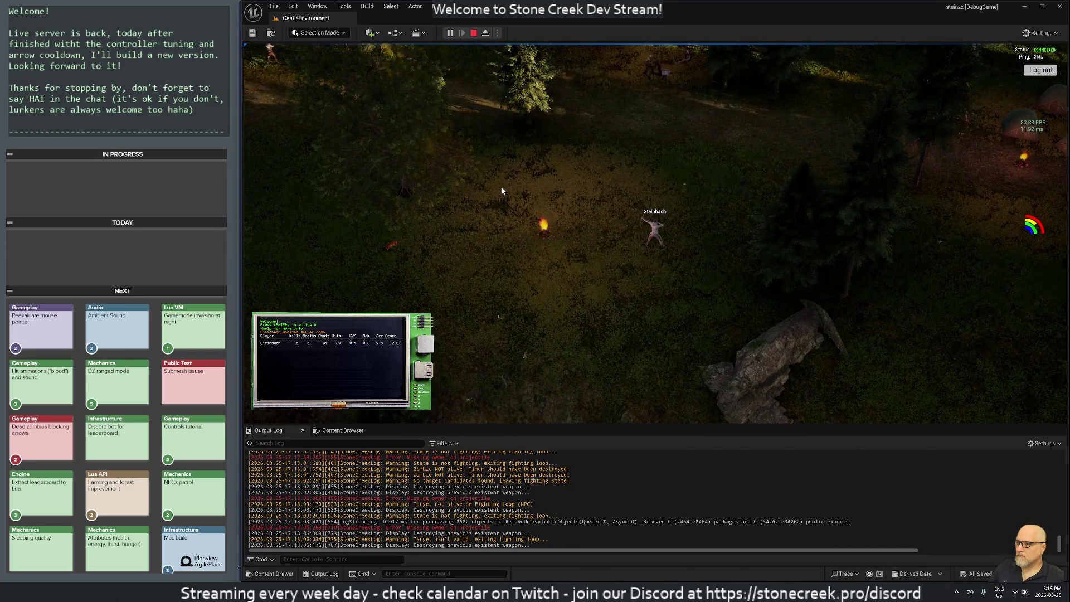
scroll(510, 198, "down", 1)
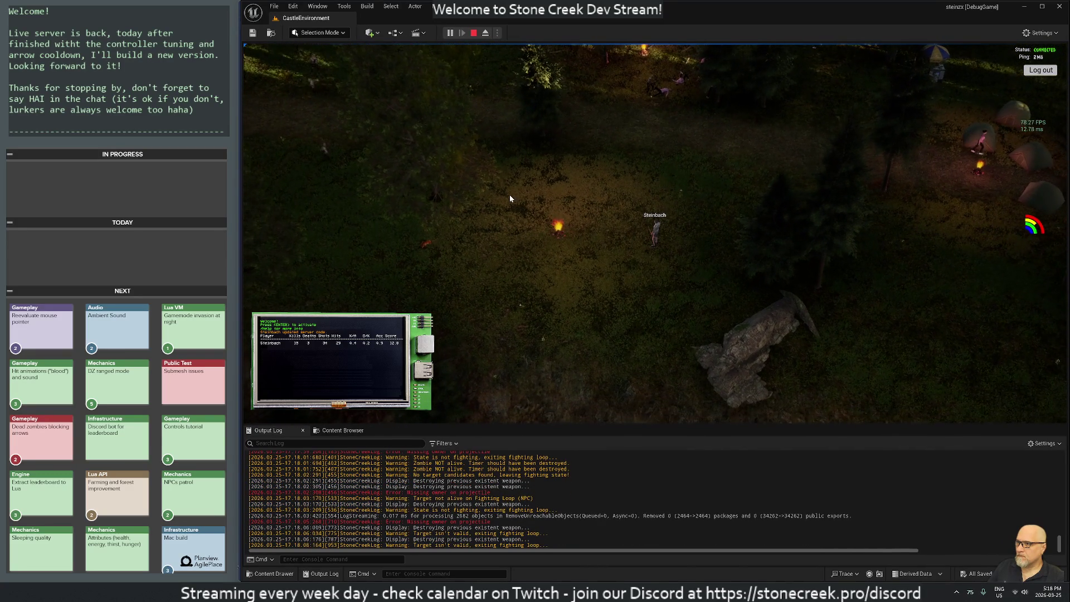
scroll(511, 198, "up", 1)
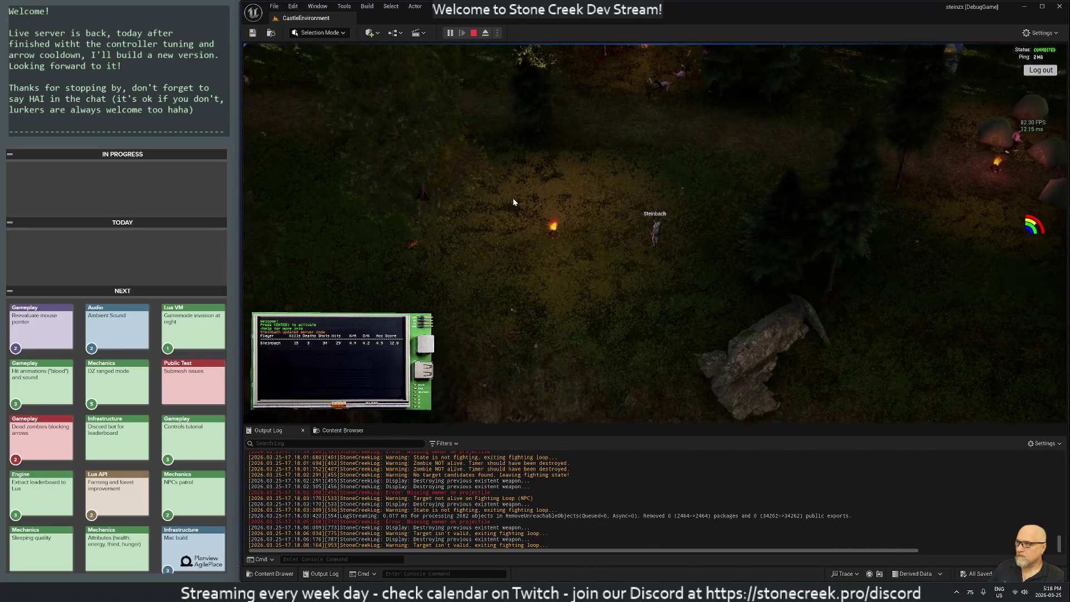
left_click(513, 198)
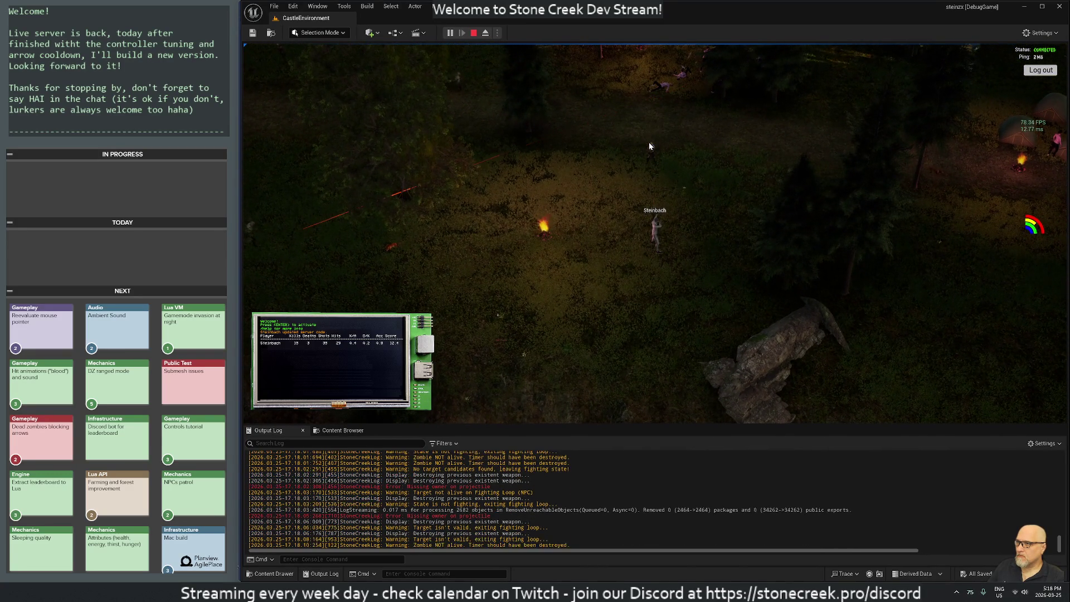
left_click(649, 146)
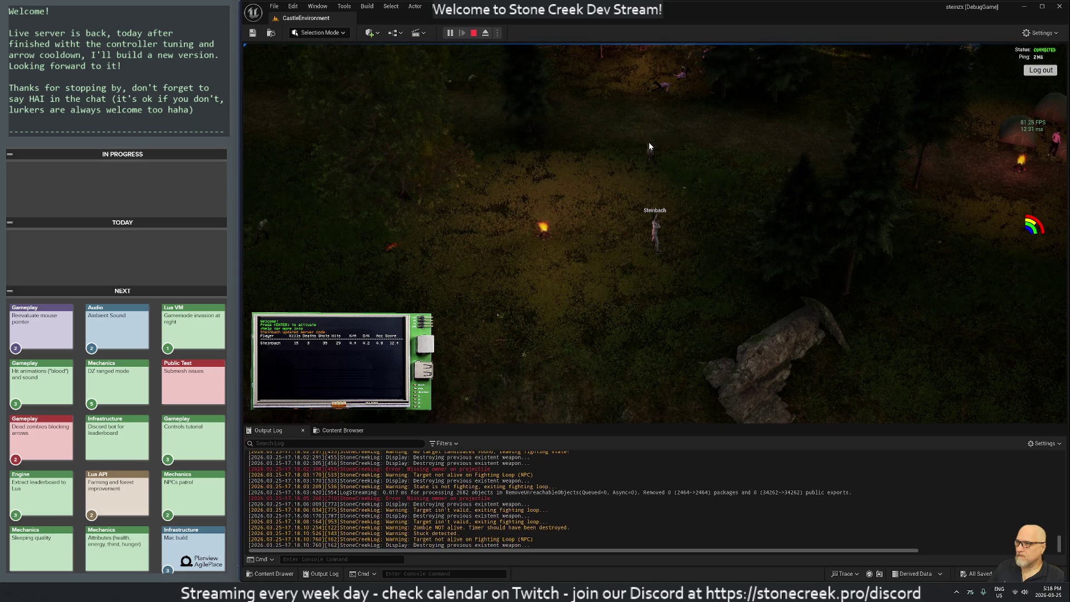
scroll(639, 187, "up", 1)
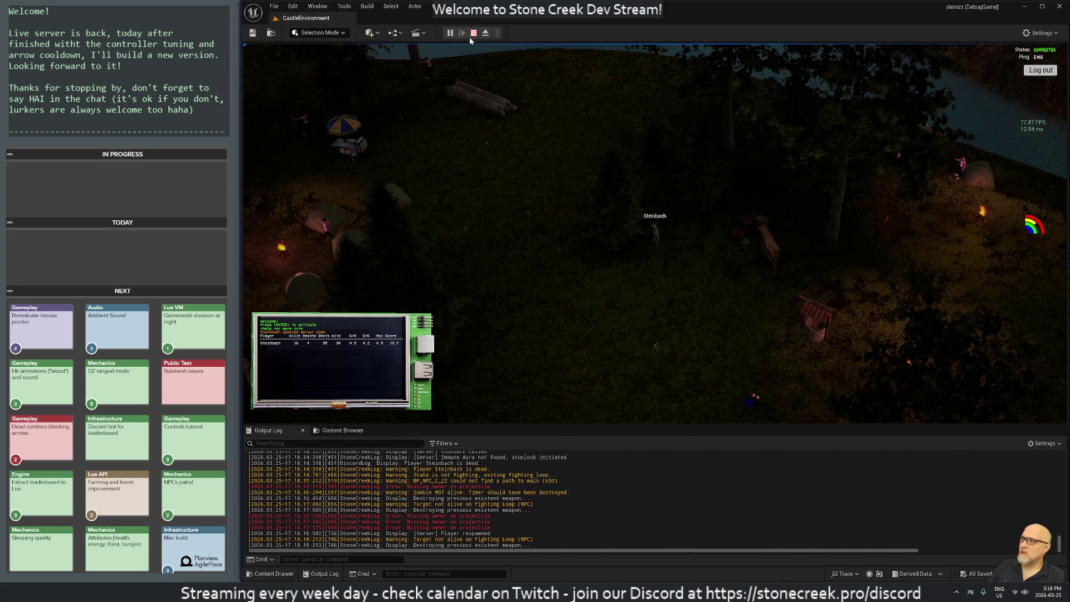
left_click(473, 34)
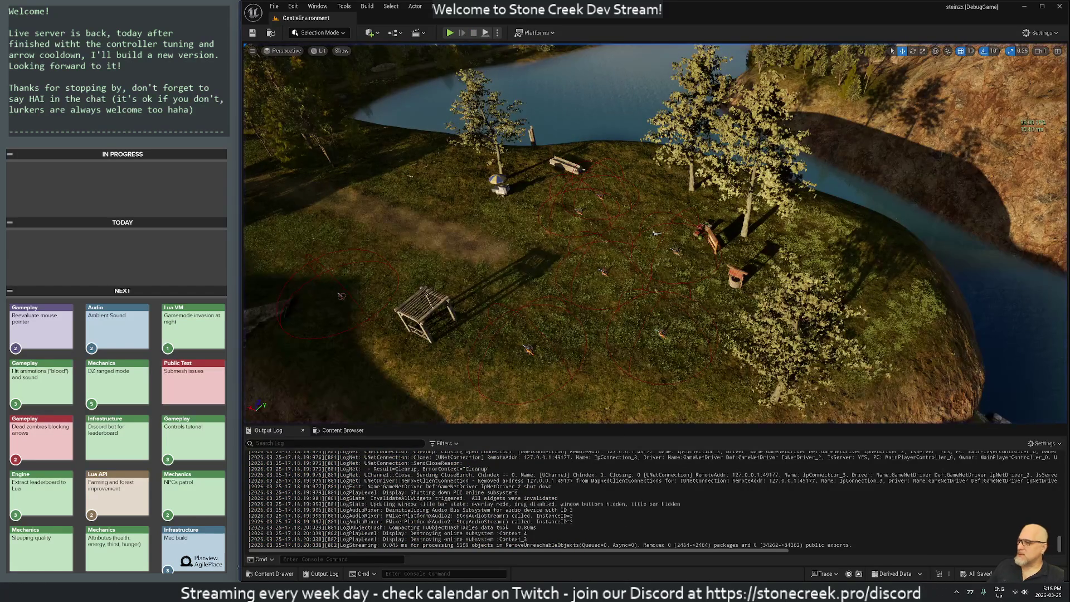
- Switch to Rider and open MainCameraManager.cpp through the file search
mouse_move(627, 592)
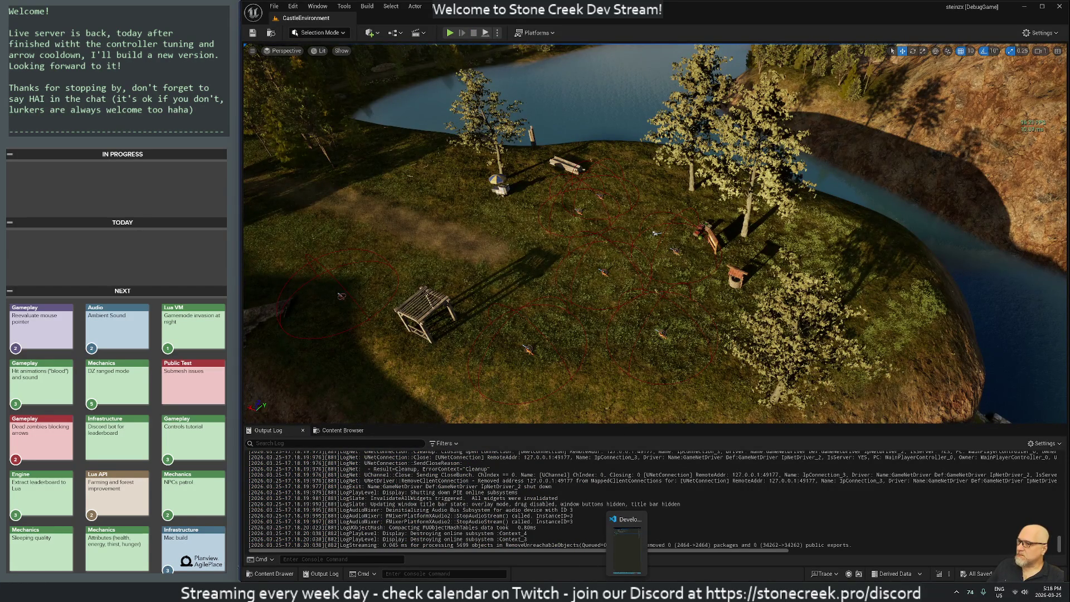
left_click(627, 549)
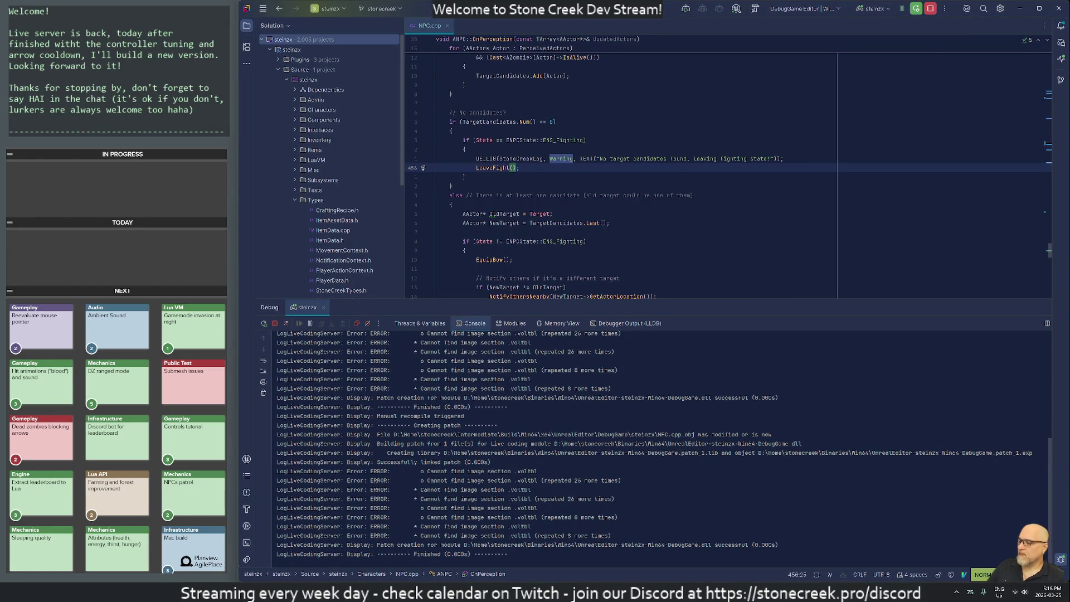
key("ctrl+t")
type("cameramana")
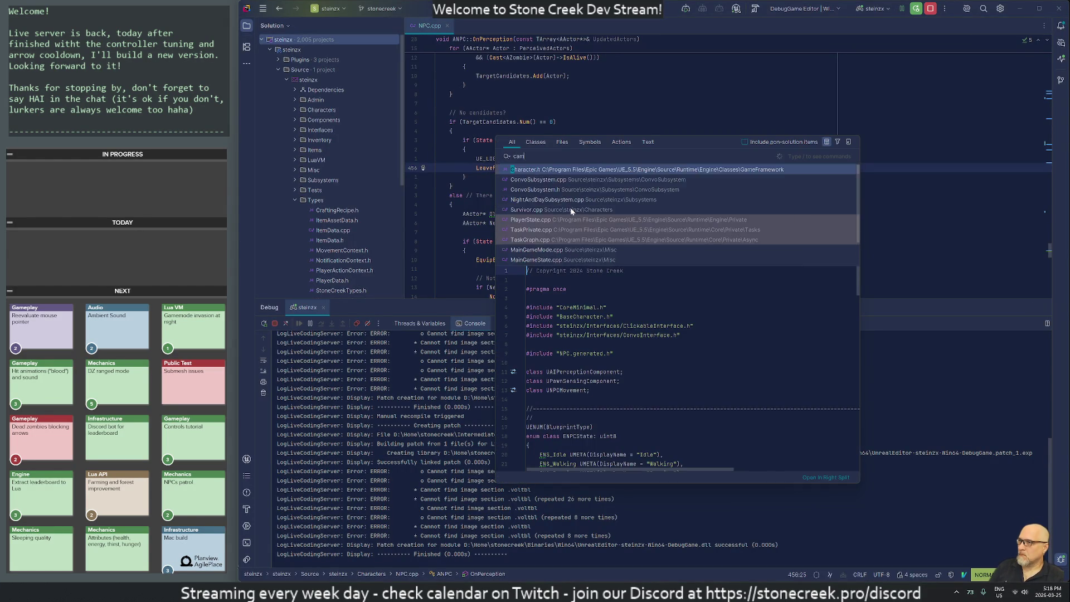
key("Return")
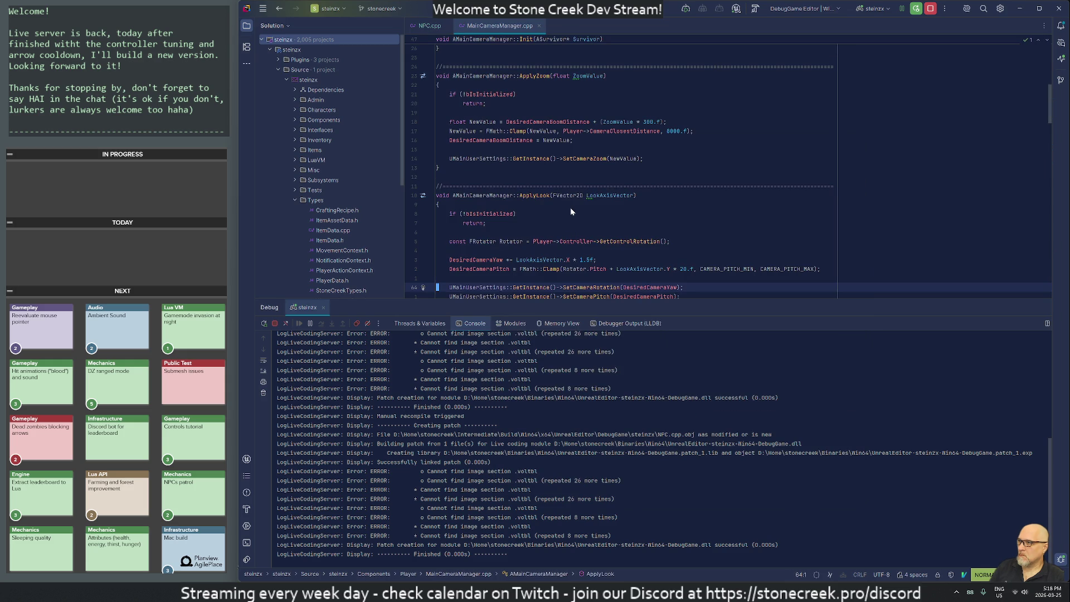
- Search for 'zoo' and move to the DesiredCameraBoomDistance assignment
type("/zoom")
key("Return")
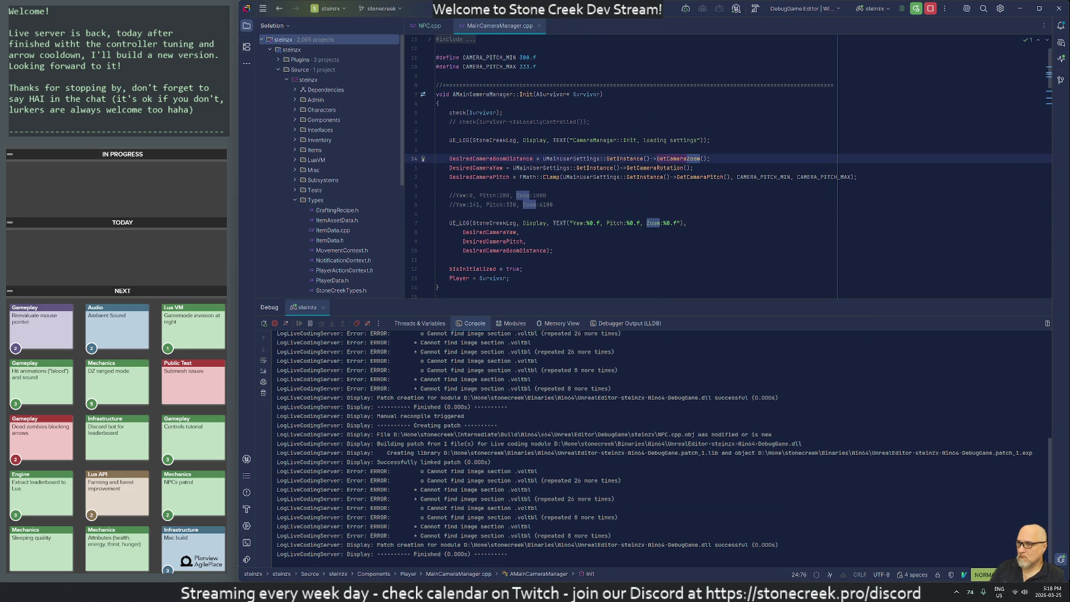
key("j")
key("j")
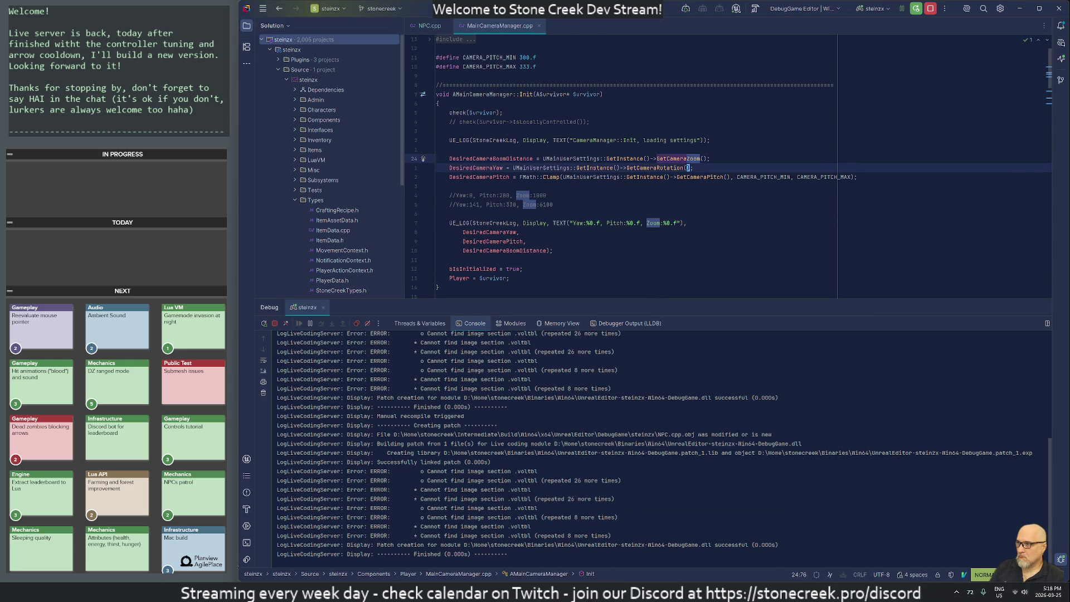
key("k")
key("k")
key("^")
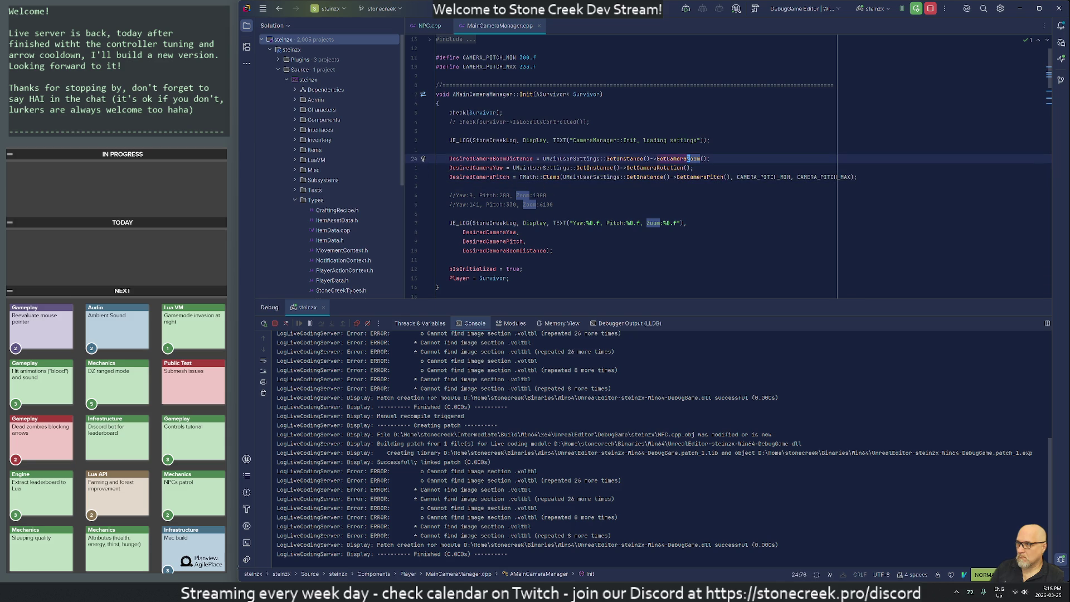
key("asterisk")
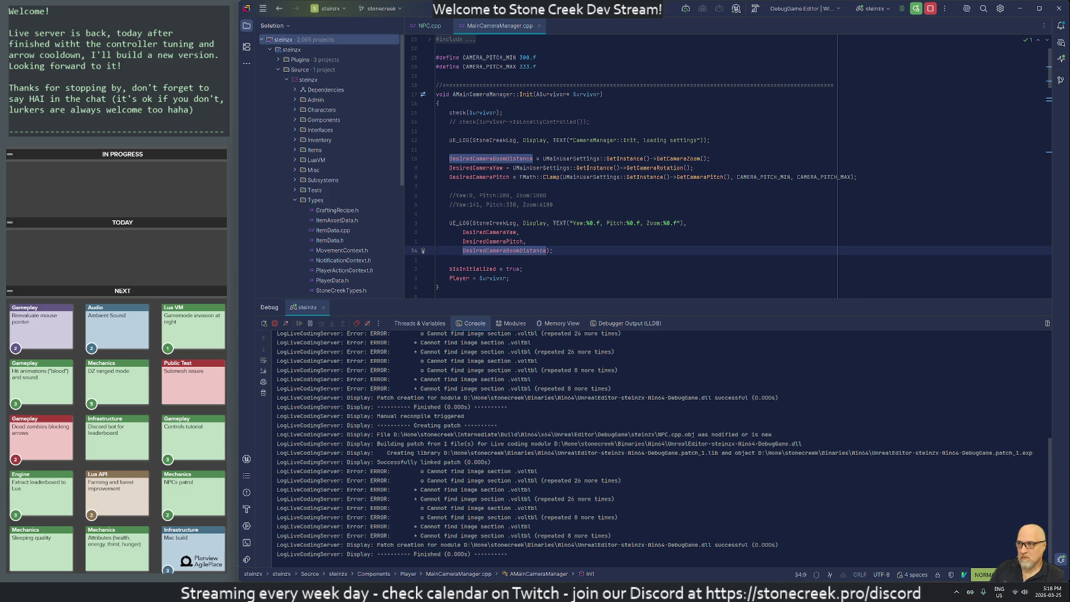
- Move through ApplyZoom to the 8000.f upper limit in the FMath::Clamp call
key("n")
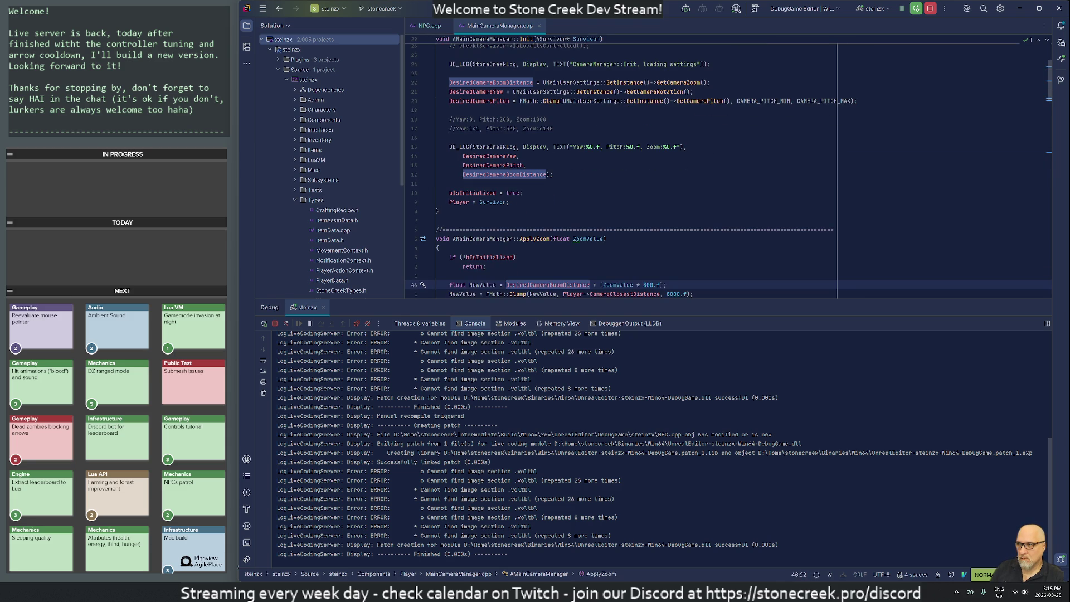
key("k")
key("k")
key("k")
key("j")
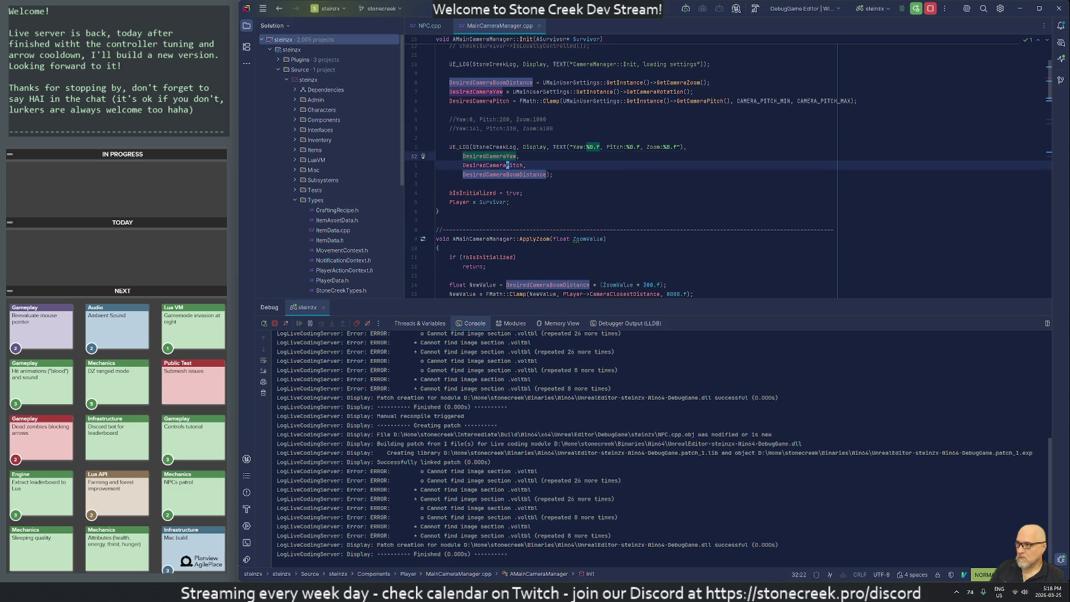
key("j")
key("j")
key("j")
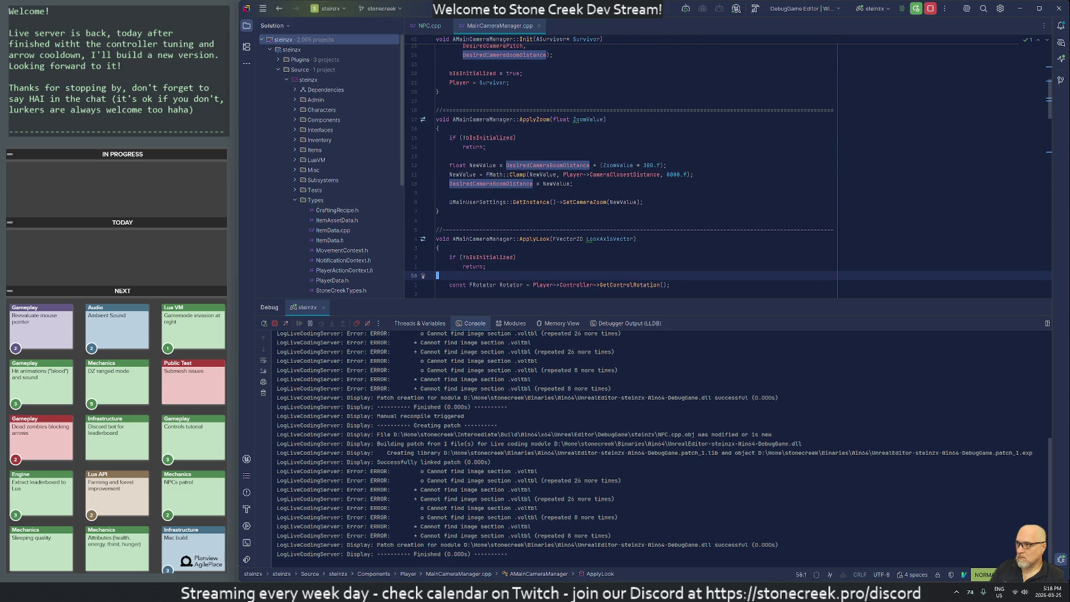
key("k")
key("k")
key("k")
key("j")
key("j")
key("j")
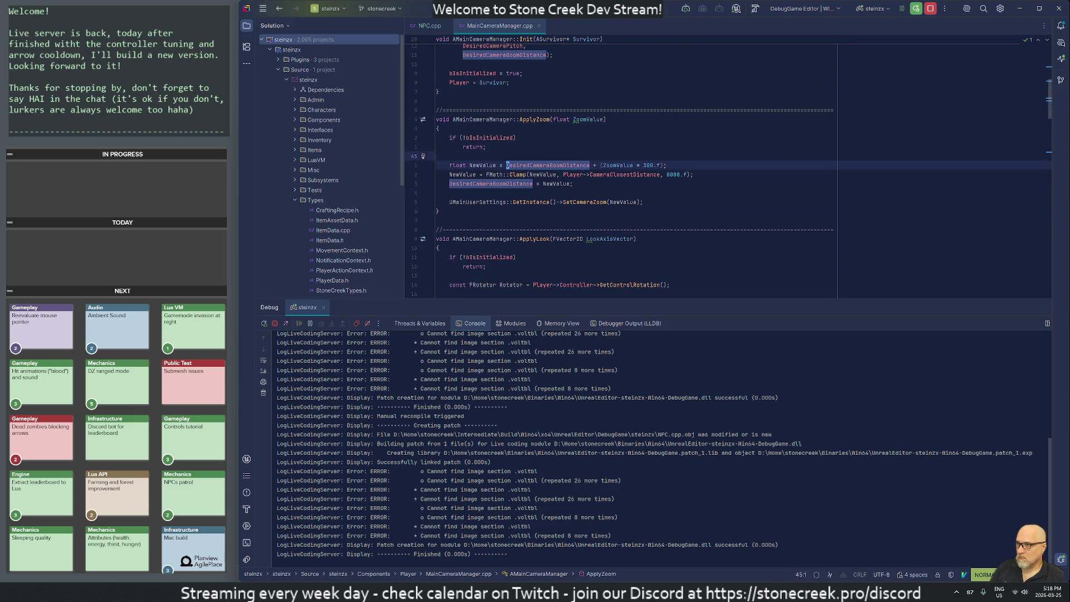
key("j")
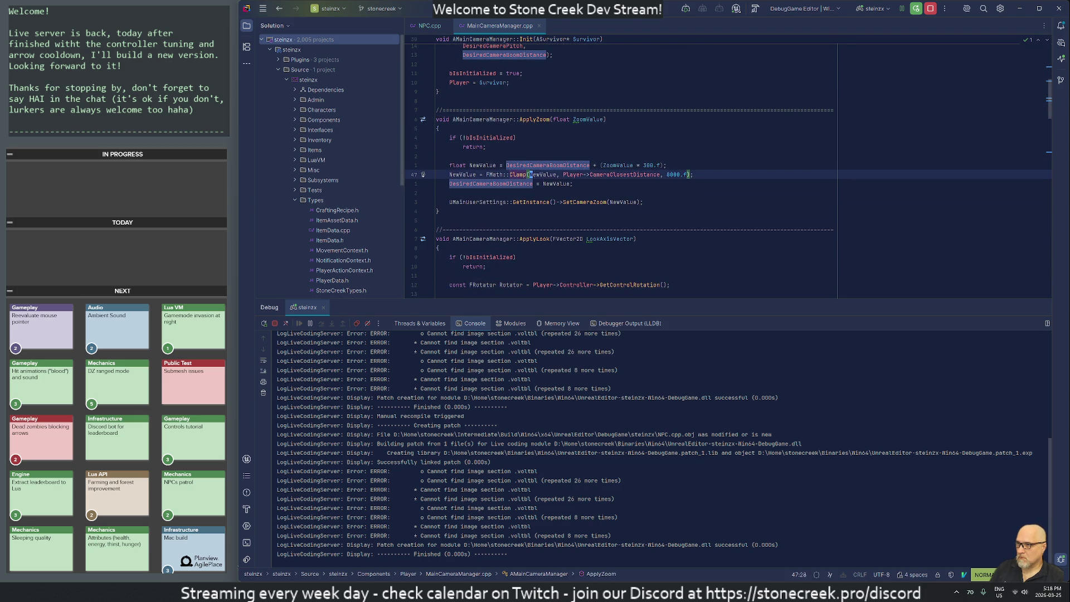
key("w")
key("w")
key("w")
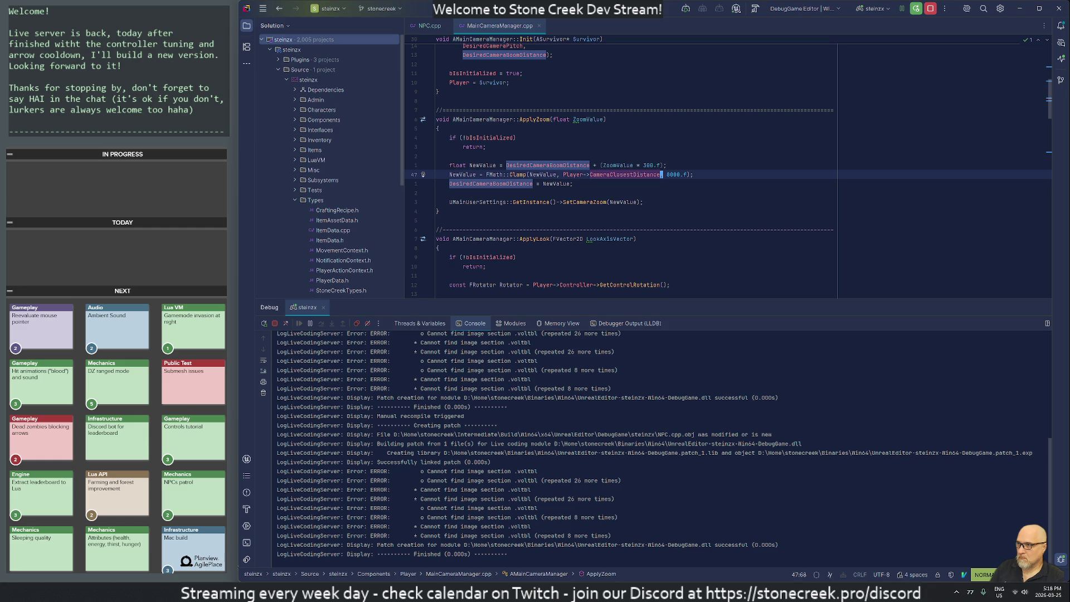
key("w")
- Replace the 8000.f upper limit with Player->CameraFarthestDistance
key("c")
key("t")
key("parenright")
type("P")
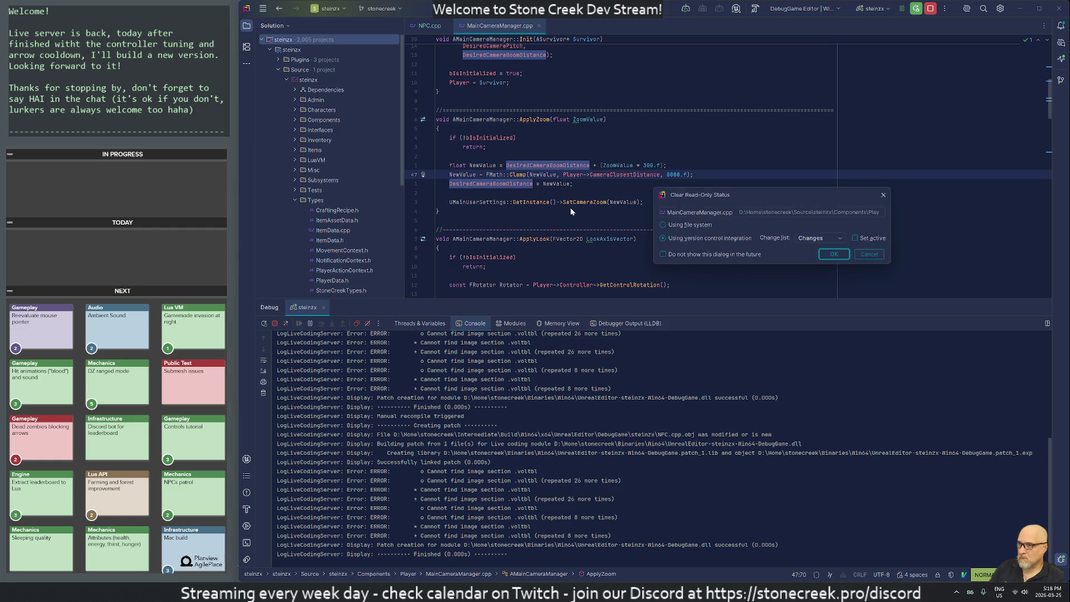
type("layer->C")
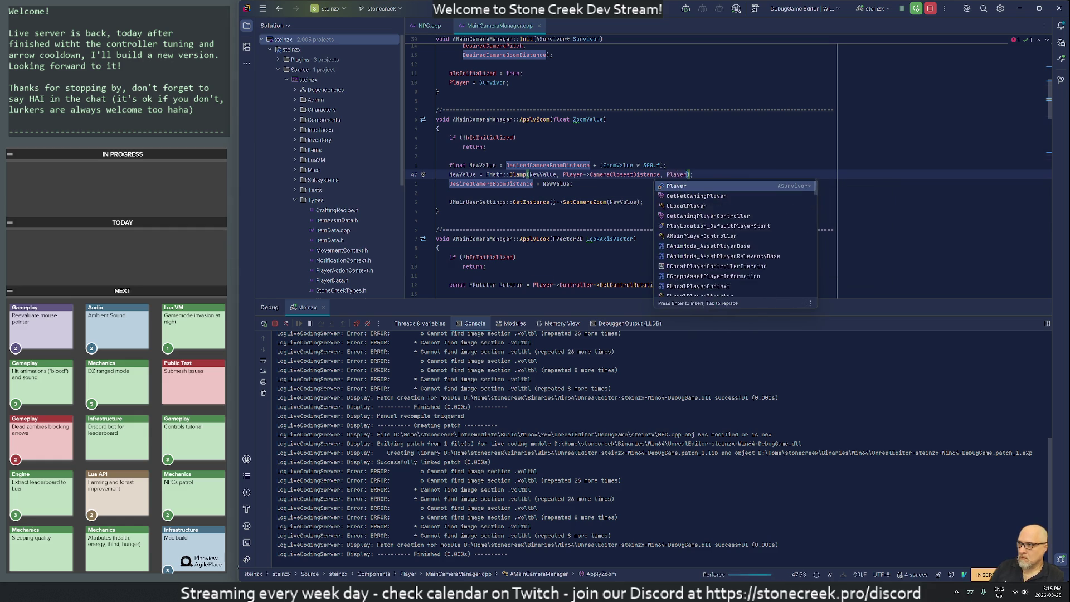
type("amera")
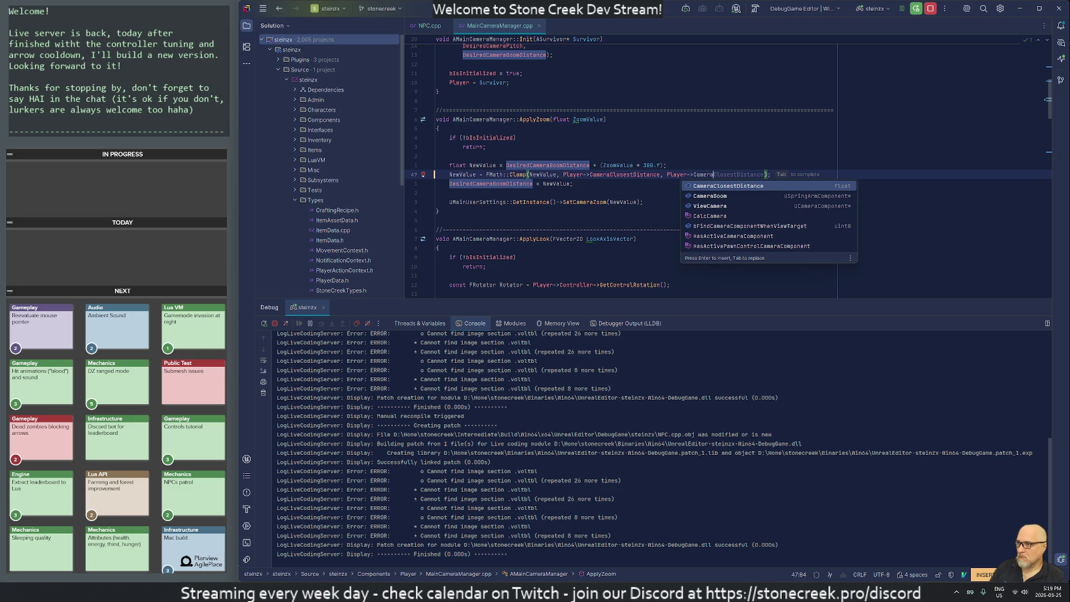
type("Farth")
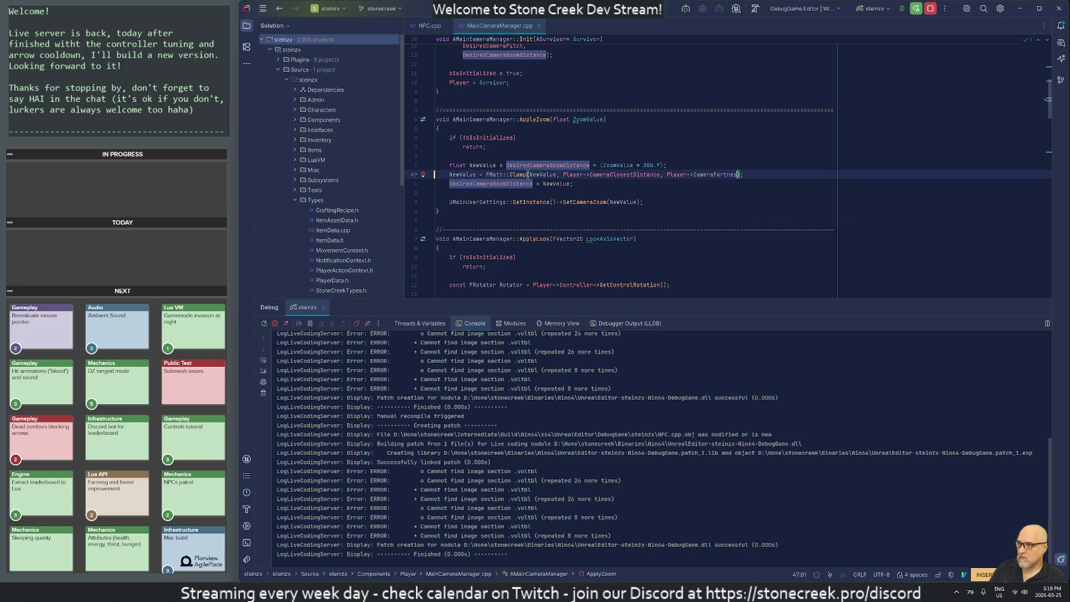
key("Escape")
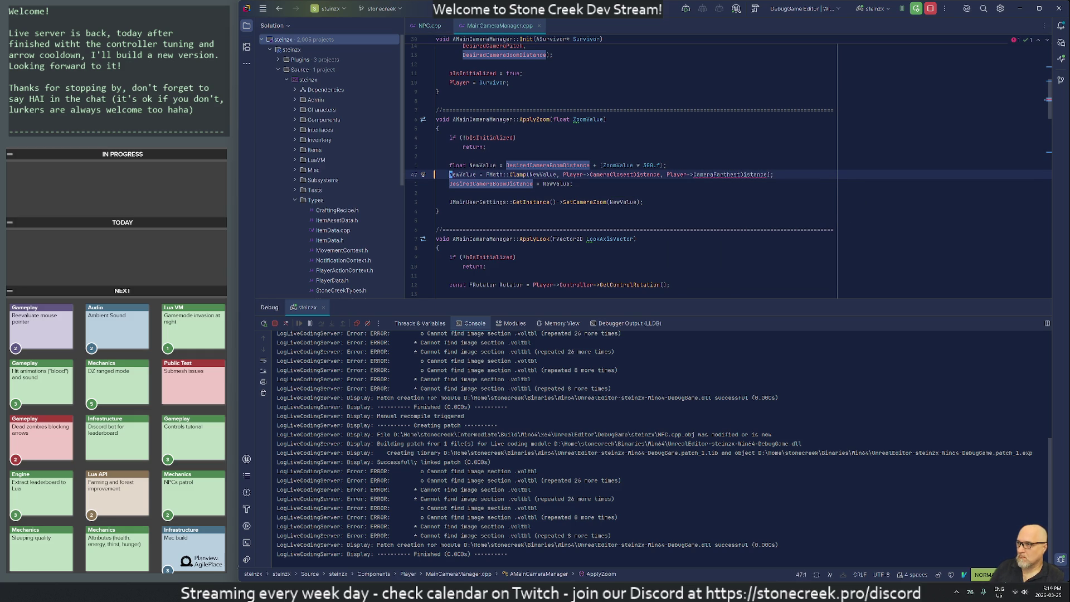
- Go to CameraClosestDistance in Survivor.h, make it writable, and duplicate its UPROPERTY declaration
key("w")
key("w")
key("w")
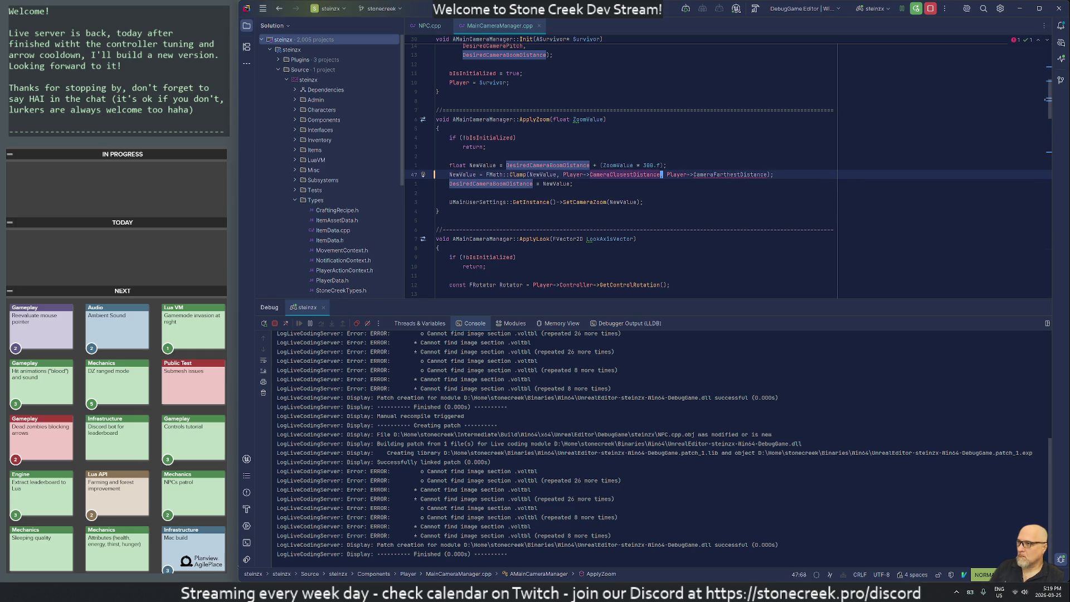
key("g")
key("d")
key("k")
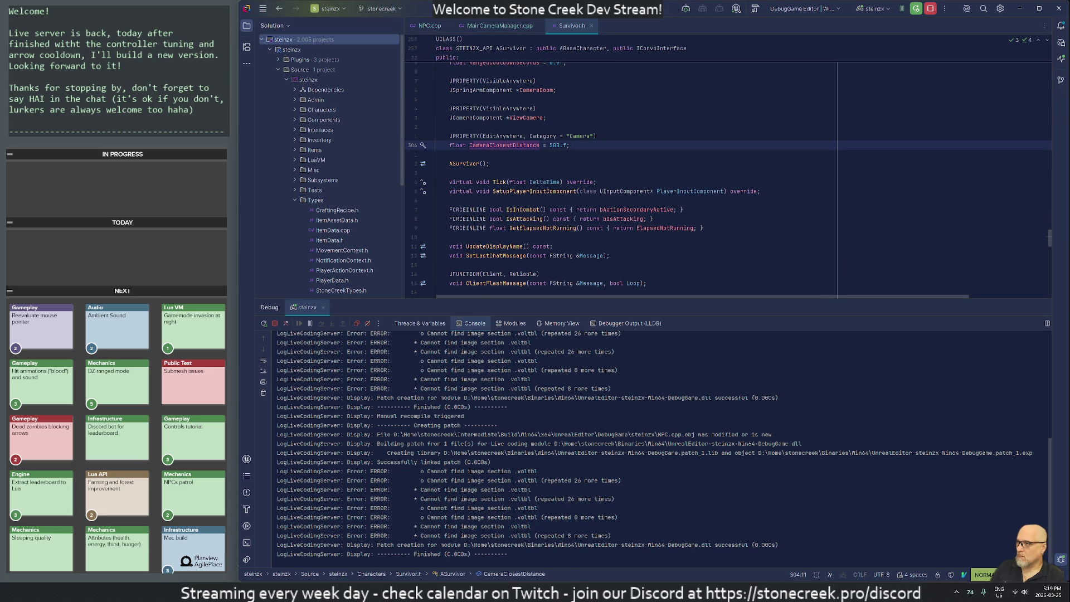
key("shift+v")
key("Escape")
key("j")
key("j")
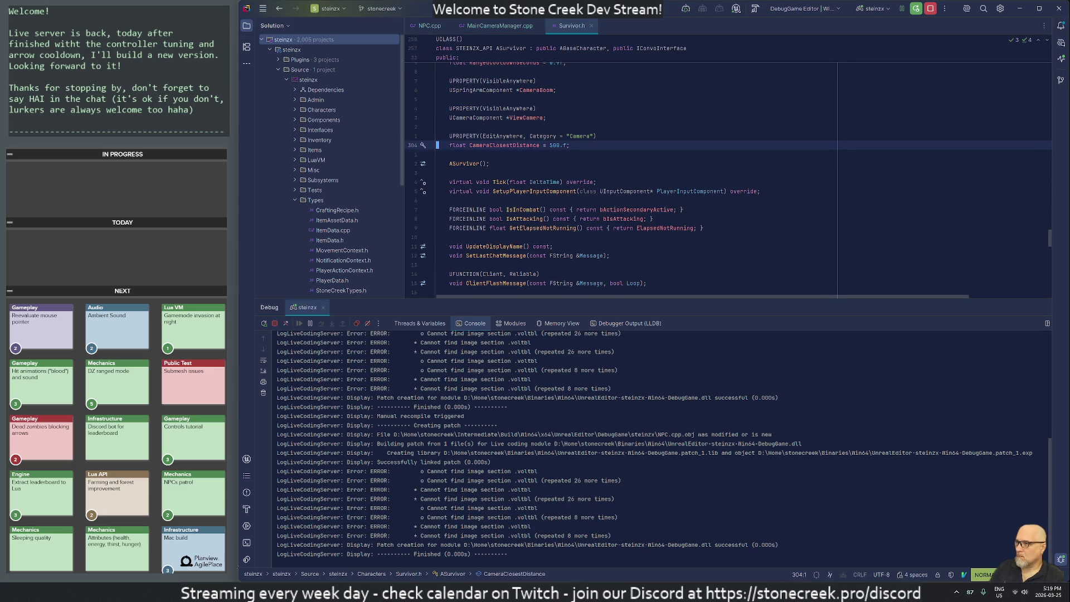
key("o")
key("Return")
key("p")
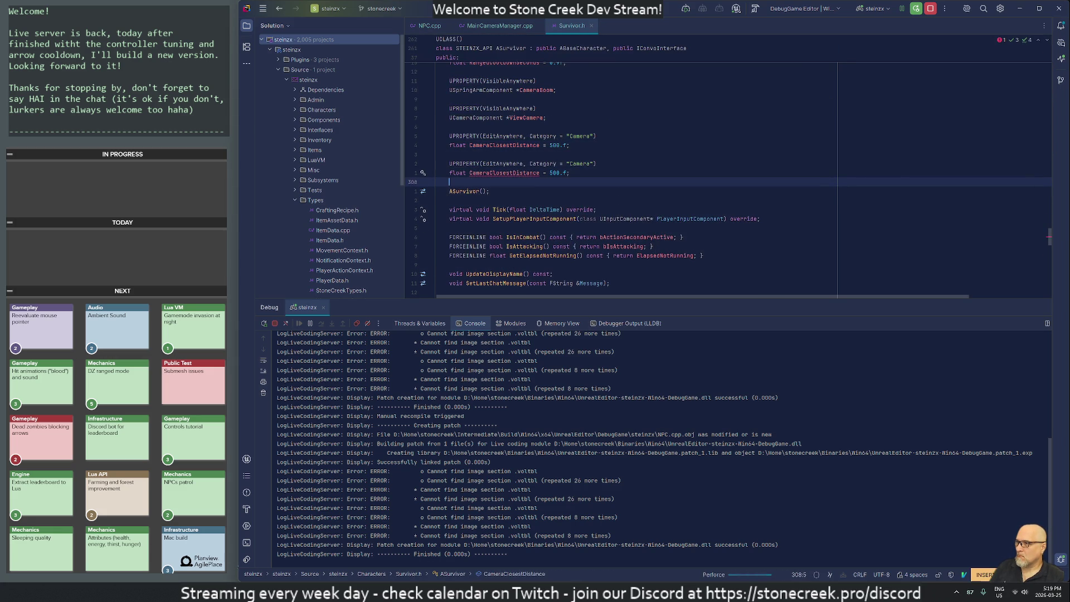
- Rename the duplicate to CameraFarthestDistance and check its 8000.f default value
key("k")
key("w")
key("w")
key("l")
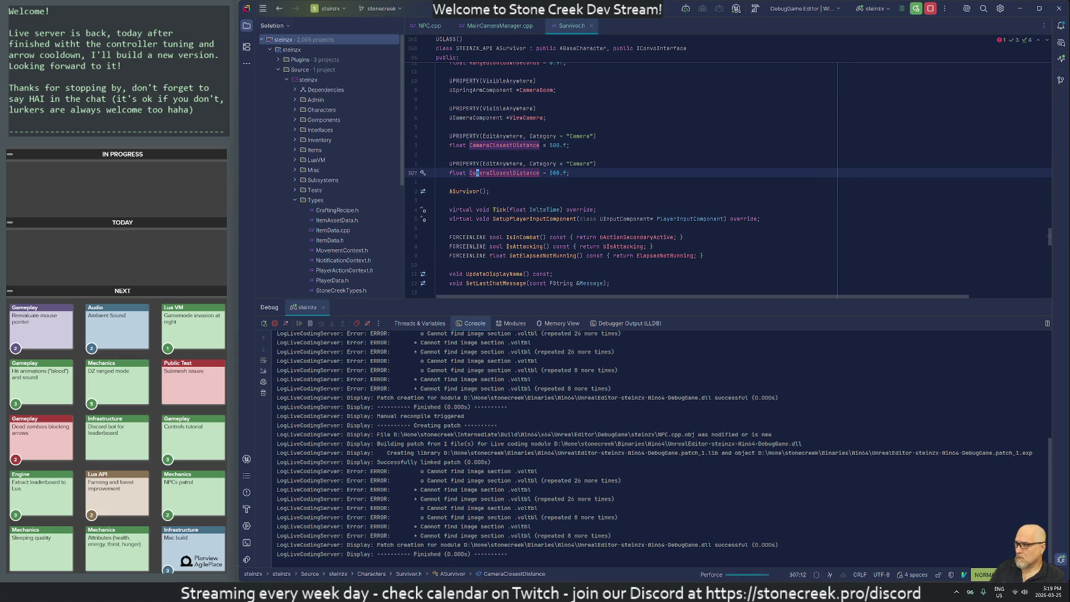
key("c")
key("t")
key("D")
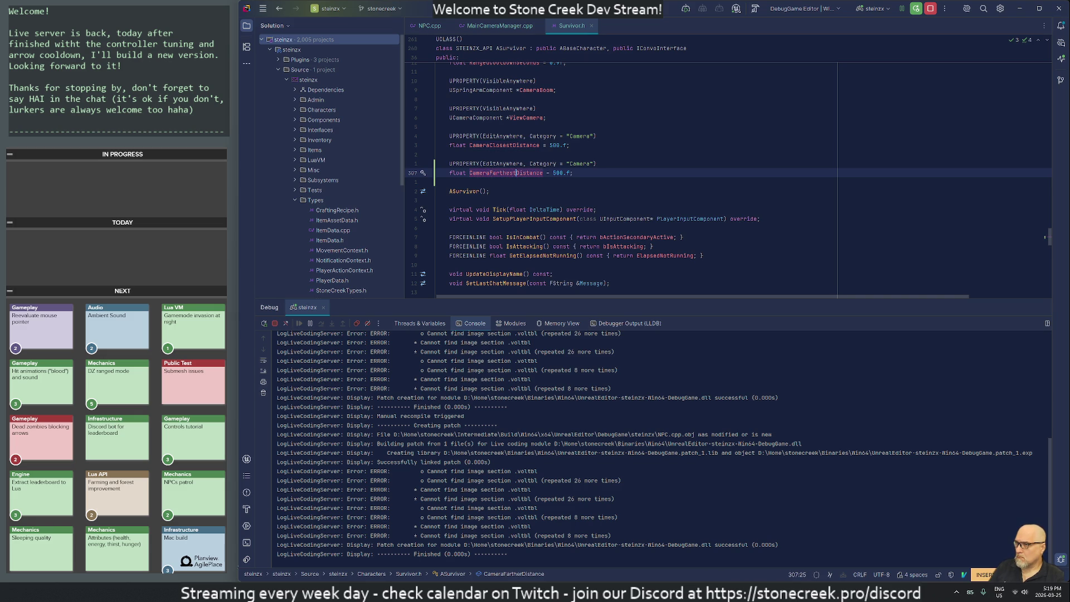
key("k")
key("k")
key("k")
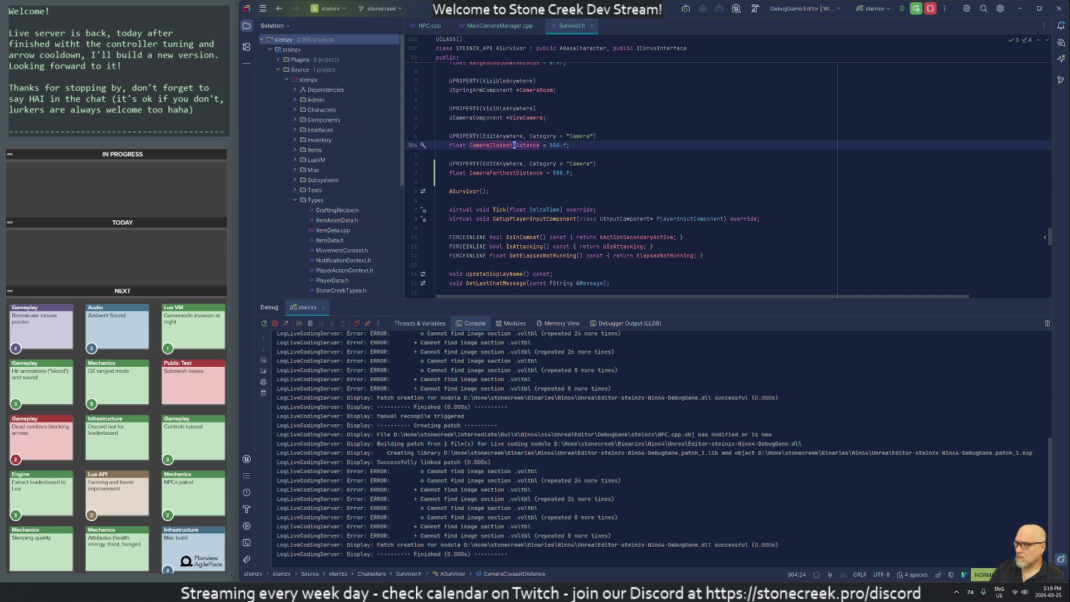
key("j")
key("j")
key("j")
key("w")
key("w")
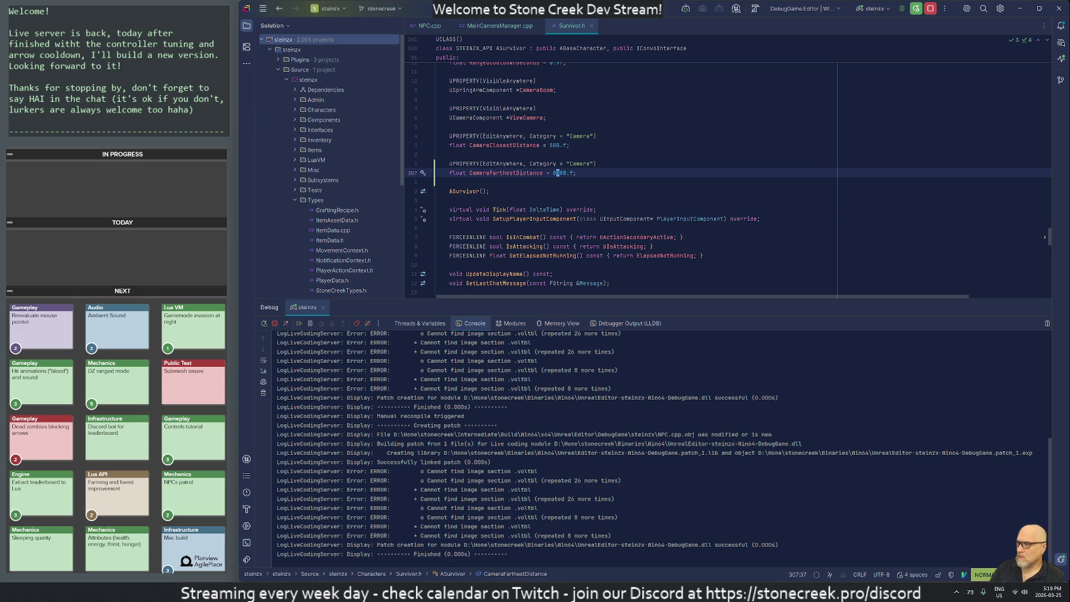
key("k")
key("k")
key("k")
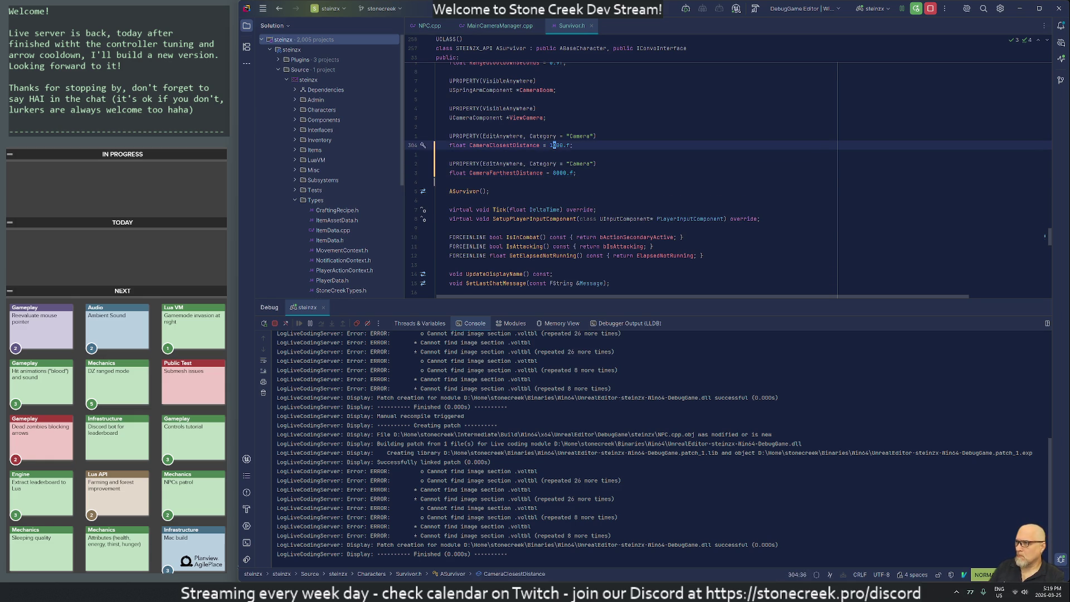
key("ctrl+Tab")
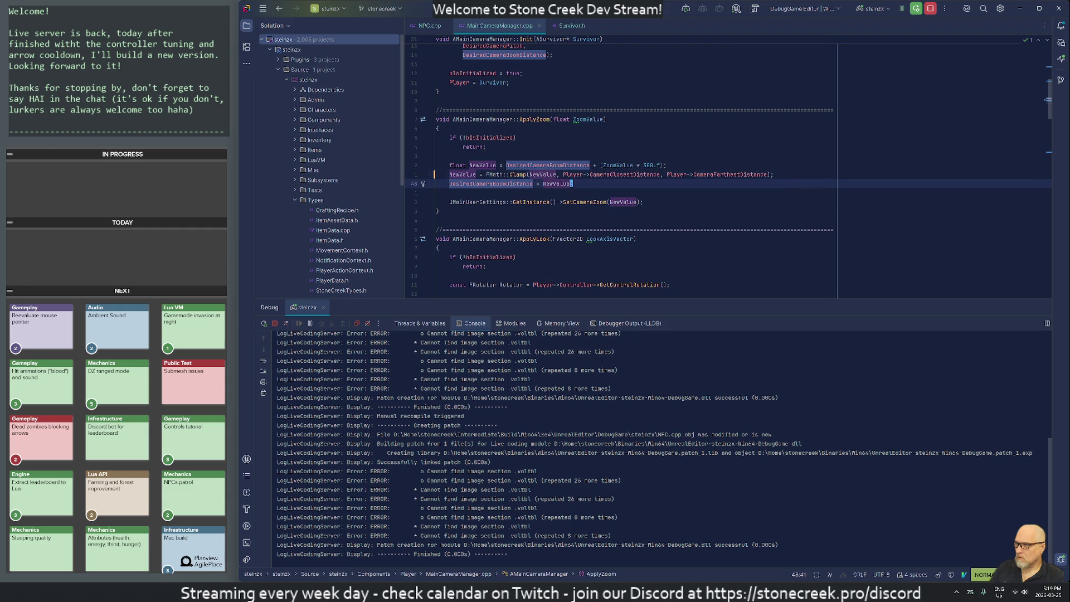
- Add UE_LOG(StoneCreekLog, Display, TEXT("Zoom:%.1f"), NewValue); after the clamp in ApplyZoom
key("j")
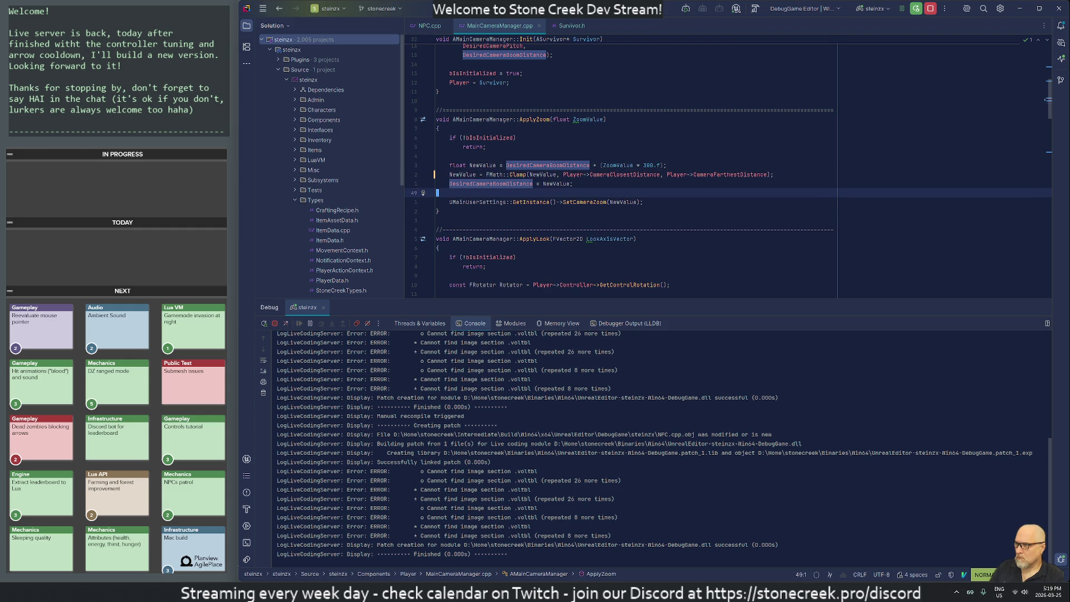
key("k")
key("k")
key("k")
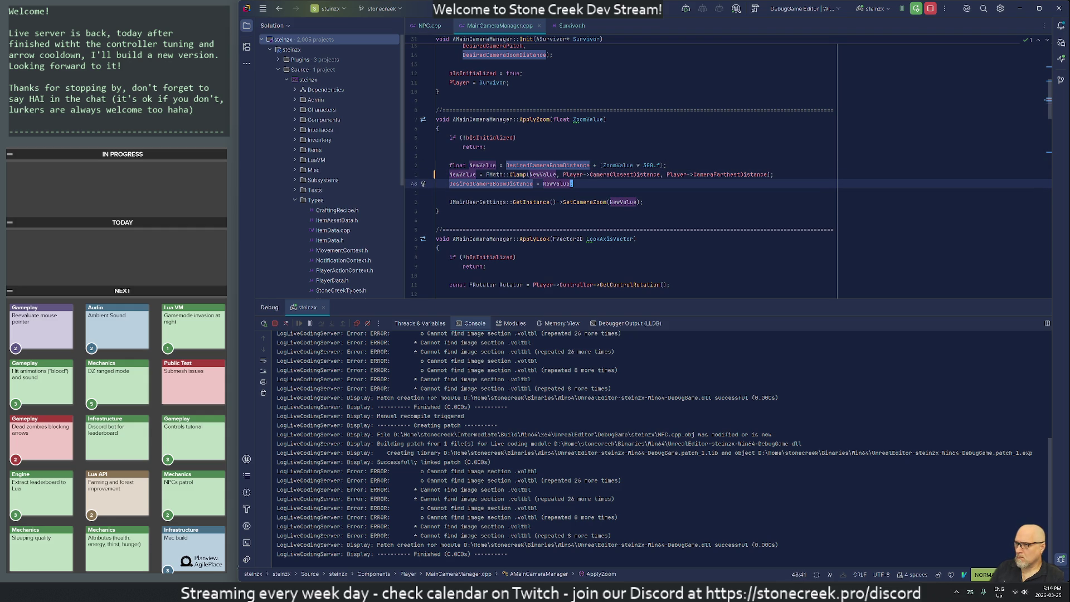
key("j")
key("j")
key("j")
type("oUE_LOG(")
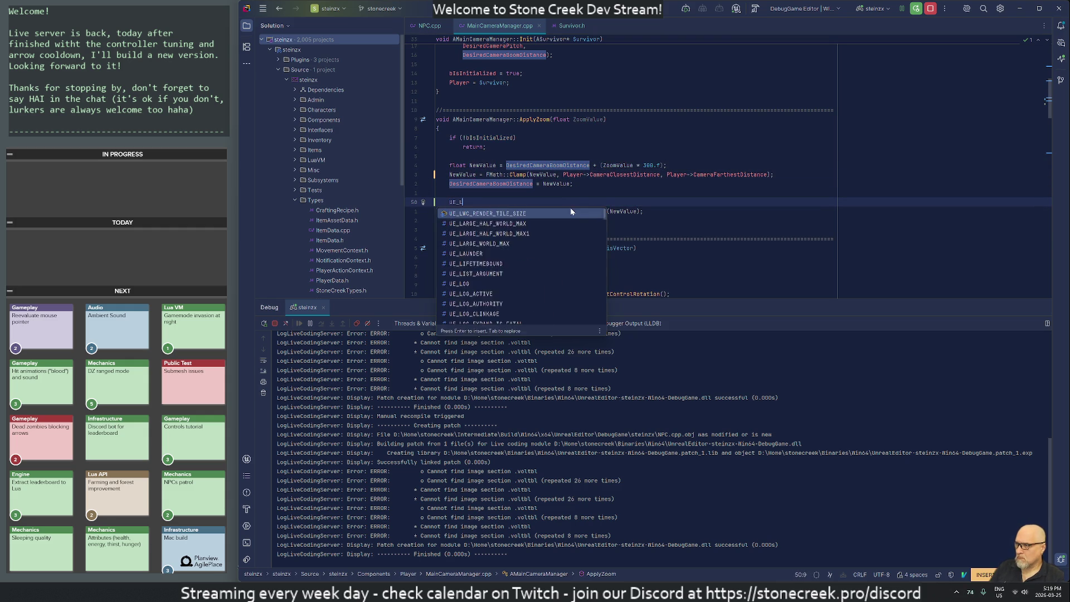
type("StoneCreekLog")
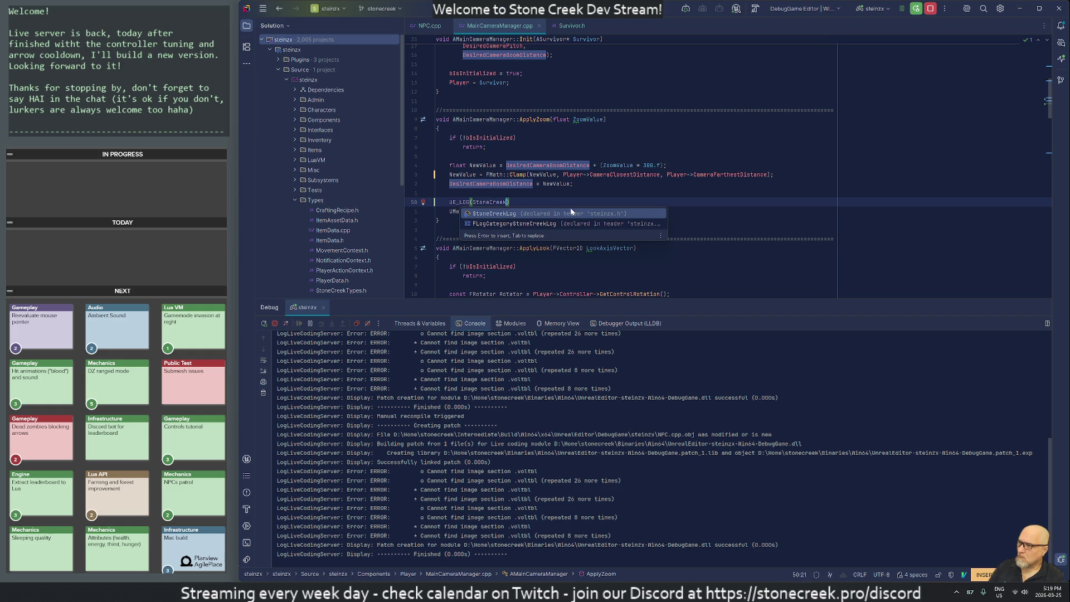
type(", Display, ")
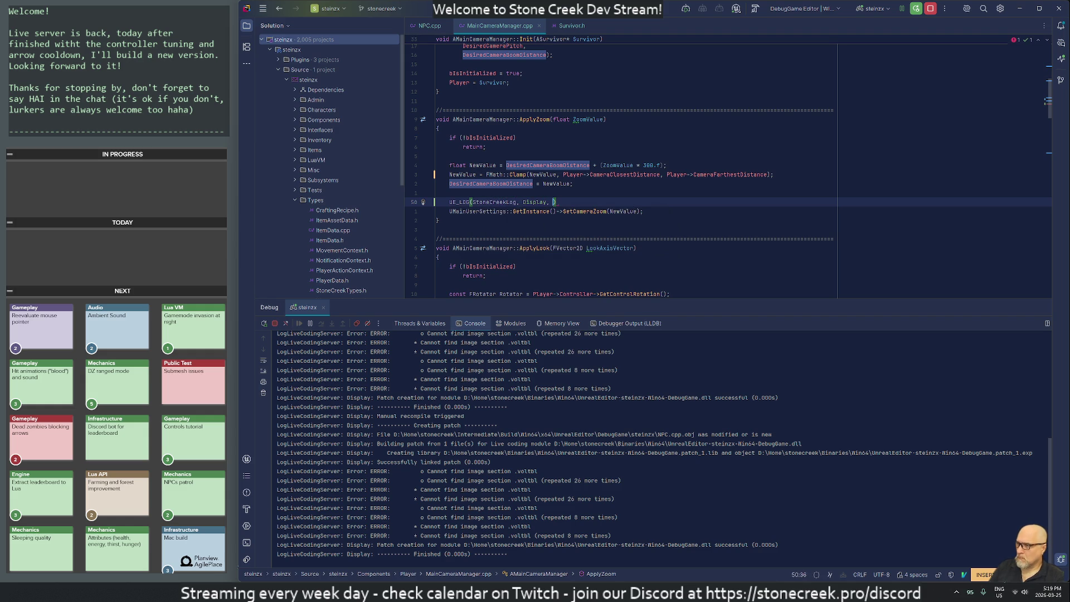
type("TEXT(\"Zoom:%.f")
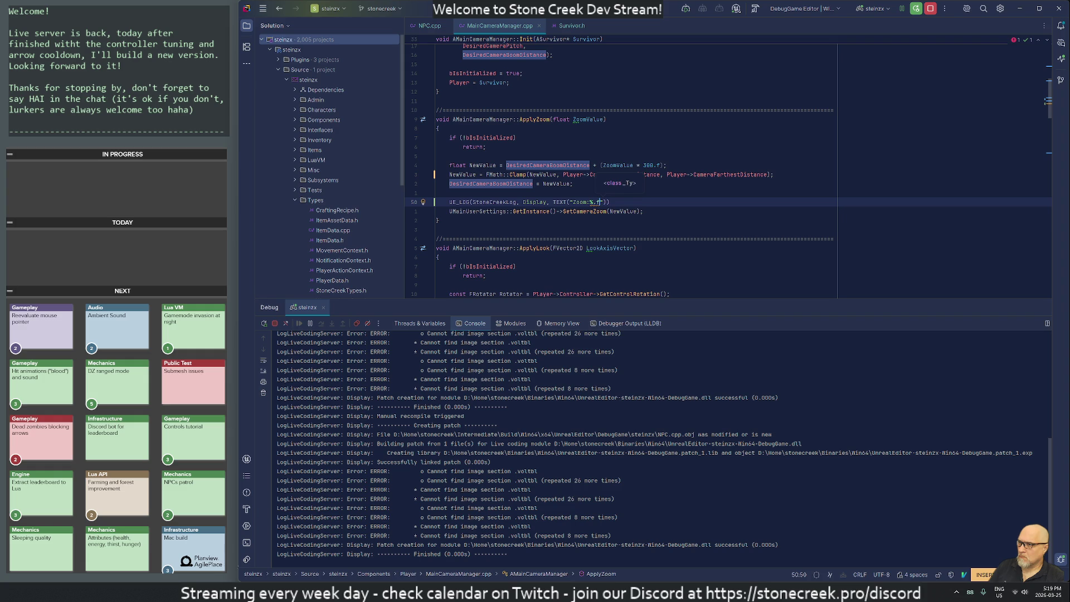
type("\"),")
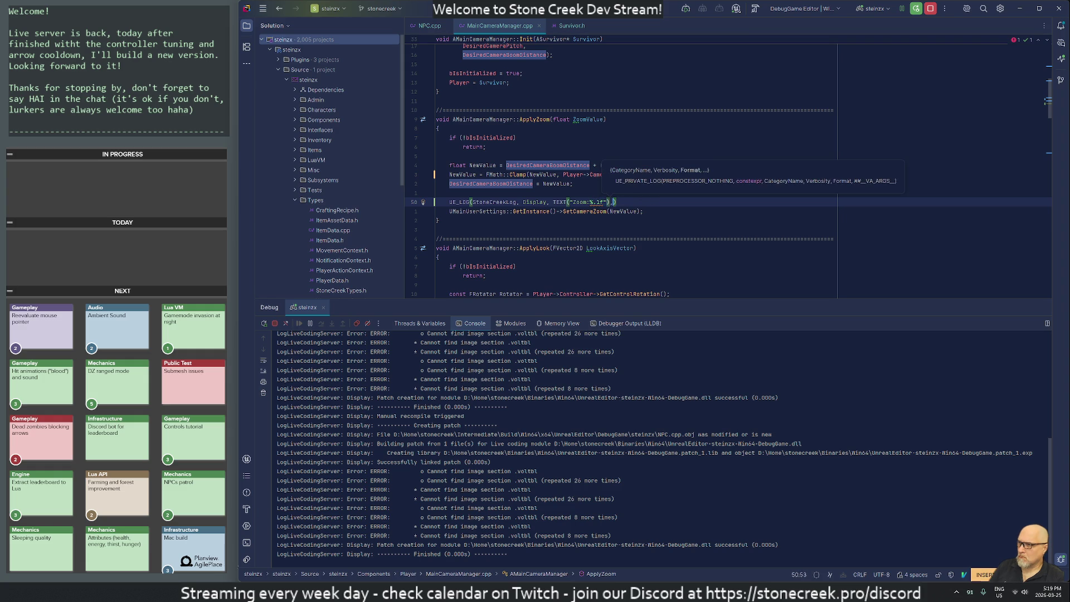
type("NewV")
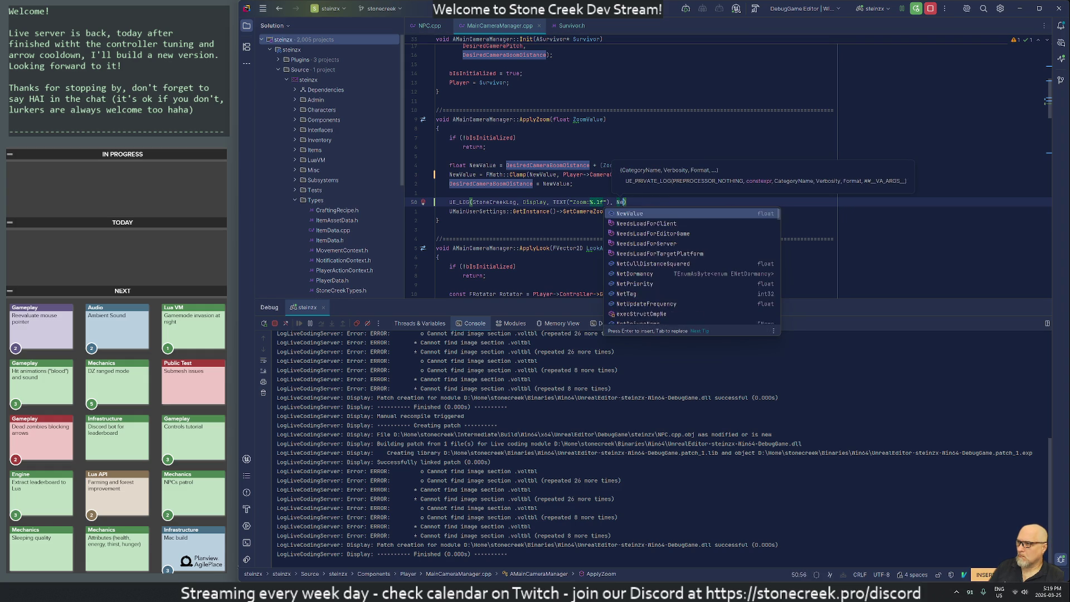
key("Return")
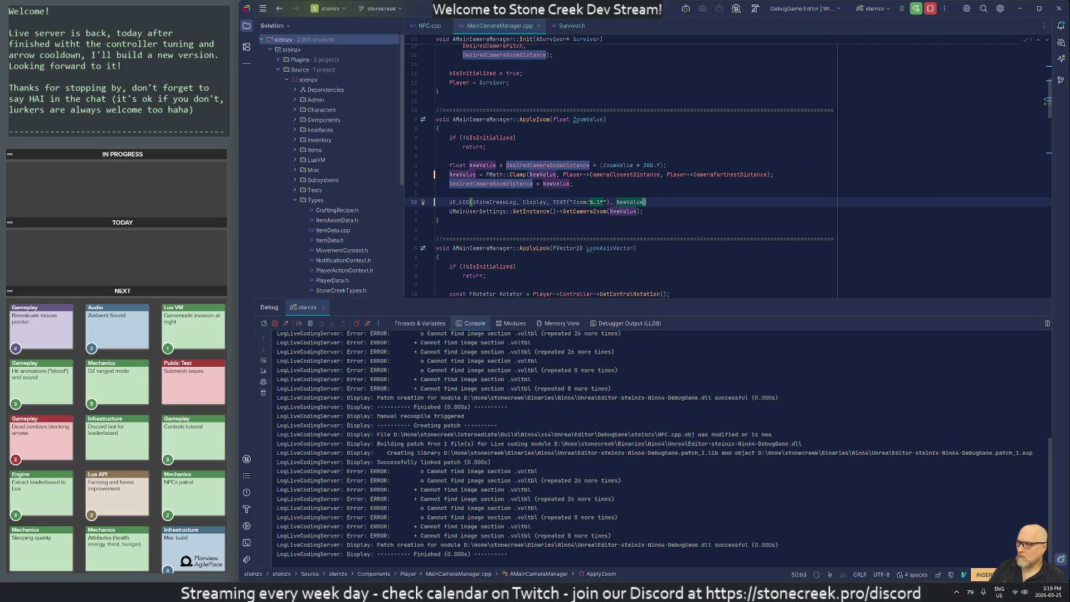
type(");")
key("Escape")
key("j")
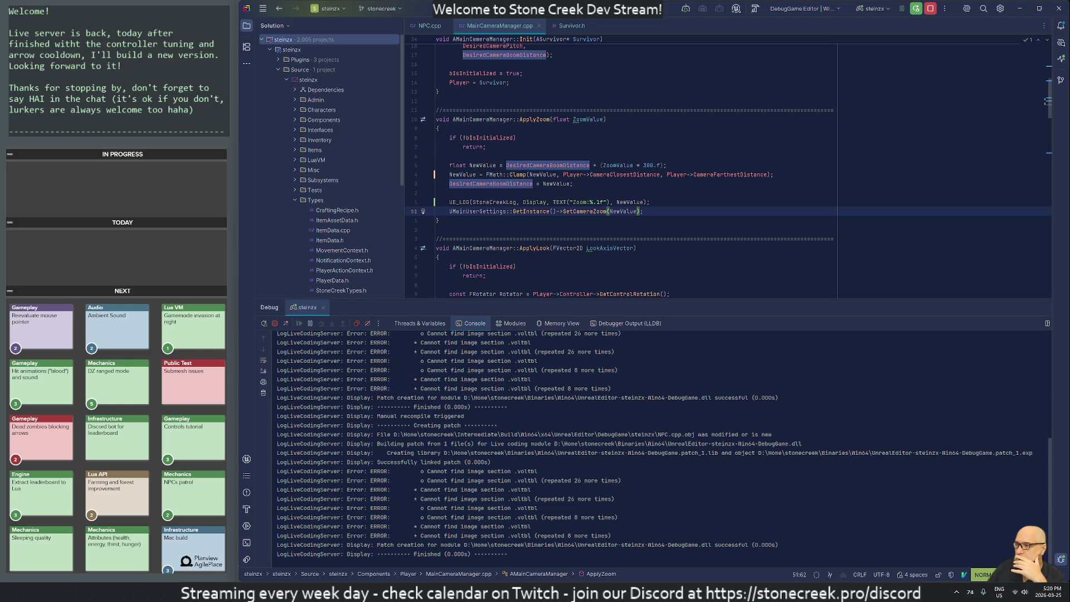
- Recompile the changes with Live Coding in Unreal Editor and start a play session
key("alt+Tab")
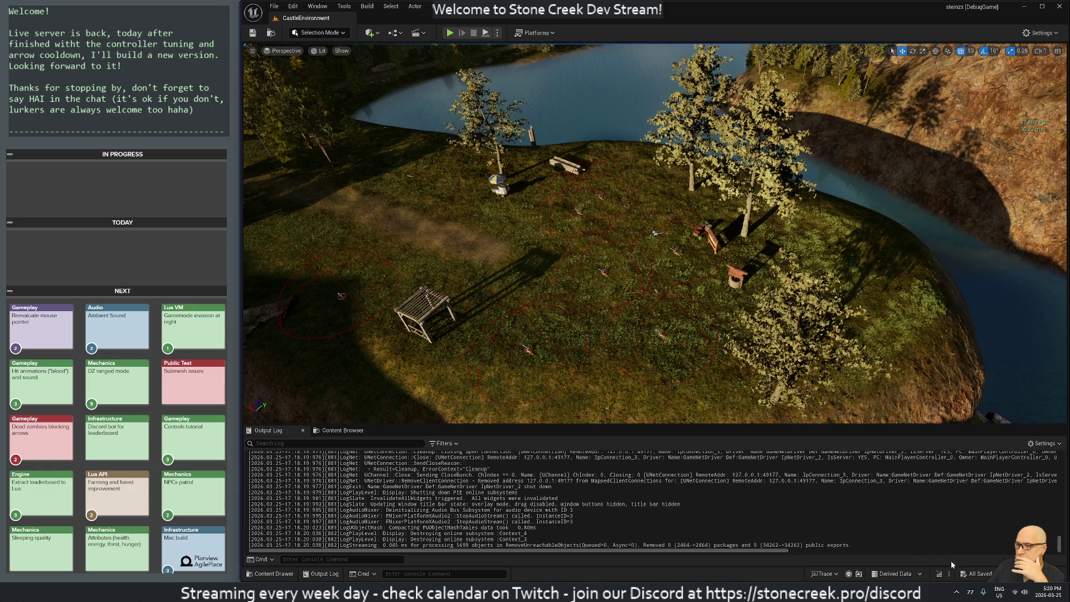
left_click(940, 575)
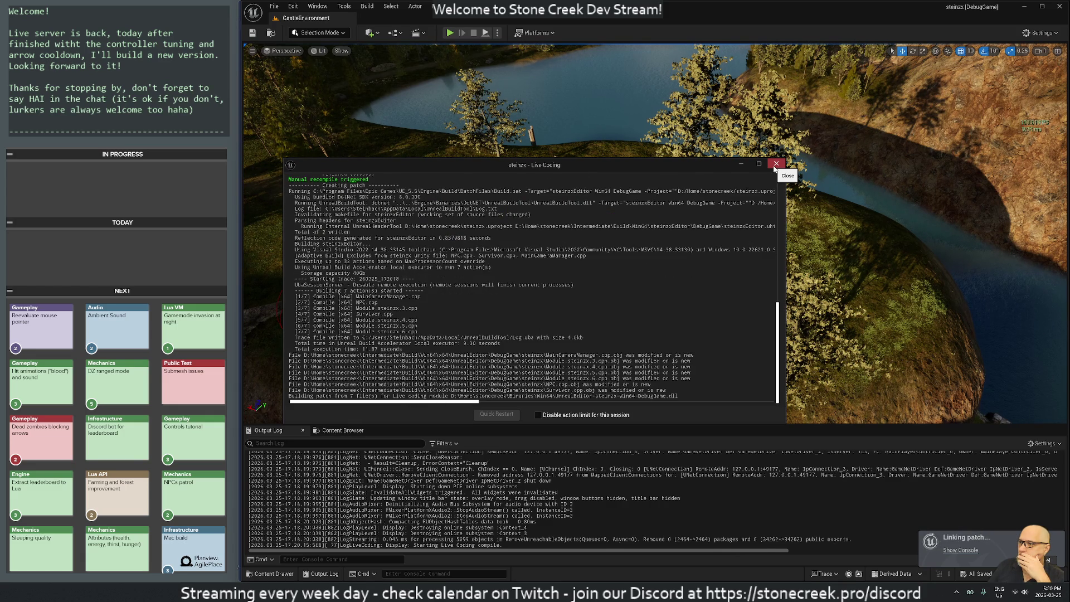
left_click(776, 164)
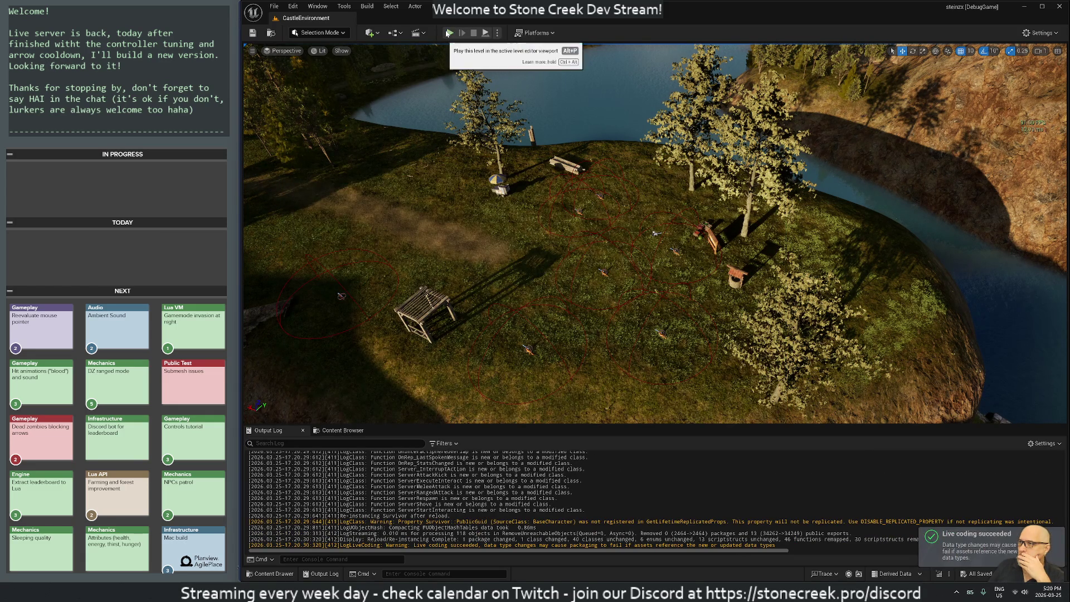
left_click(447, 33)
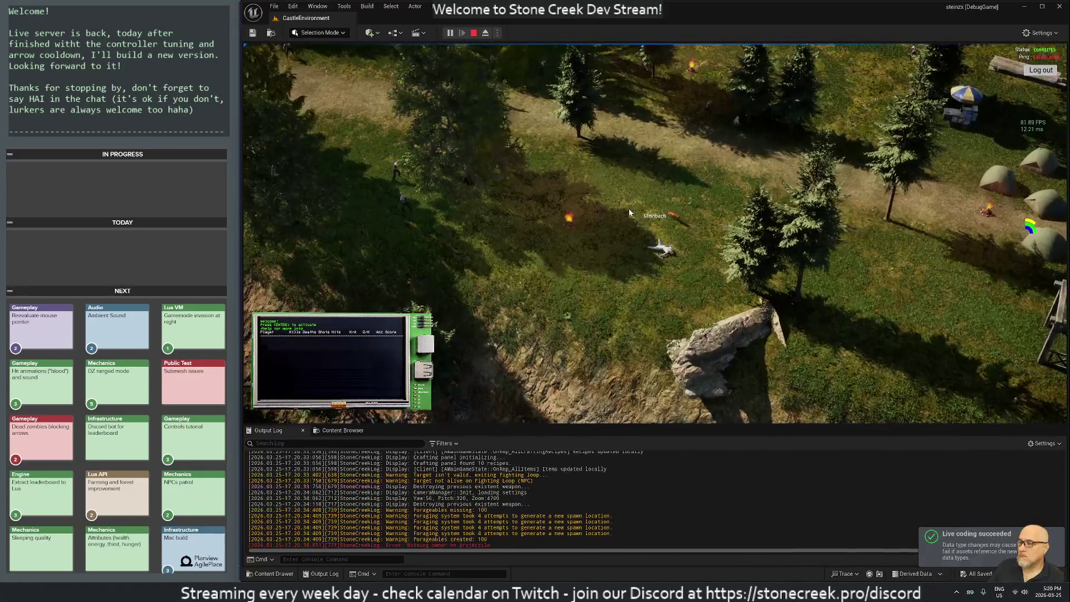
- Respawn the player, walk south, and shoot a zombie dead while zooming
scroll(630, 213, "down", 3)
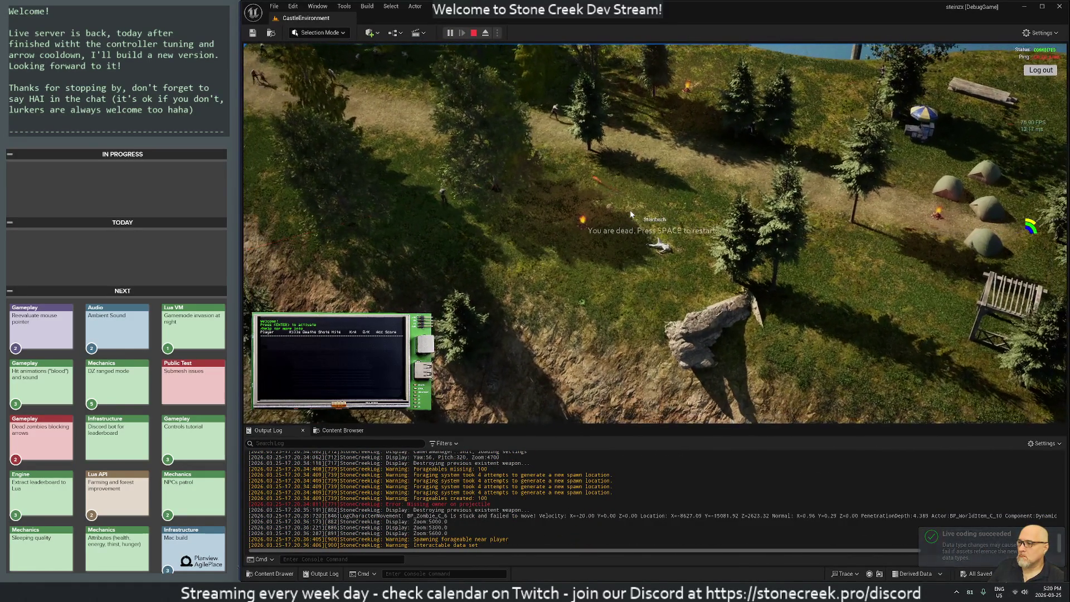
key("space")
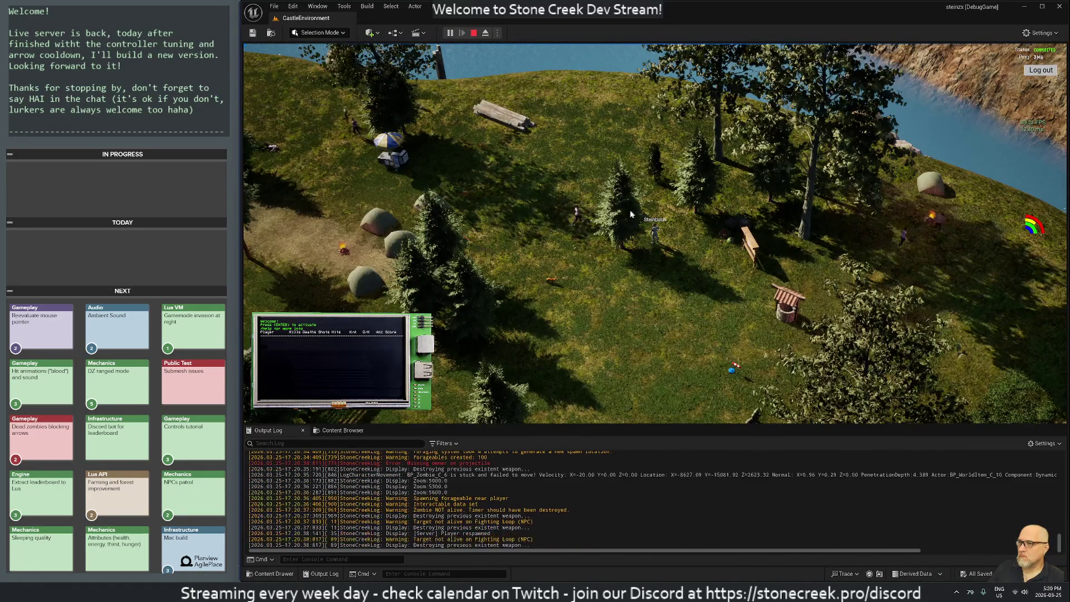
scroll(632, 215, "down", 10)
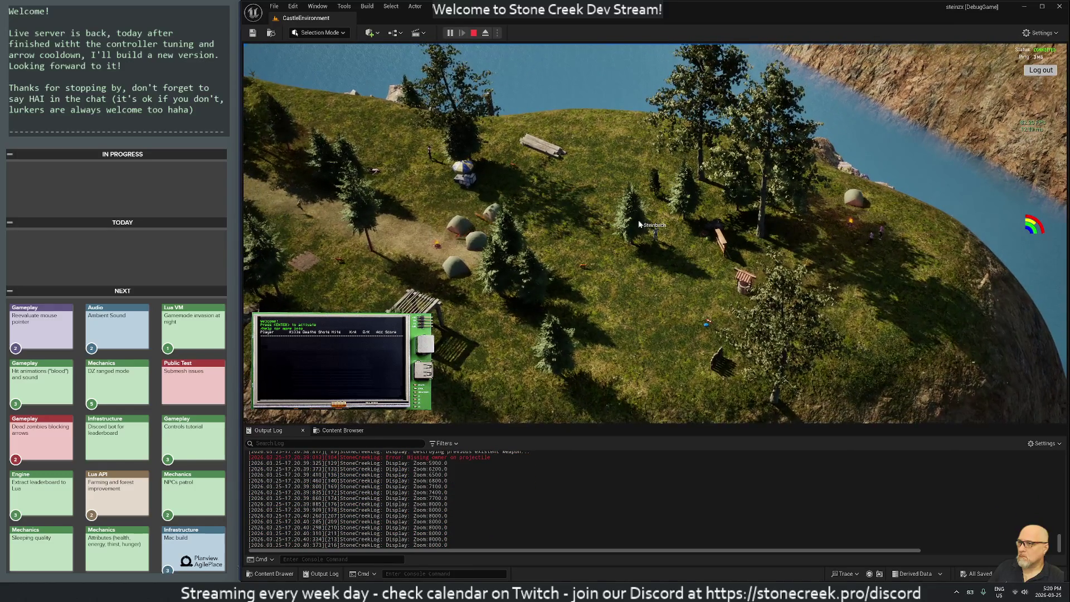
key("s")
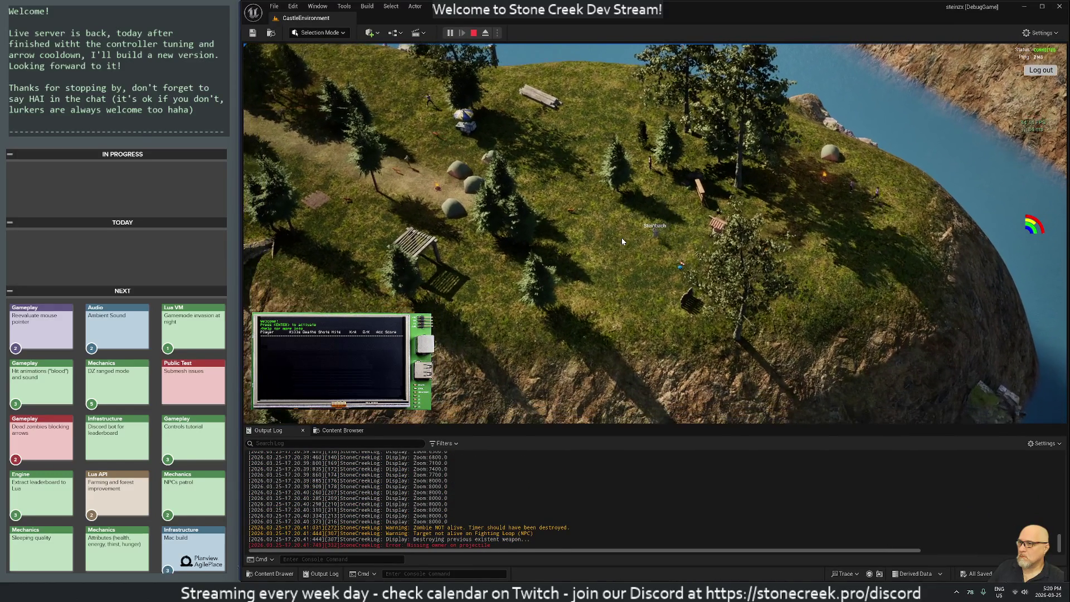
scroll(614, 230, "up", 13)
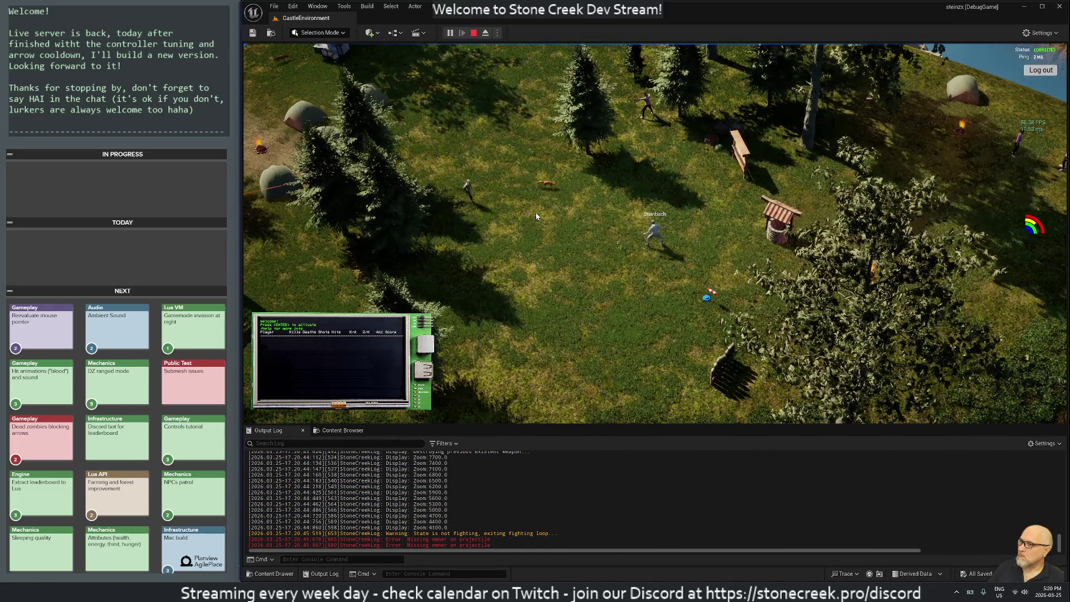
left_click(537, 242)
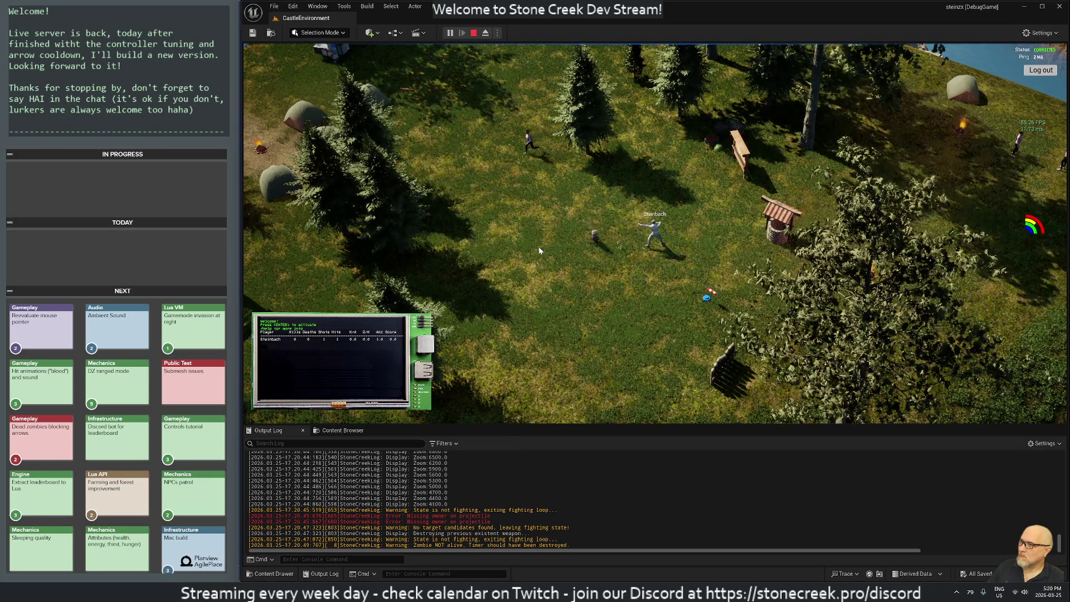
left_click(539, 248)
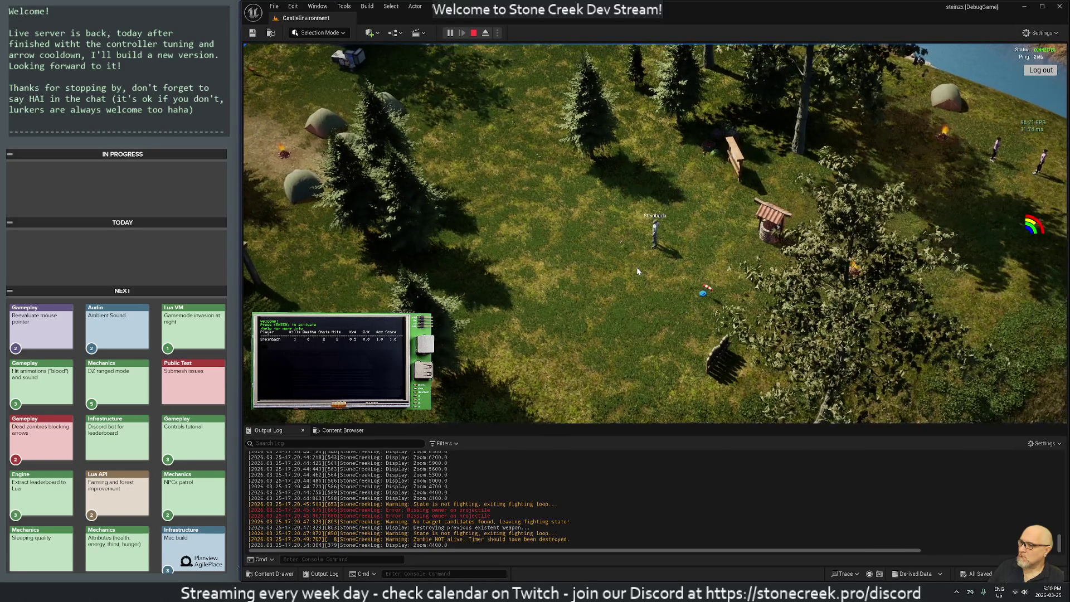
- Zoom repeatedly between the 2000 and 8000 limits to check the clamp
scroll(637, 266, "up", 1)
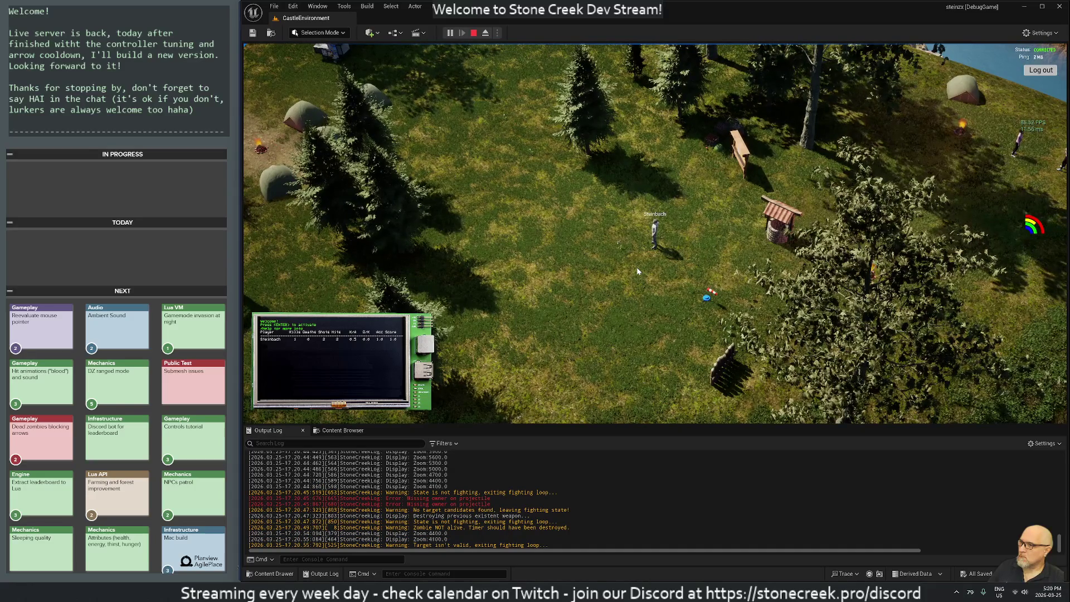
scroll(637, 266, "down", 3)
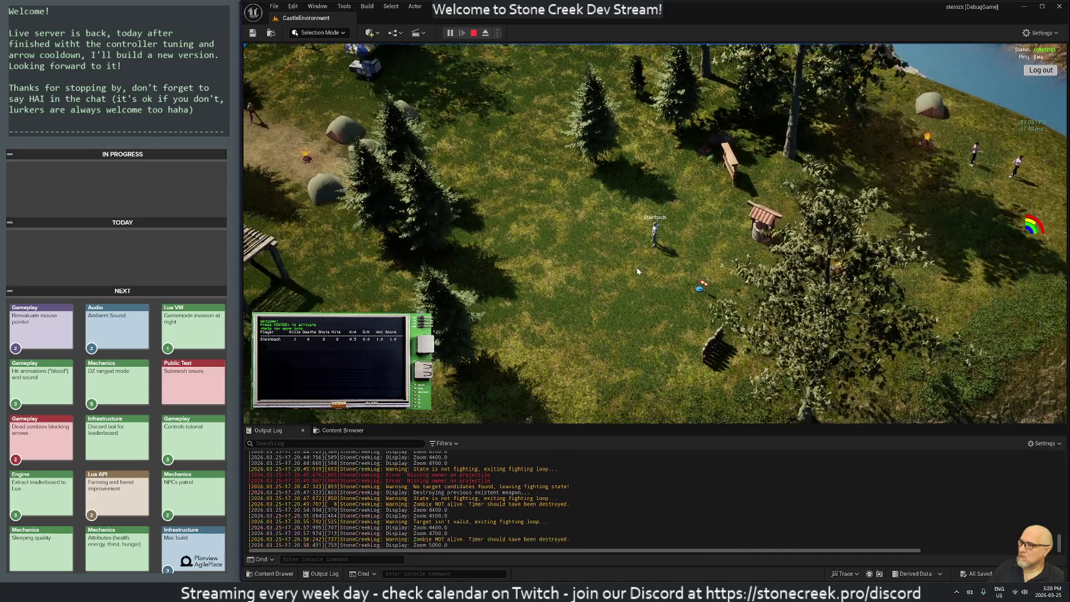
scroll(638, 271, "down", 1)
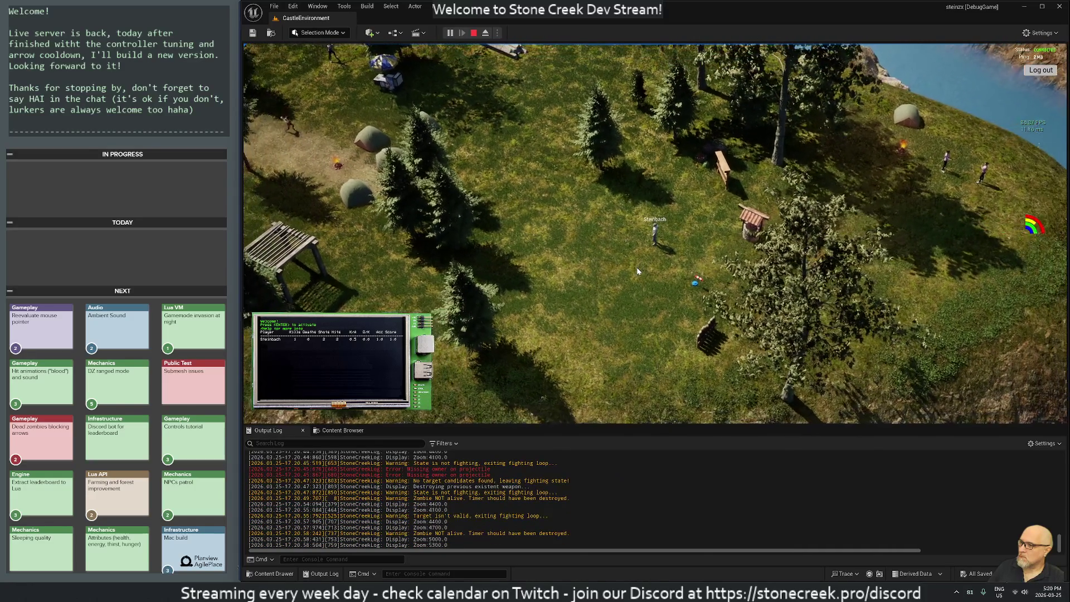
scroll(638, 271, "down", 1)
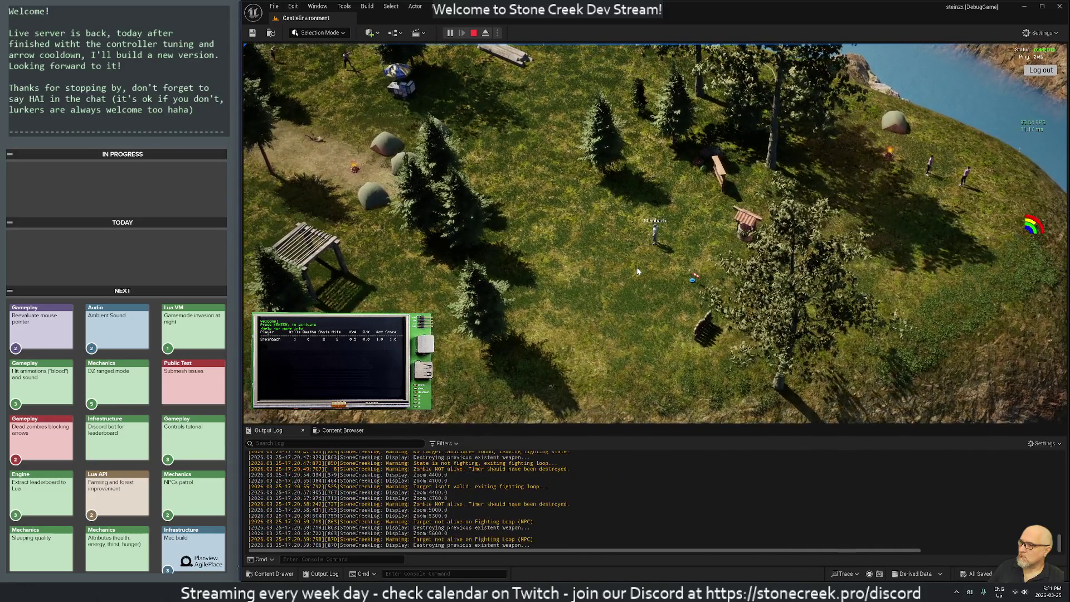
scroll(638, 270, "up", 3)
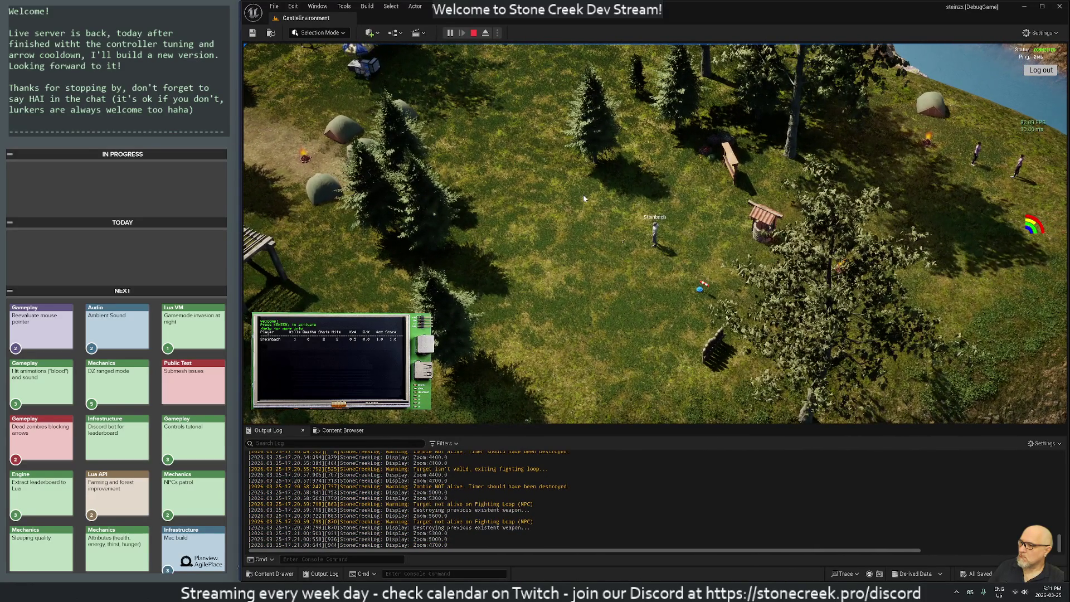
scroll(584, 198, "down", 1)
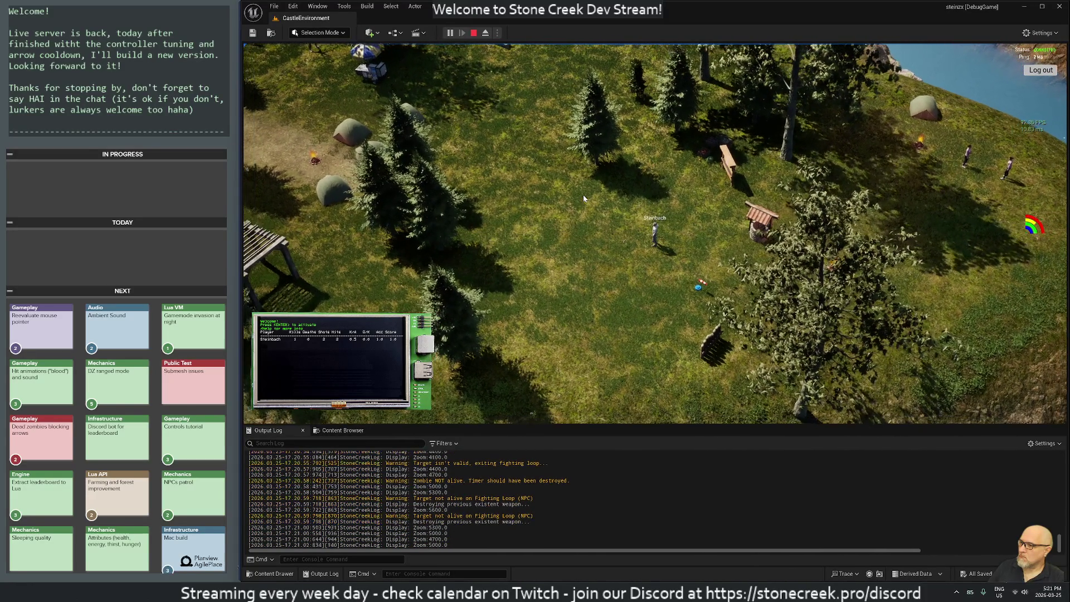
scroll(585, 197, "up", 5)
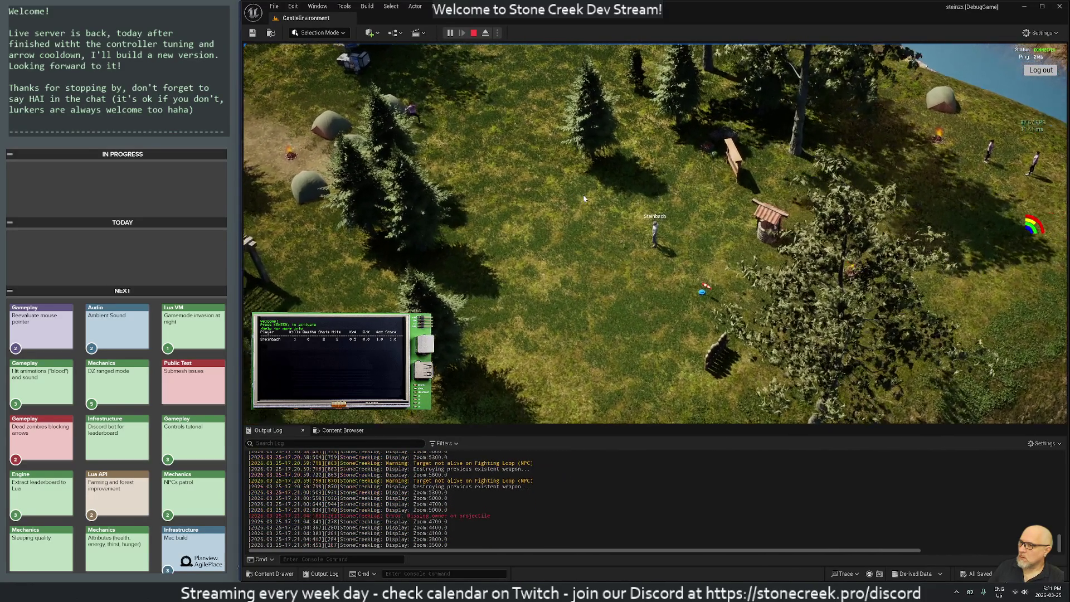
scroll(584, 198, "up", 3)
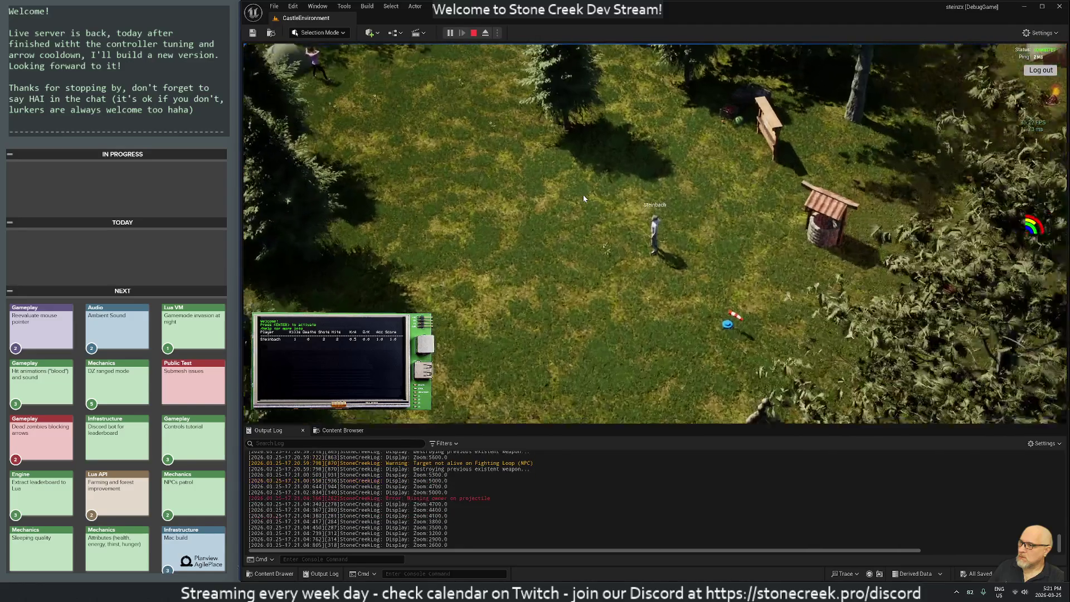
scroll(584, 198, "up", 2)
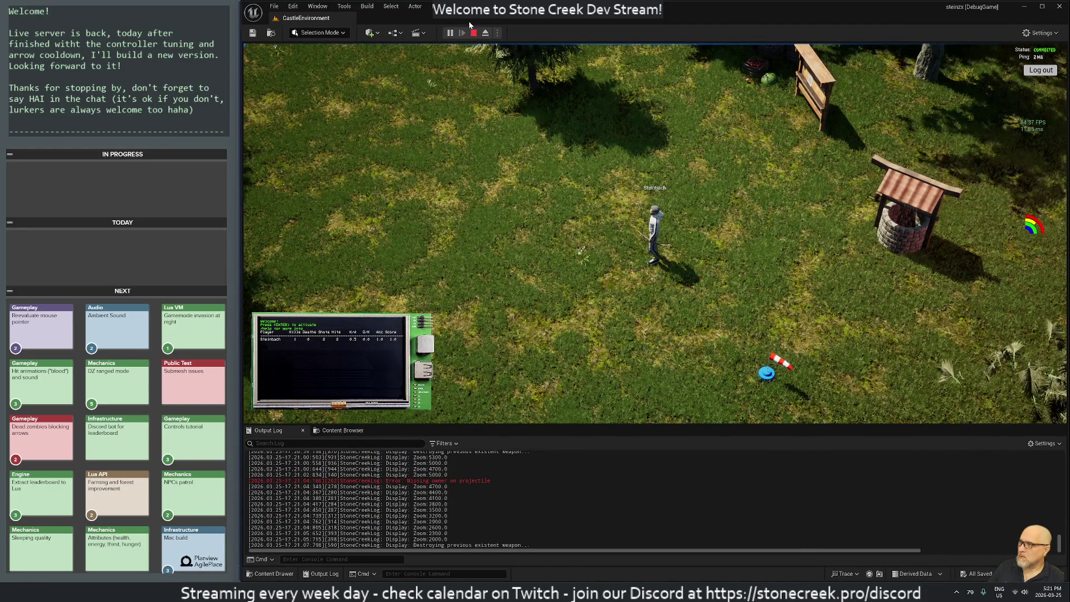
key("alt+Tab")
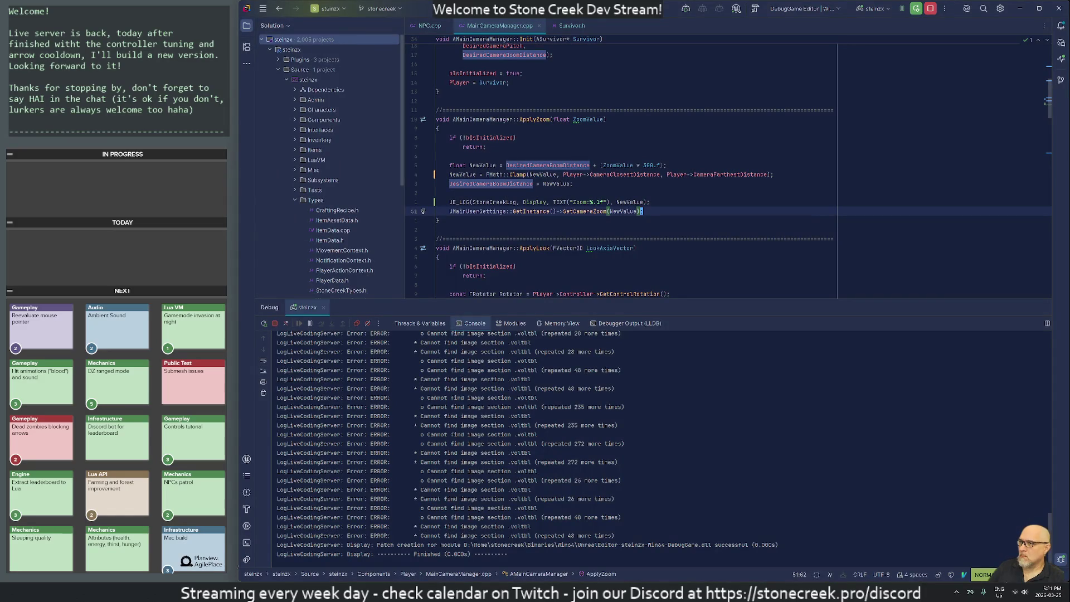
- In Survivor.h, change CameraClosestDistance to 2000.f and CameraFarthestDistance to 5000.f
key("ctrl+Tab")
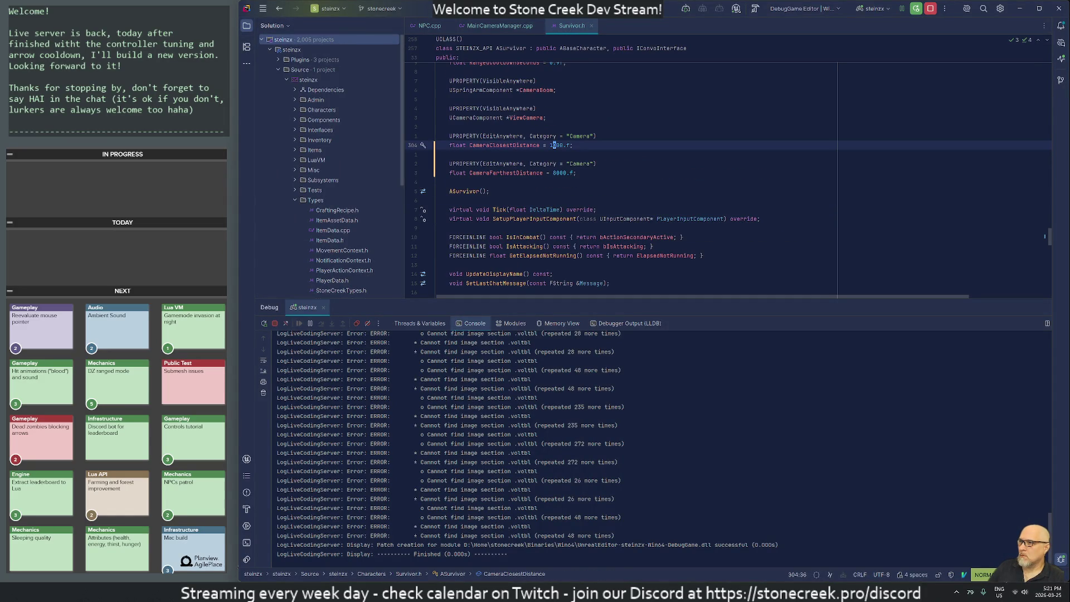
key("h")
key("r")
key("2")
key("j")
key("j")
key("j")
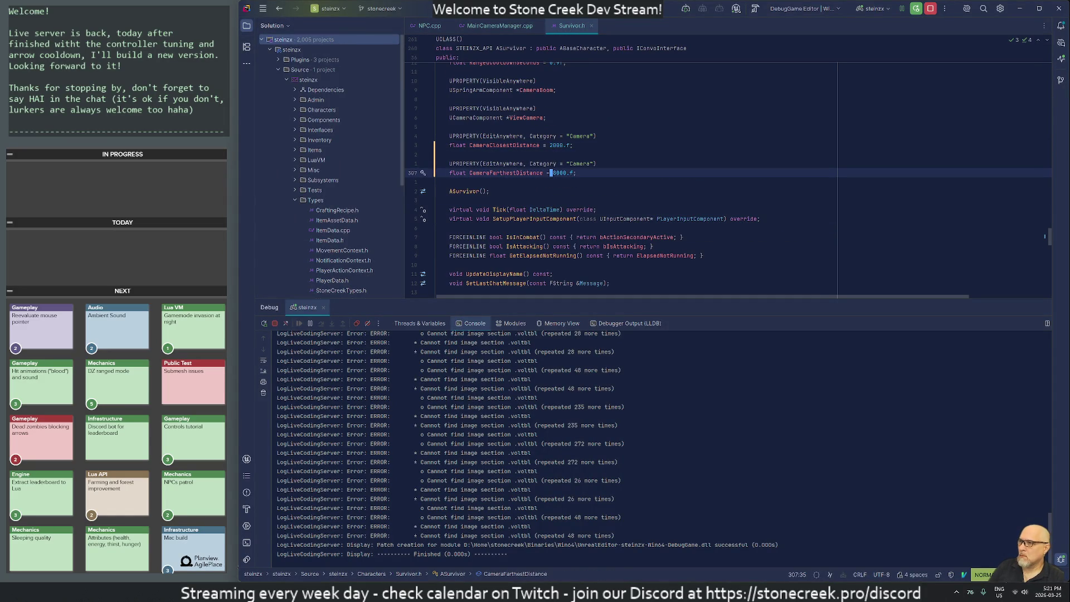
key("l")
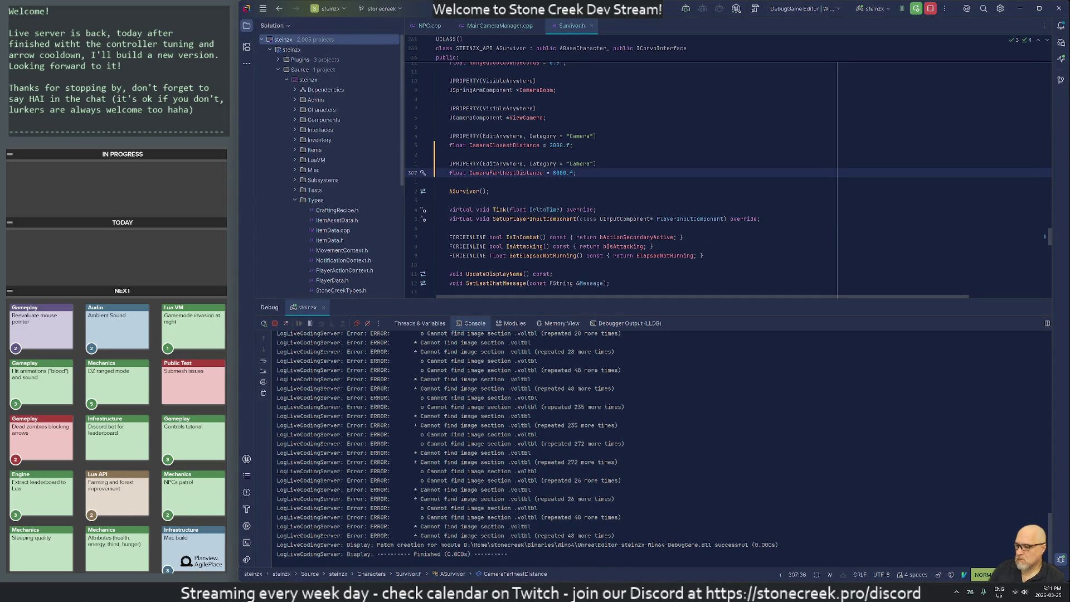
key("r")
key("5")
key("j")
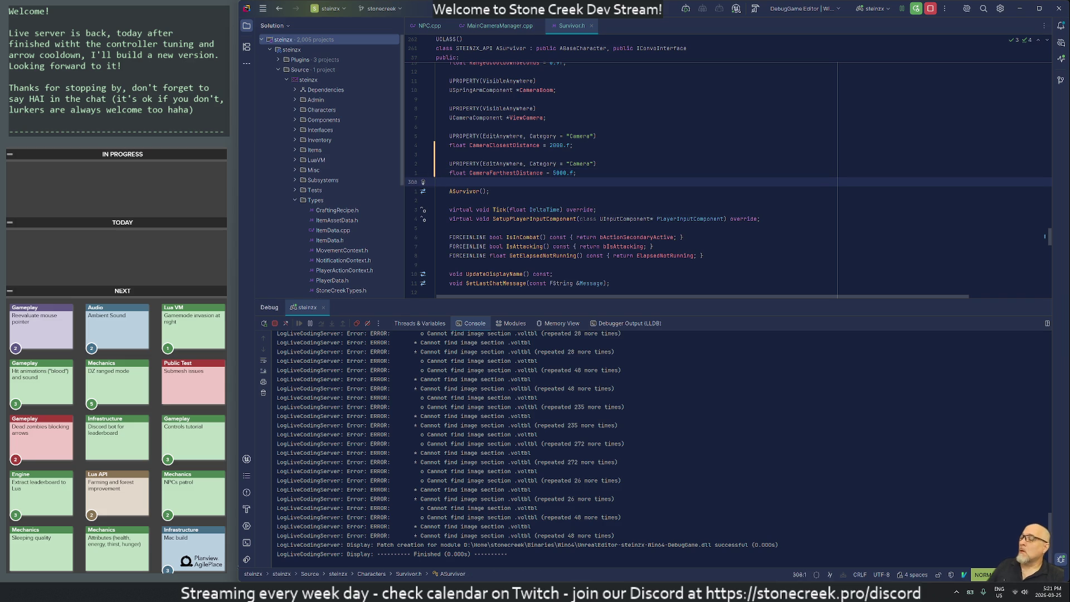
left_click(645, 591)
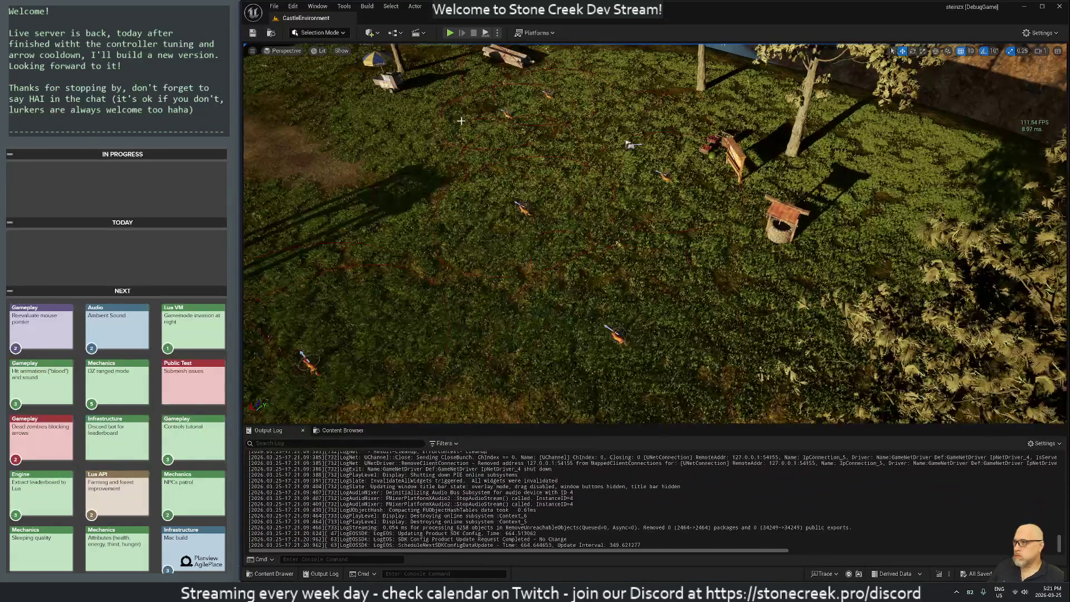
- Save the CastleEnvironment map, checking it out from source control
left_click(254, 34)
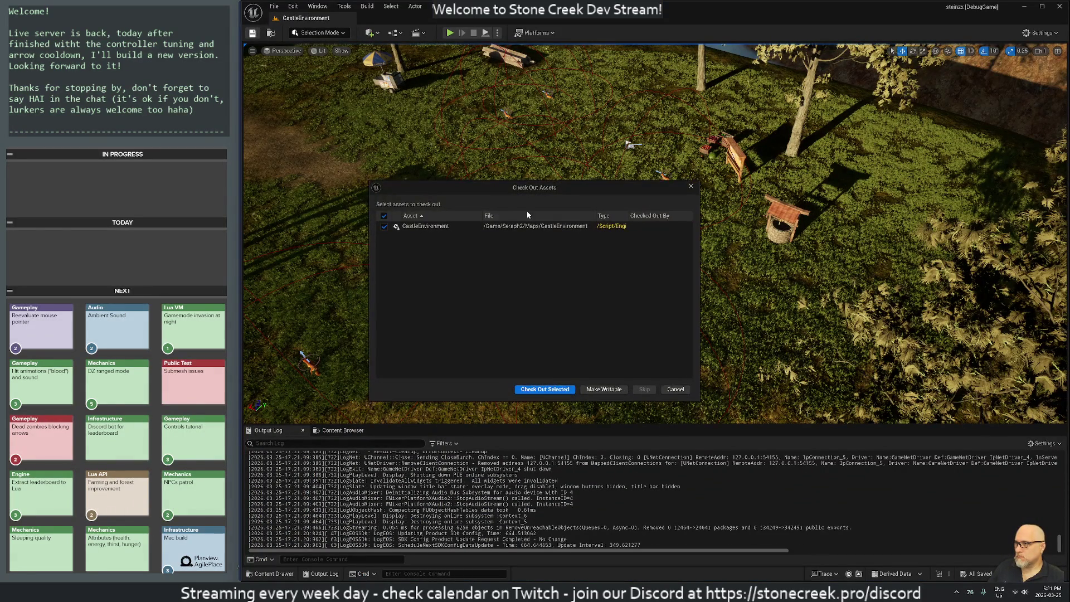
left_click(544, 389)
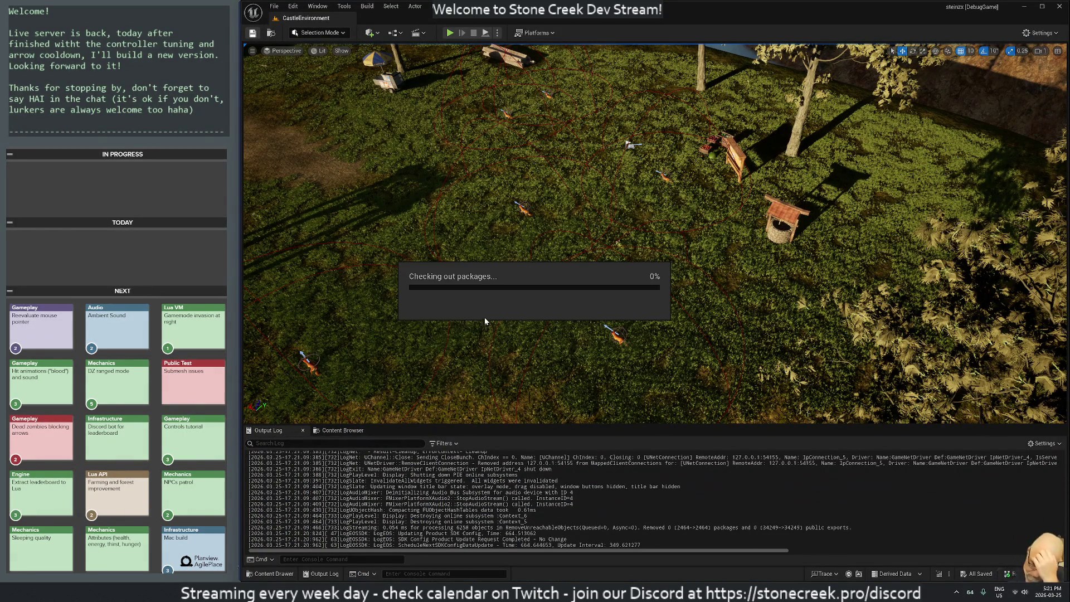
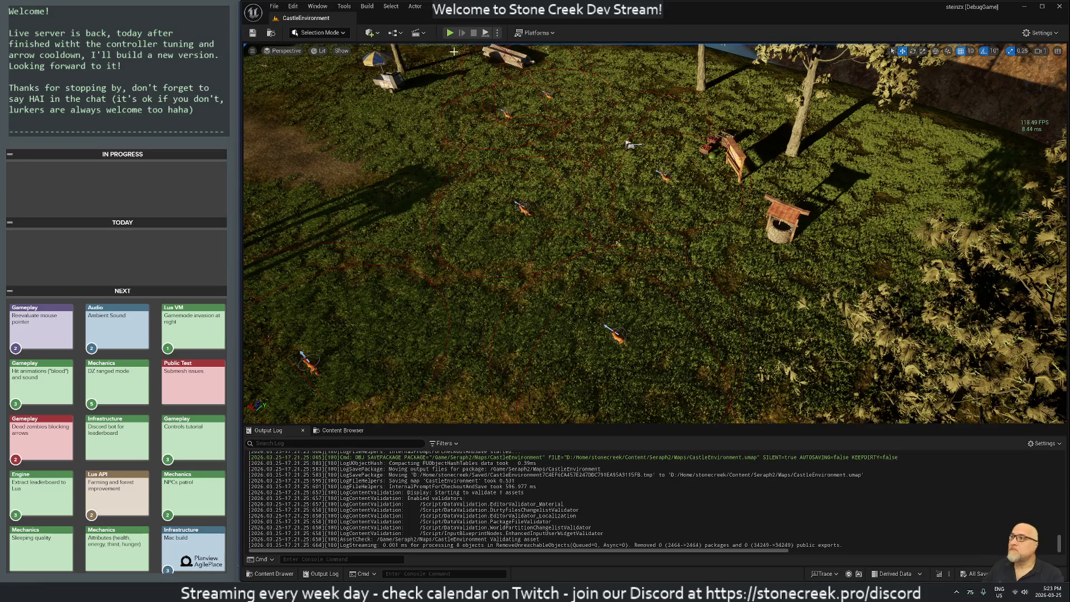
- Play-test the level briefly, zooming the camera in and out, then stop
left_click(449, 33)
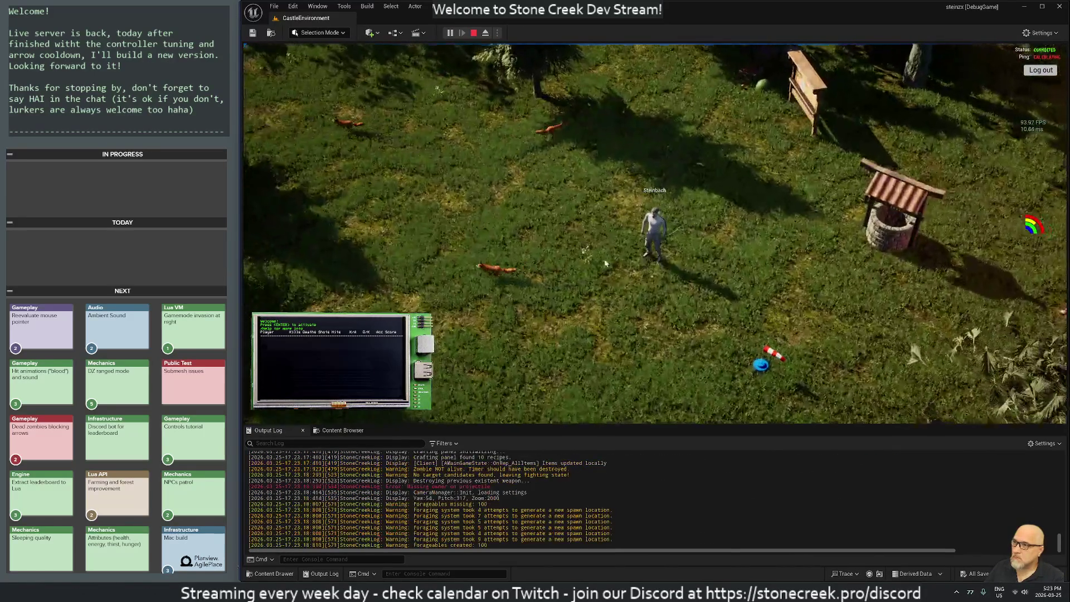
scroll(605, 264, "down", 20)
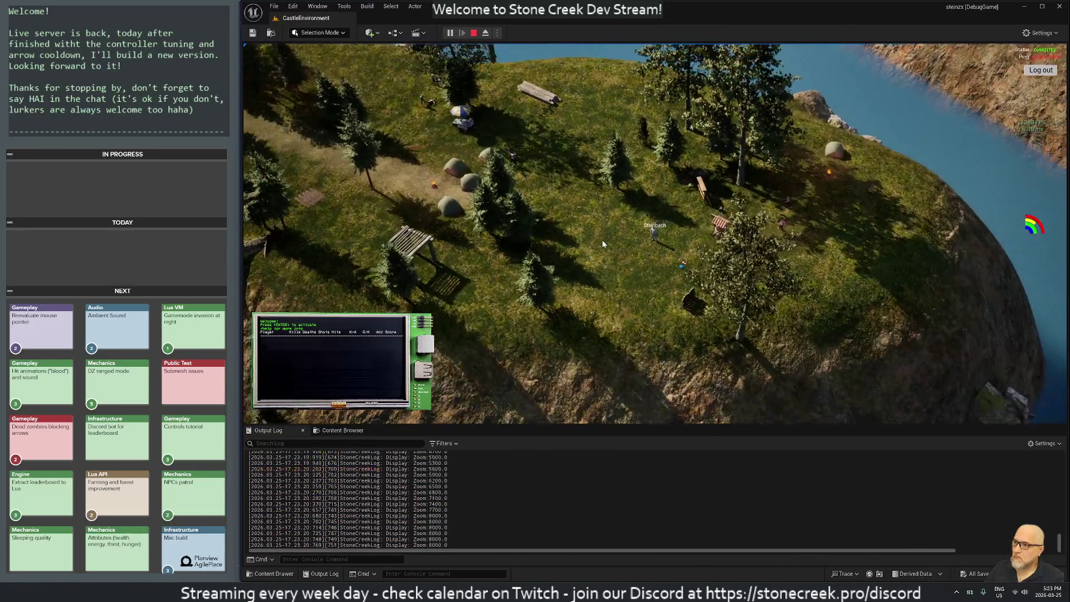
scroll(603, 242, "up", 10)
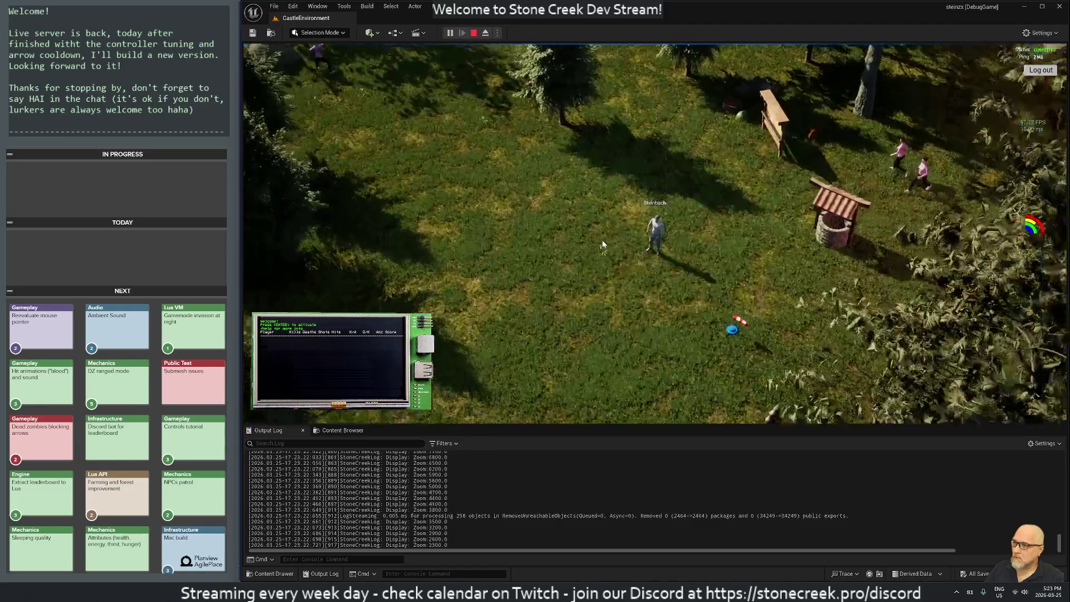
scroll(602, 240, "up", 4)
scroll(542, 152, "down", 5)
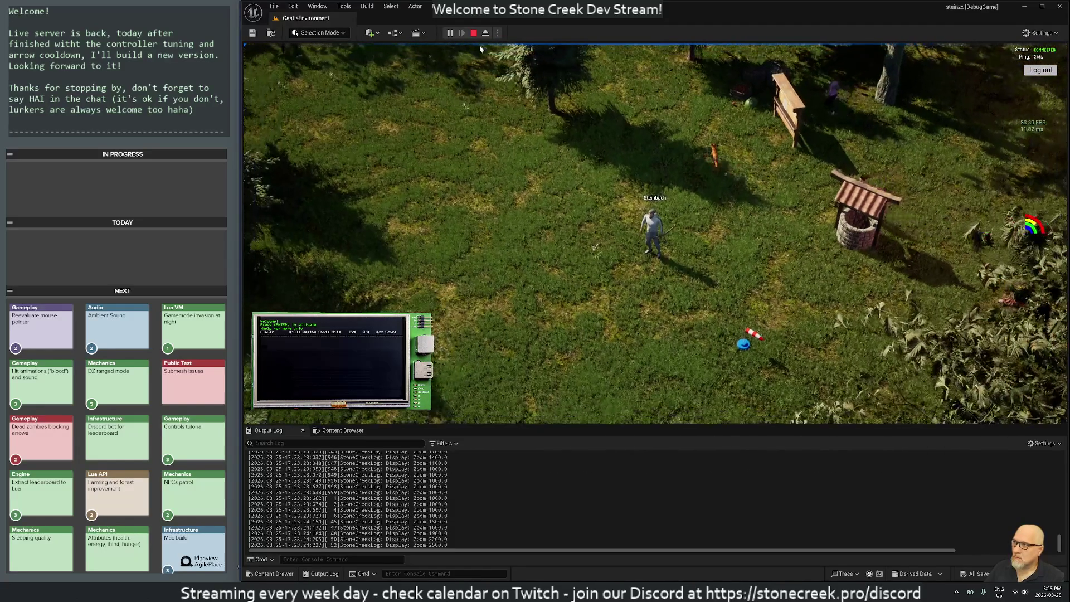
left_click(473, 33)
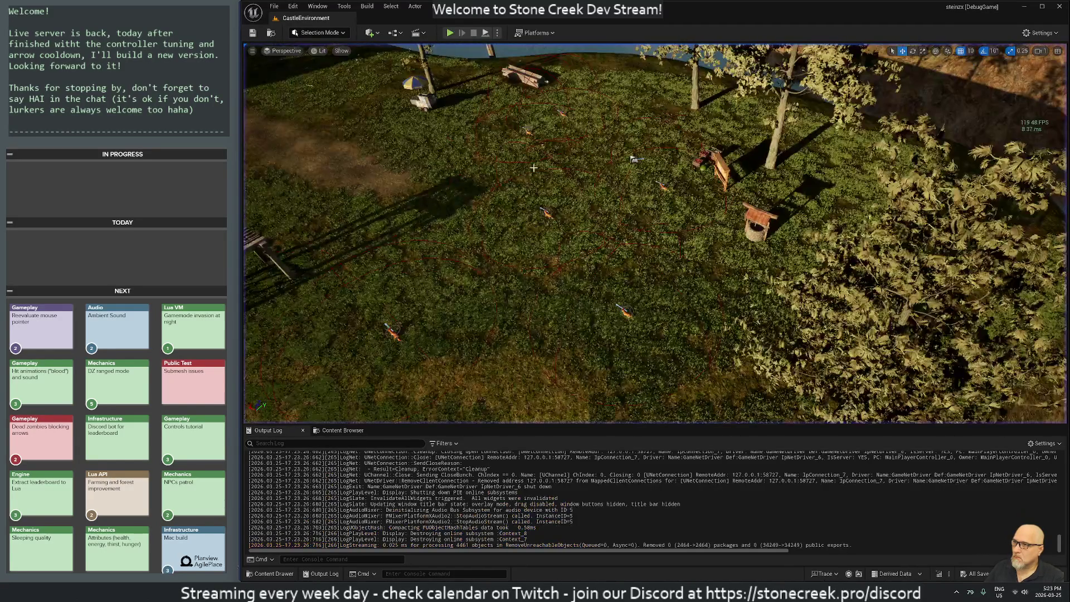
- Open BP_Survivor from the Blueprints > Survivor folder and scroll through its defaults
left_click(342, 431)
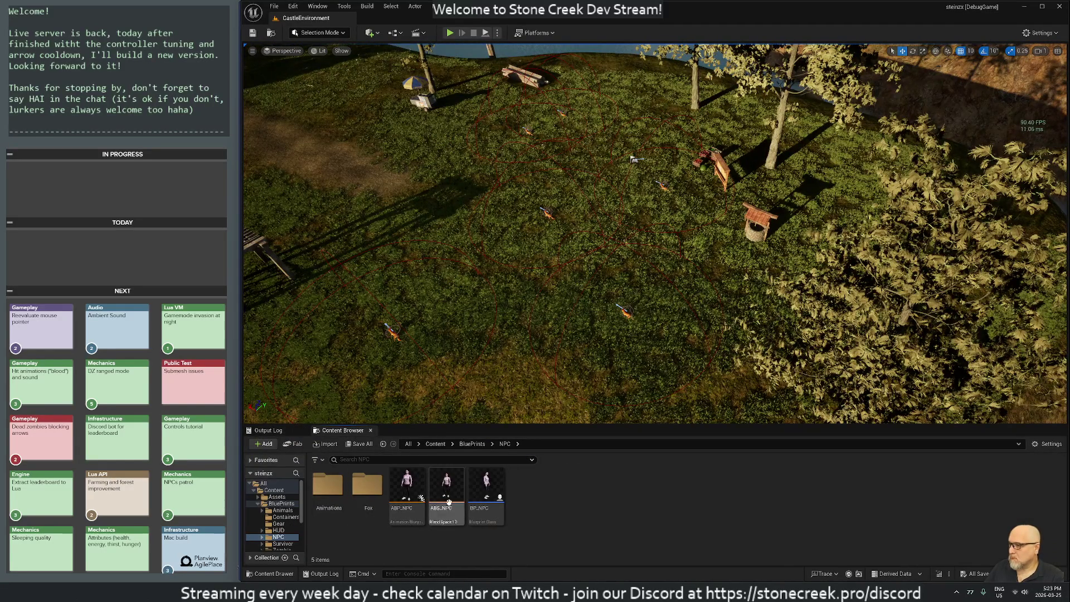
left_click(282, 543)
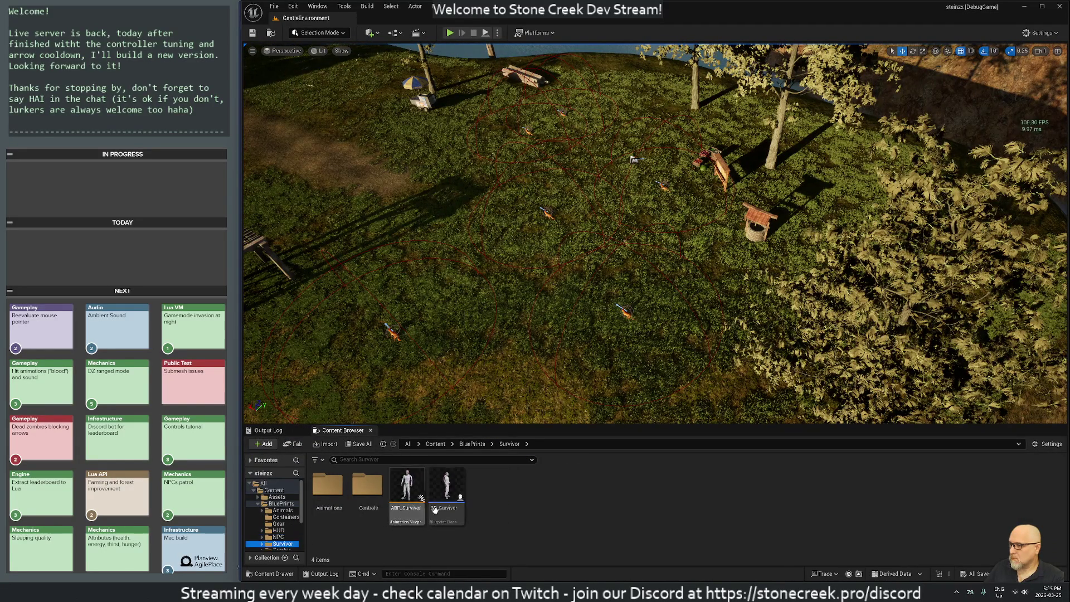
double_click(446, 491)
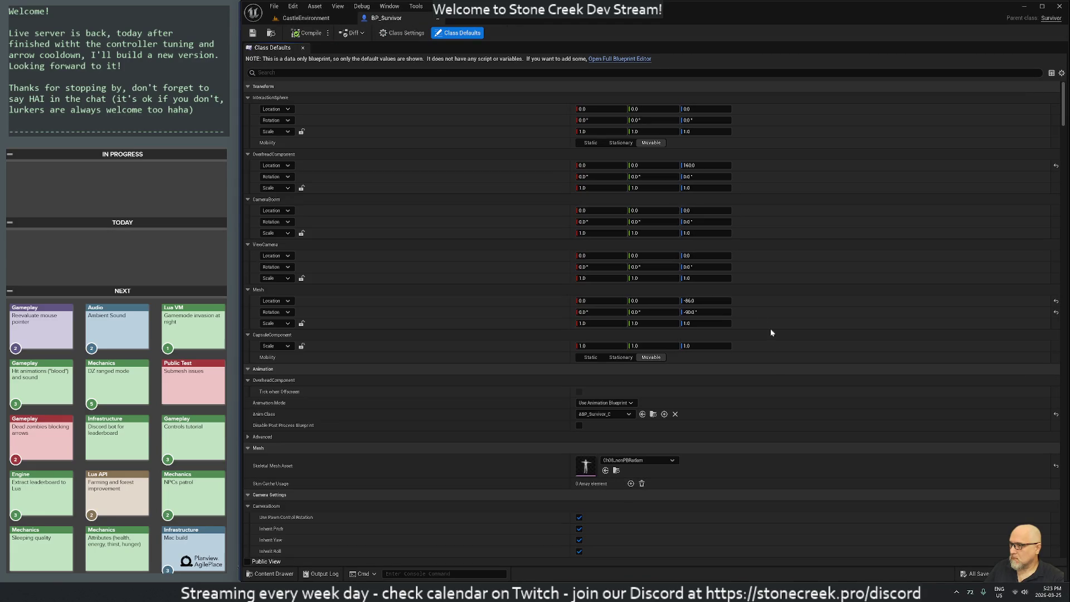
scroll(628, 377, "down", 5)
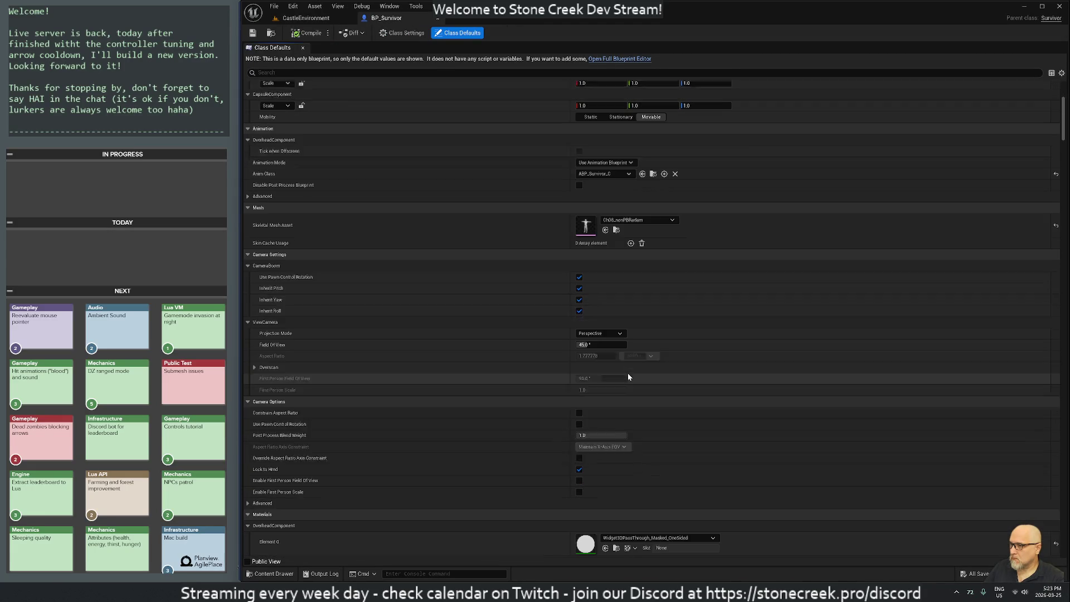
scroll(627, 377, "down", 6)
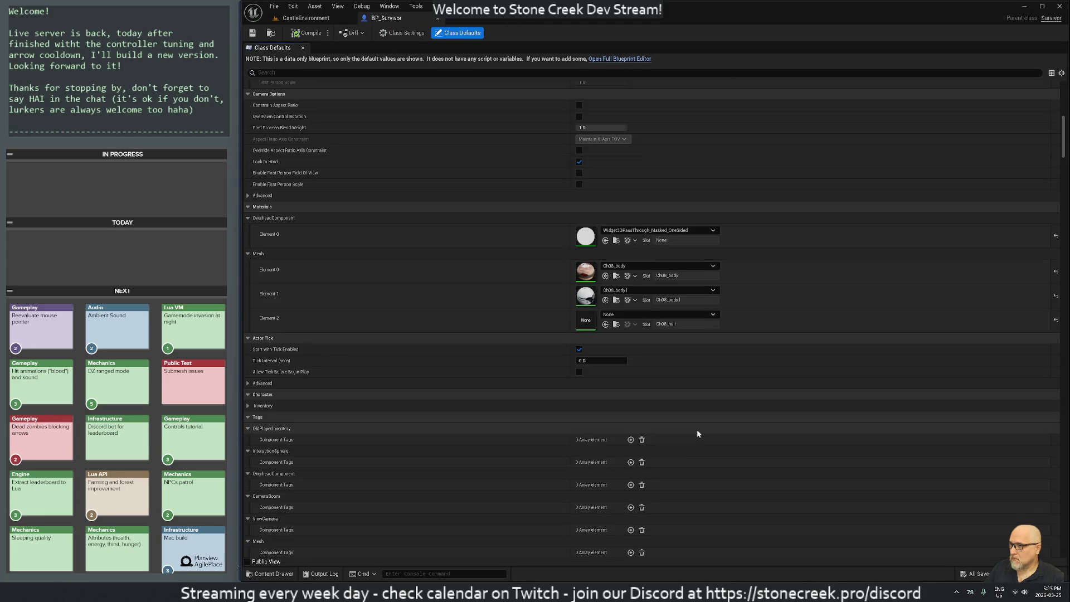
scroll(698, 440, "down", 10)
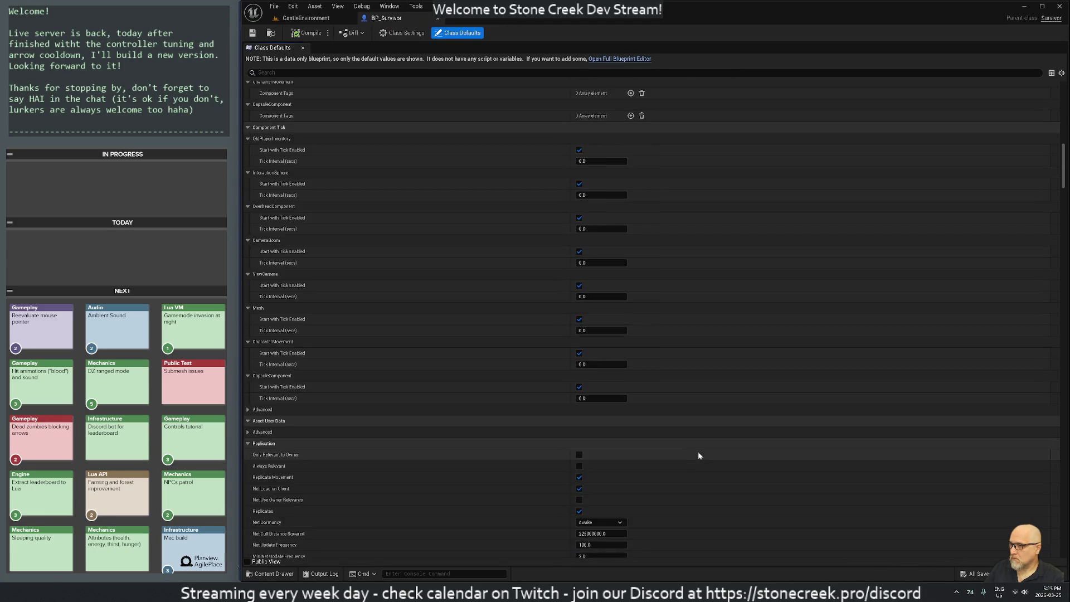
scroll(698, 455, "down", 2)
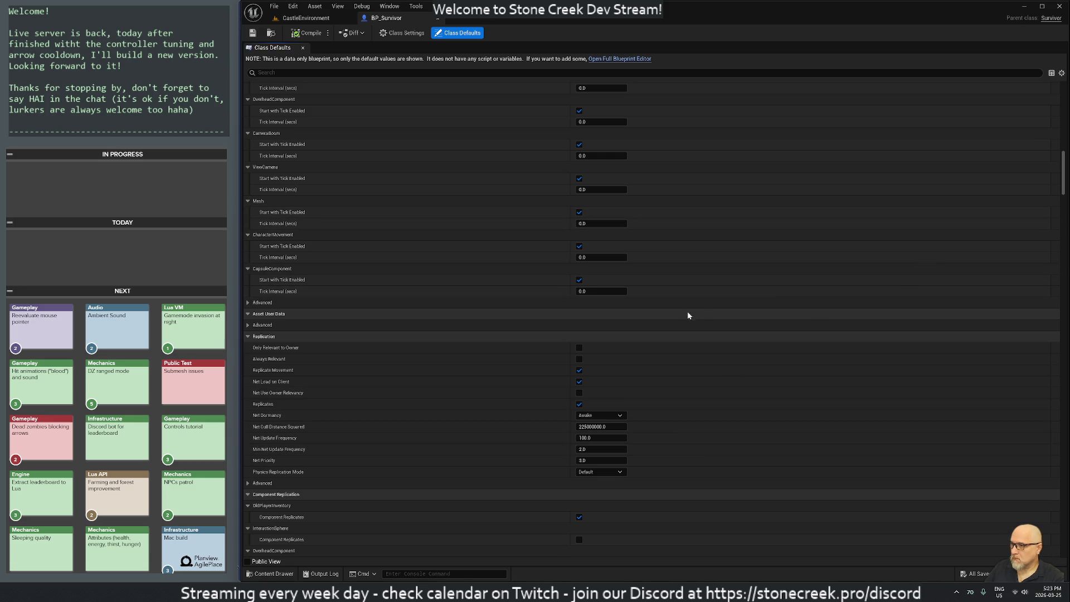
- Show only modified properties in BP_Survivor, review them, and close the blueprint
left_click(1062, 73)
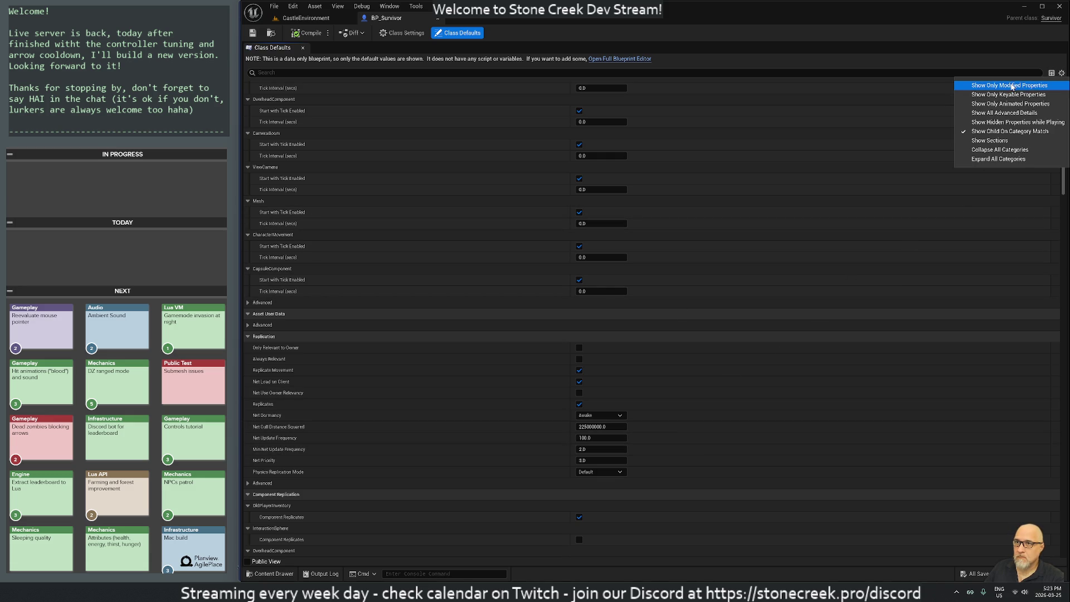
left_click(1012, 87)
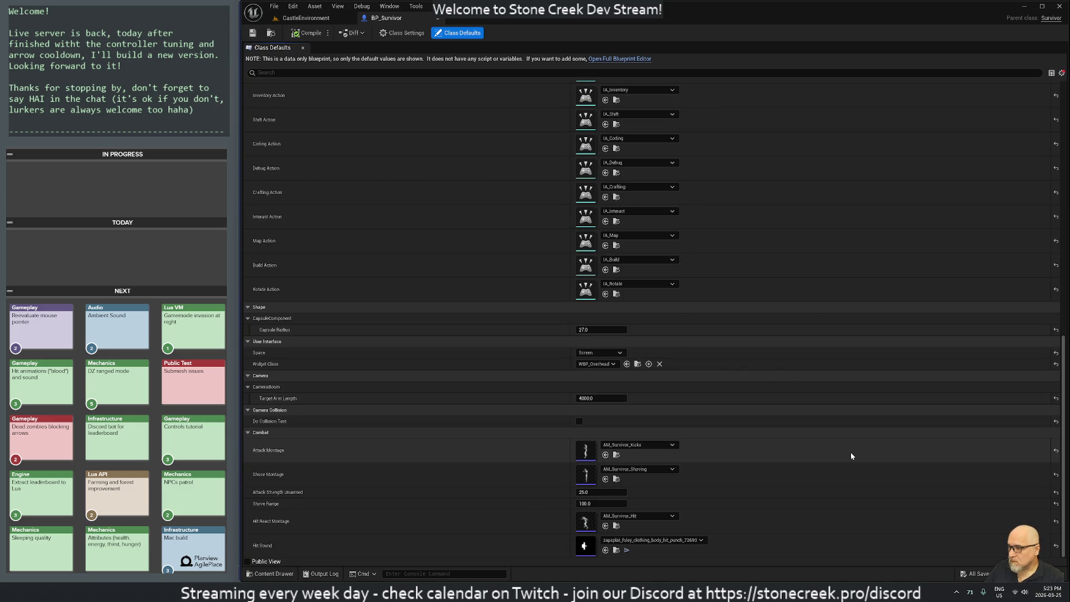
scroll(852, 464, "up", 8)
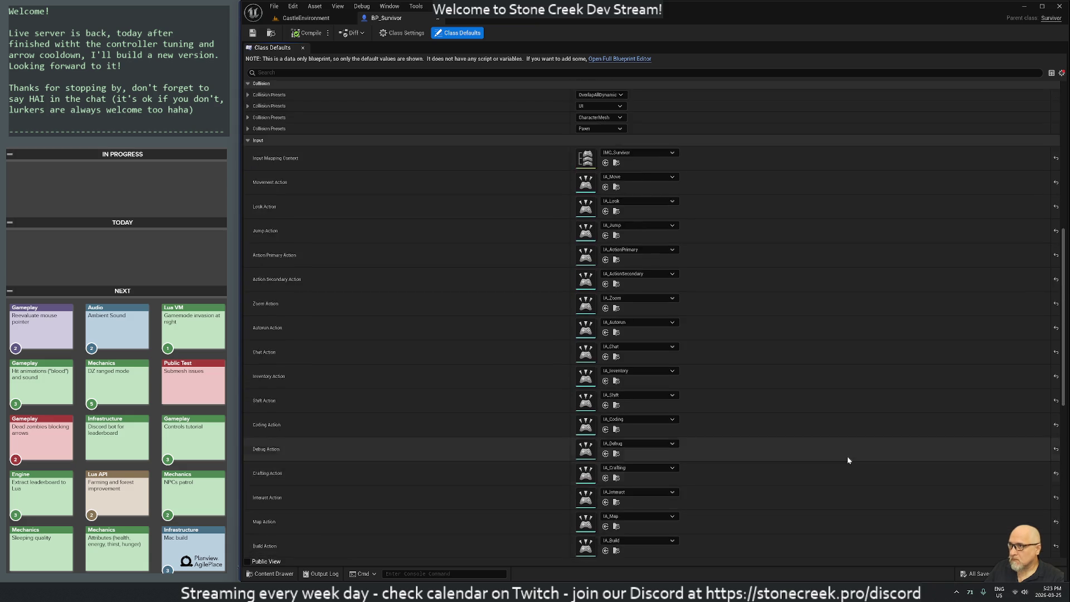
scroll(848, 456, "up", 5)
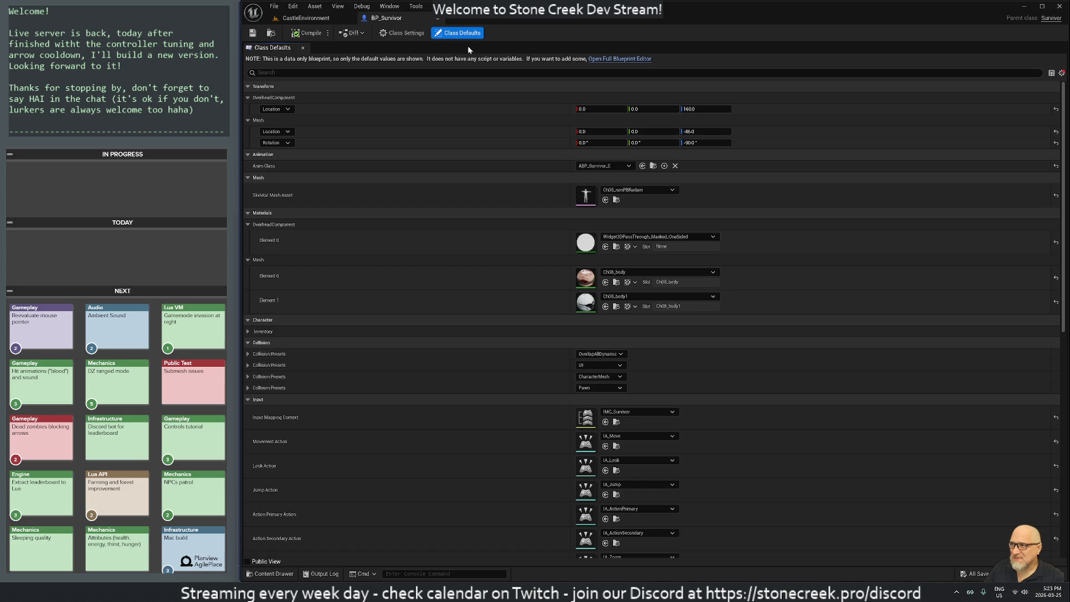
left_click(412, 18)
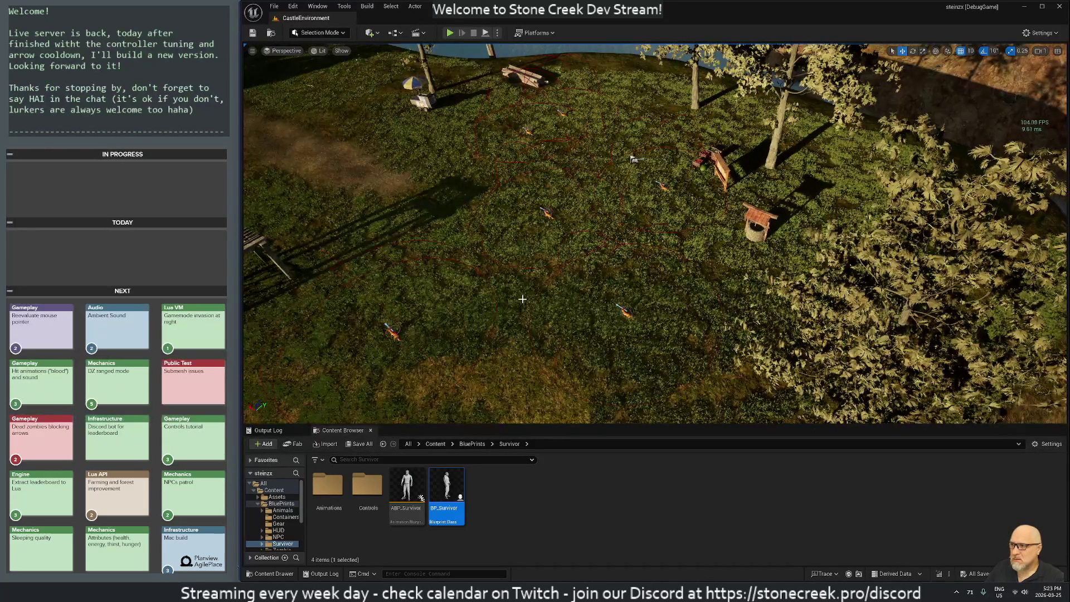
key("alt+Tab")
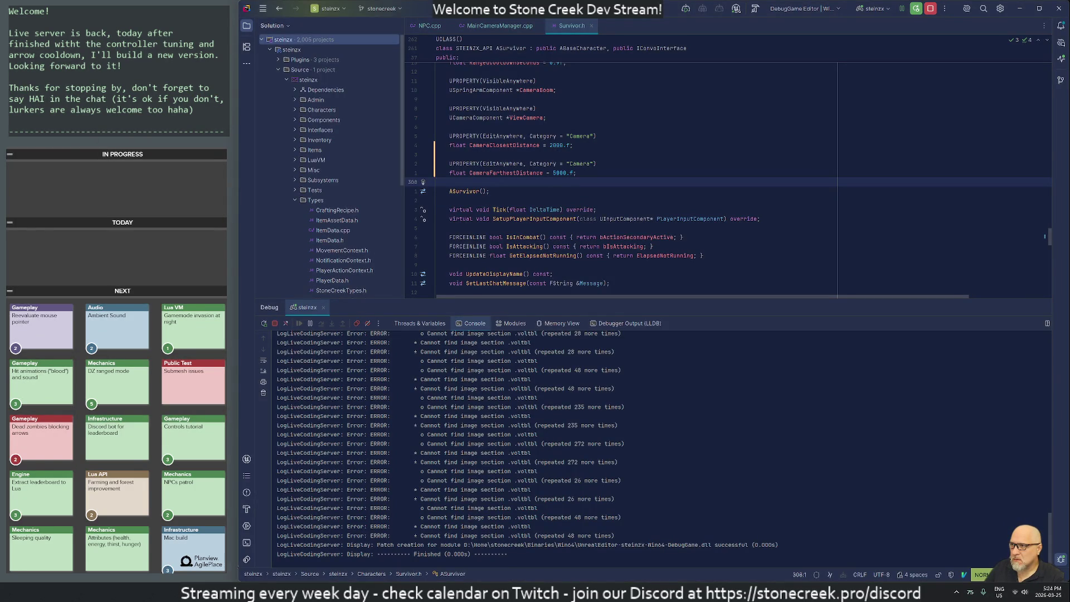
left_click(498, 145)
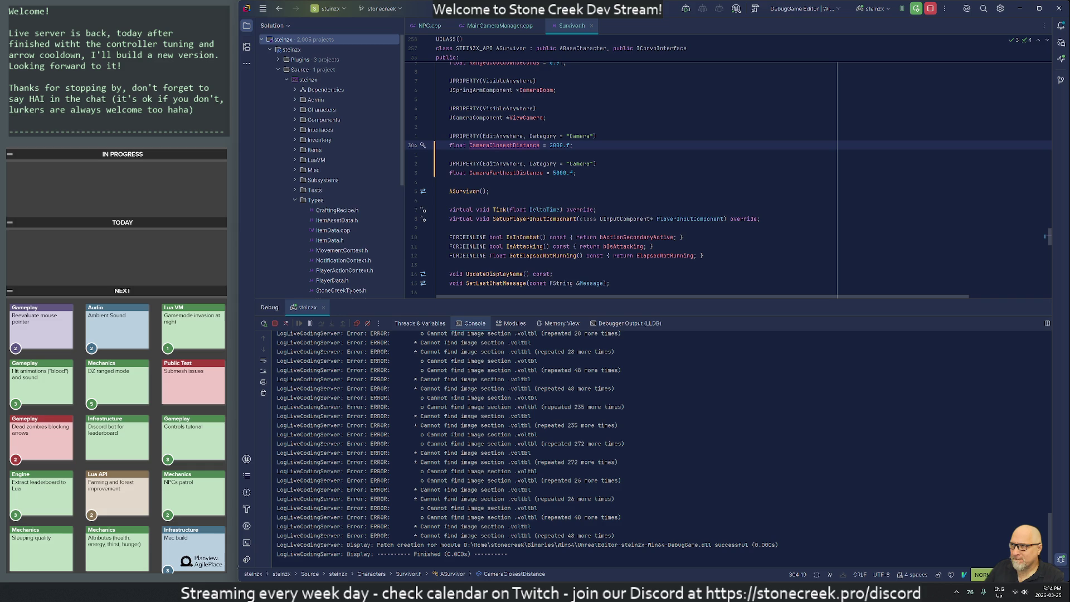
key("ctrl+Tab")
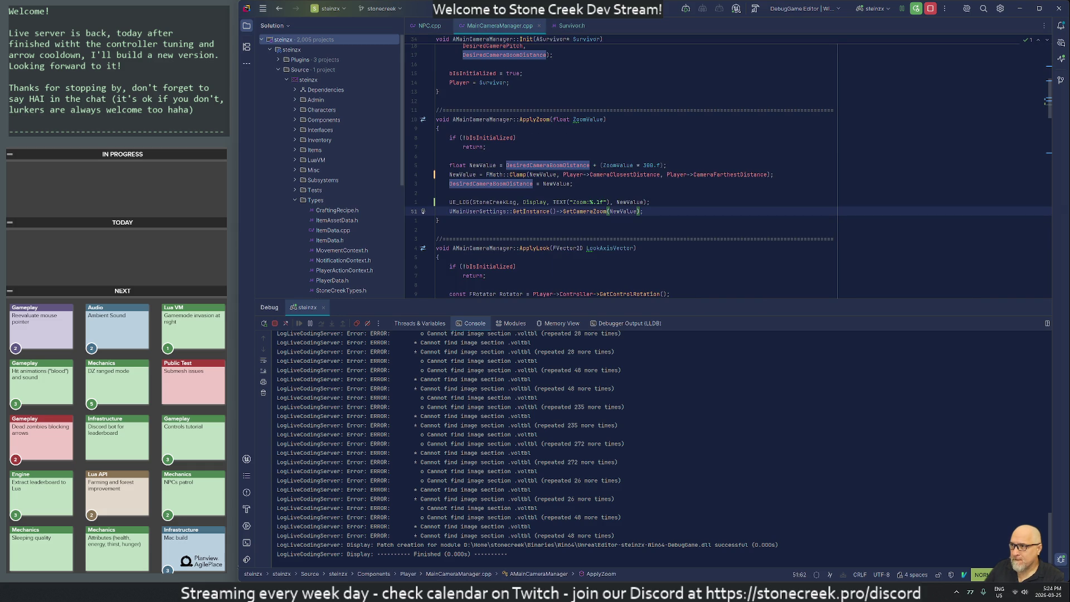
key("alt+Tab")
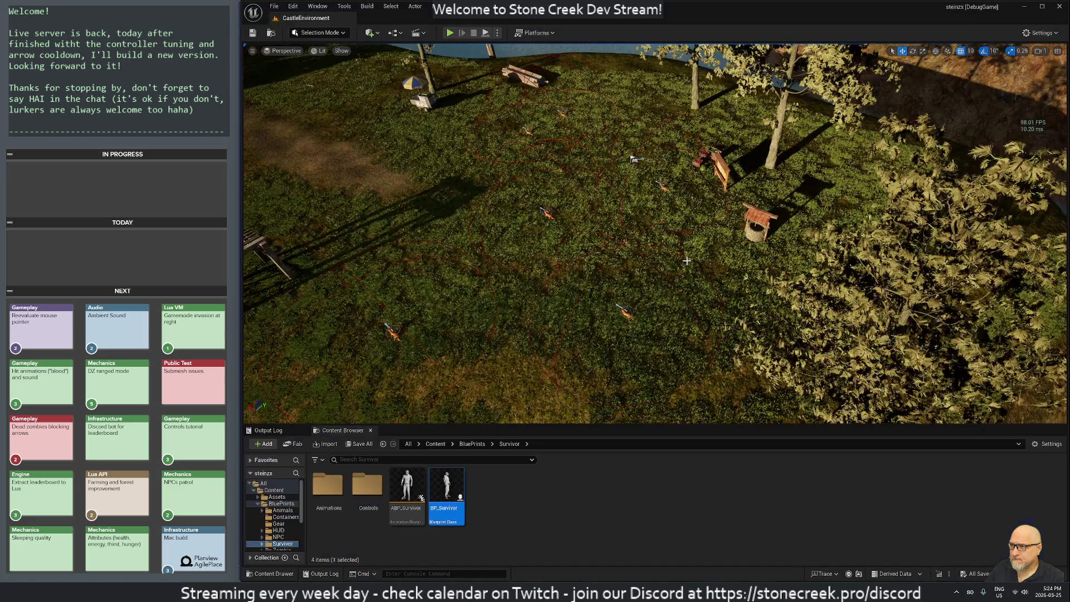
- Start a Live Coding compile, then open BP_Survivor and filter its defaults for camera settings
left_click(940, 574)
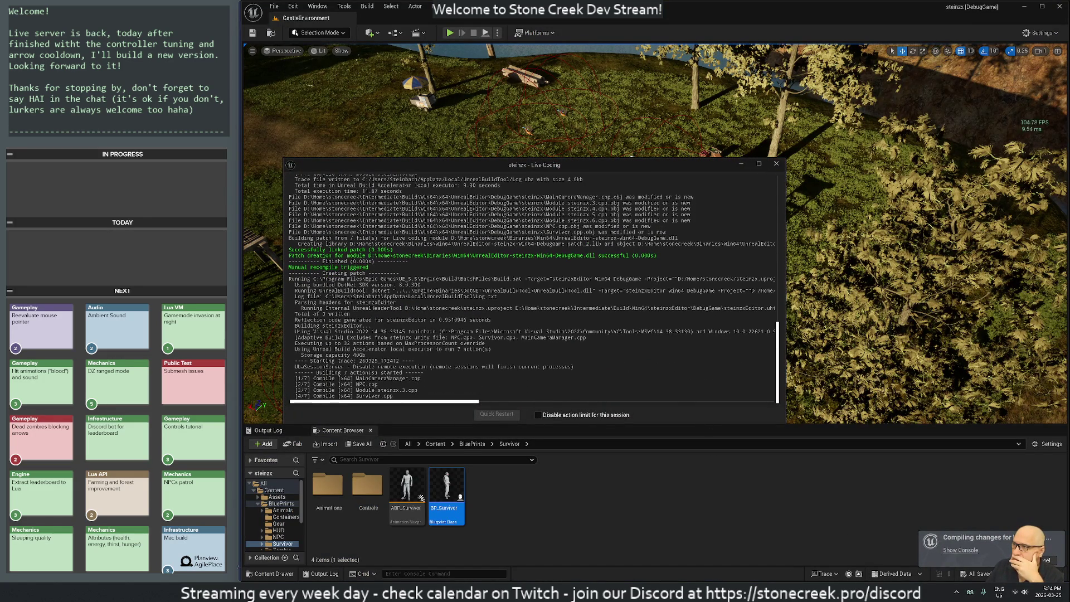
double_click(453, 490)
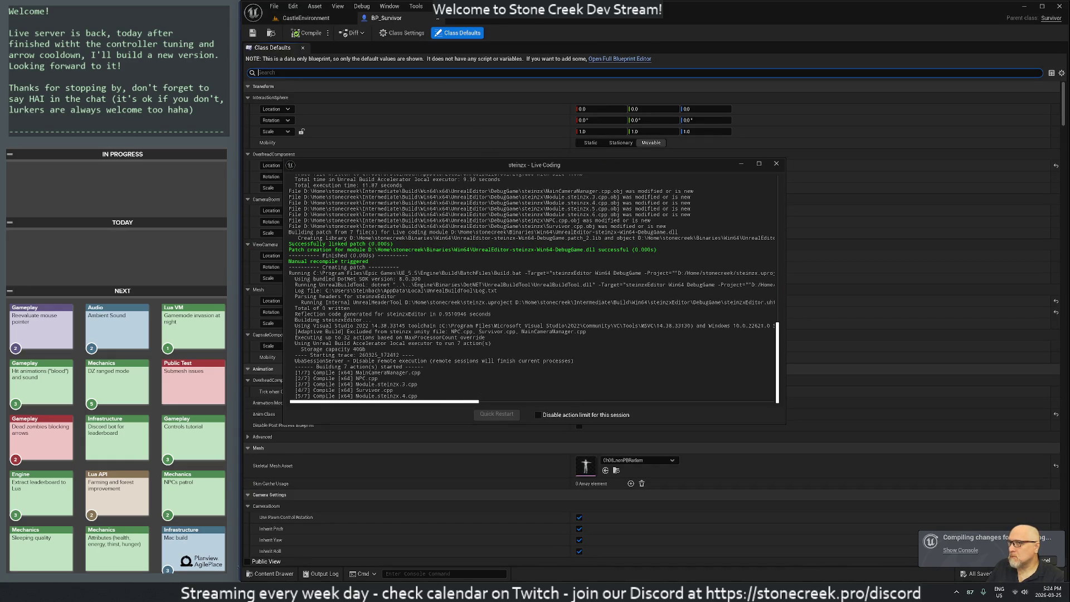
type("ra")
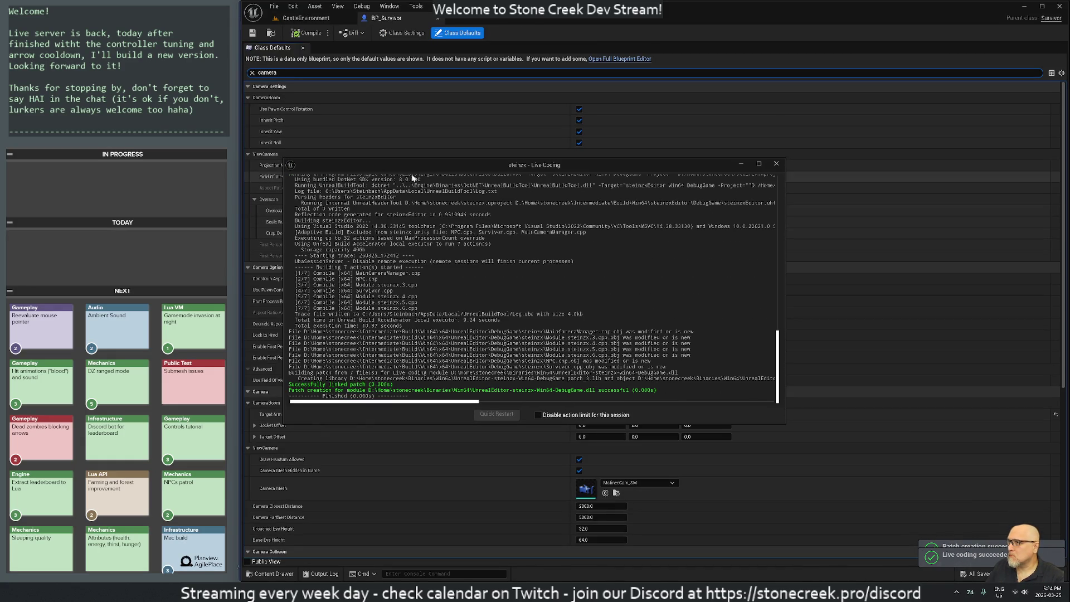
left_click(776, 164)
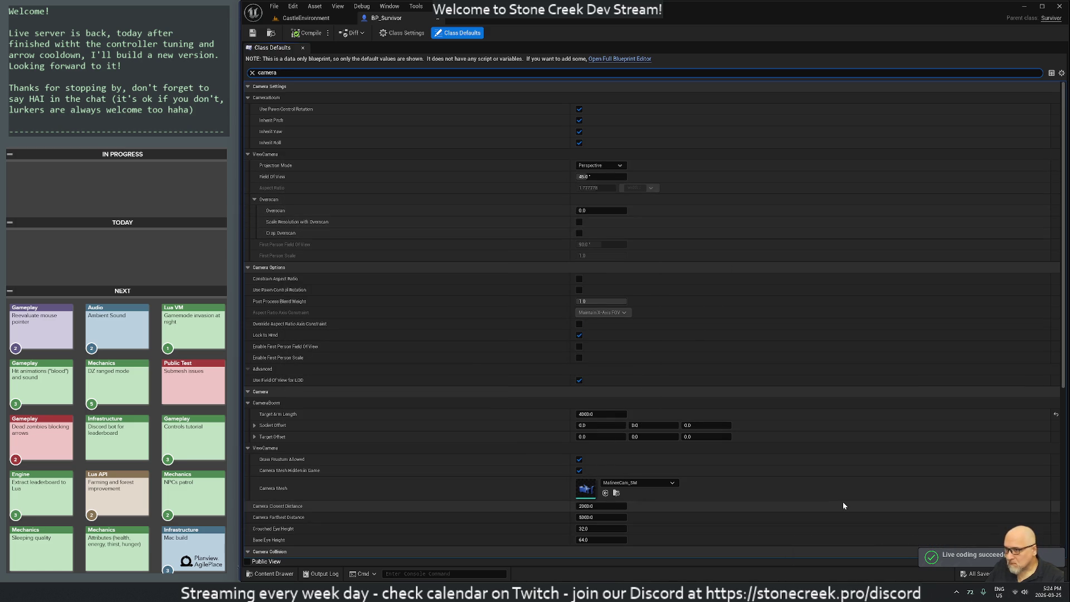
scroll(736, 503, "down", 3)
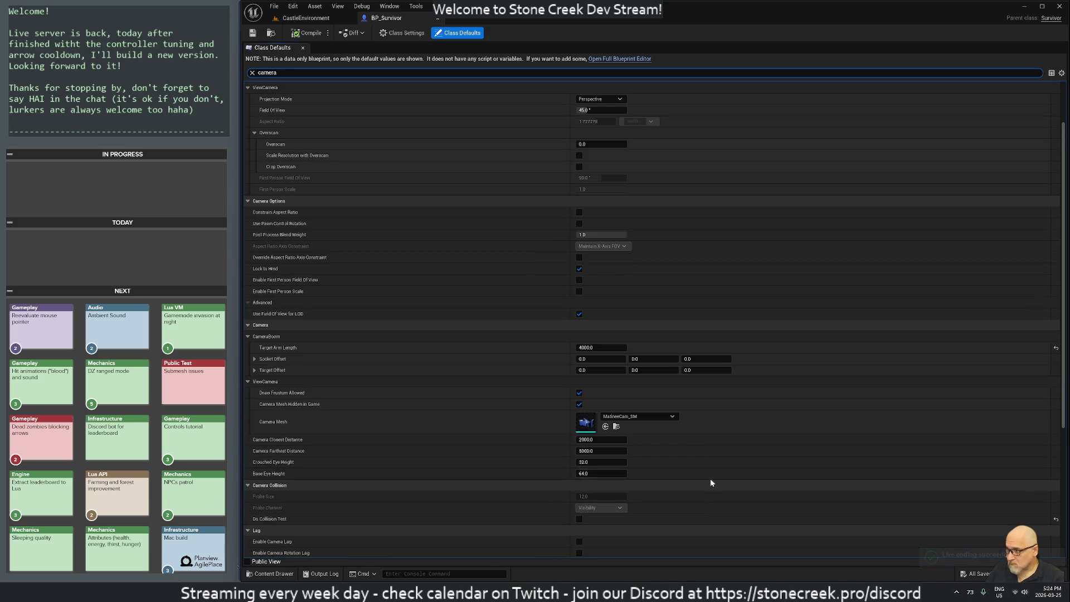
scroll(683, 470, "down", 4)
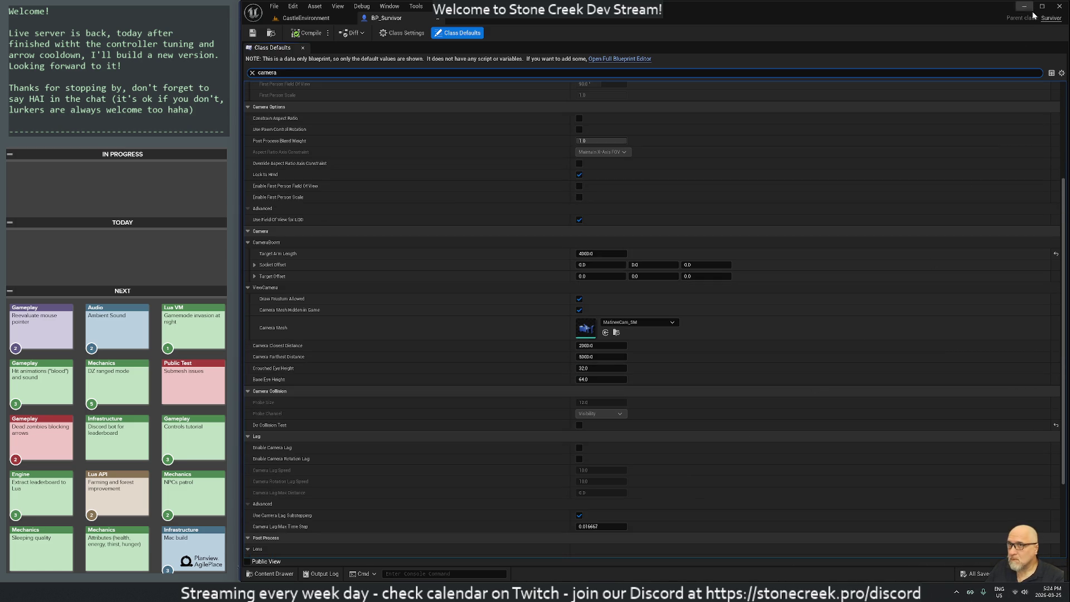
- Close BP_Survivor, play the level testing camera zoom in and out, then stop
left_click(437, 17)
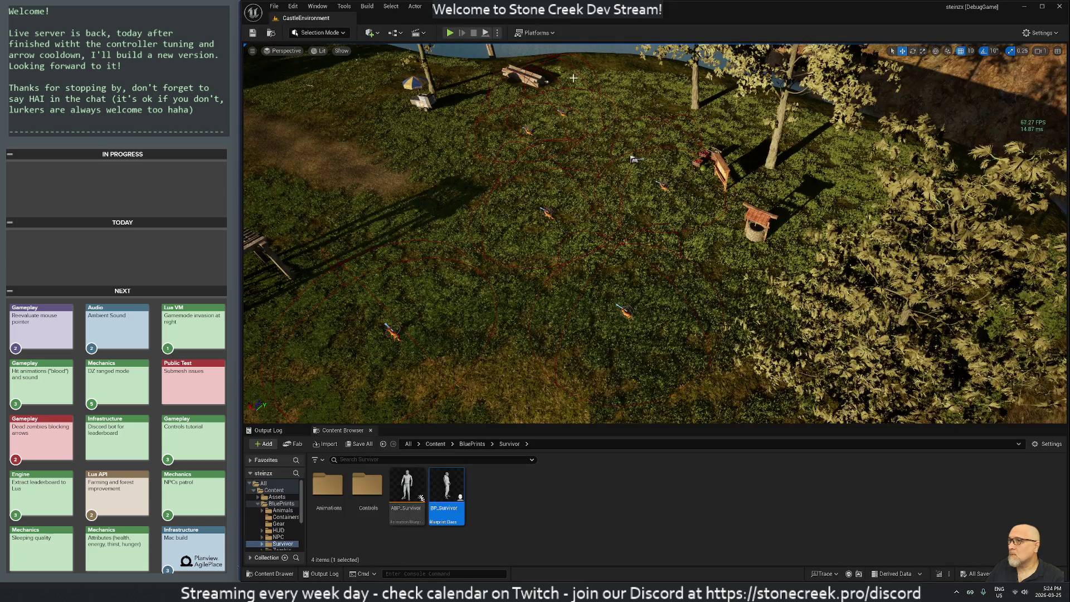
left_click(449, 33)
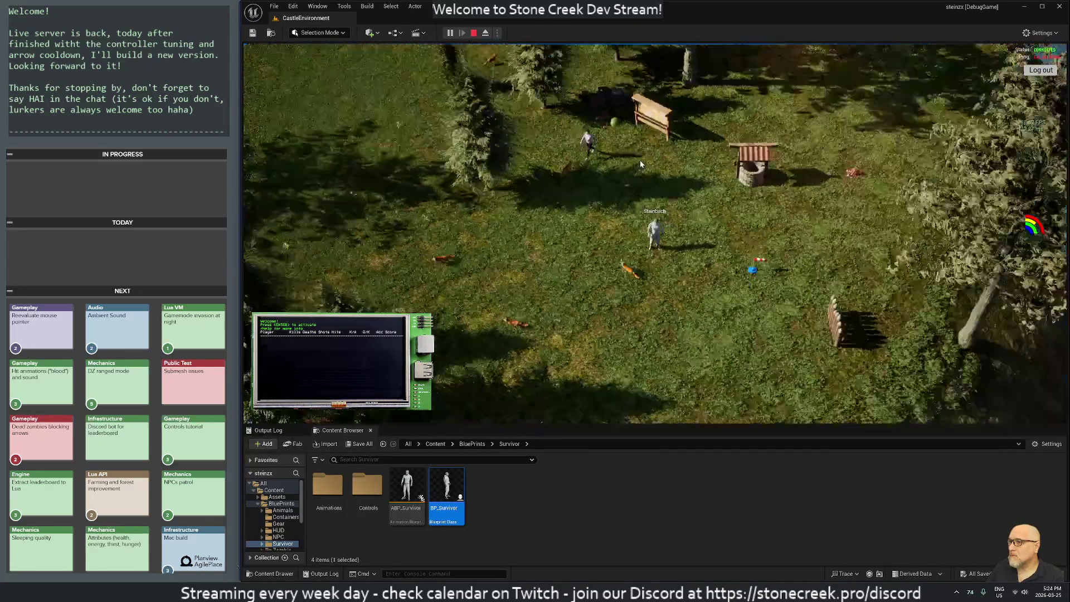
scroll(608, 156, "down", 4)
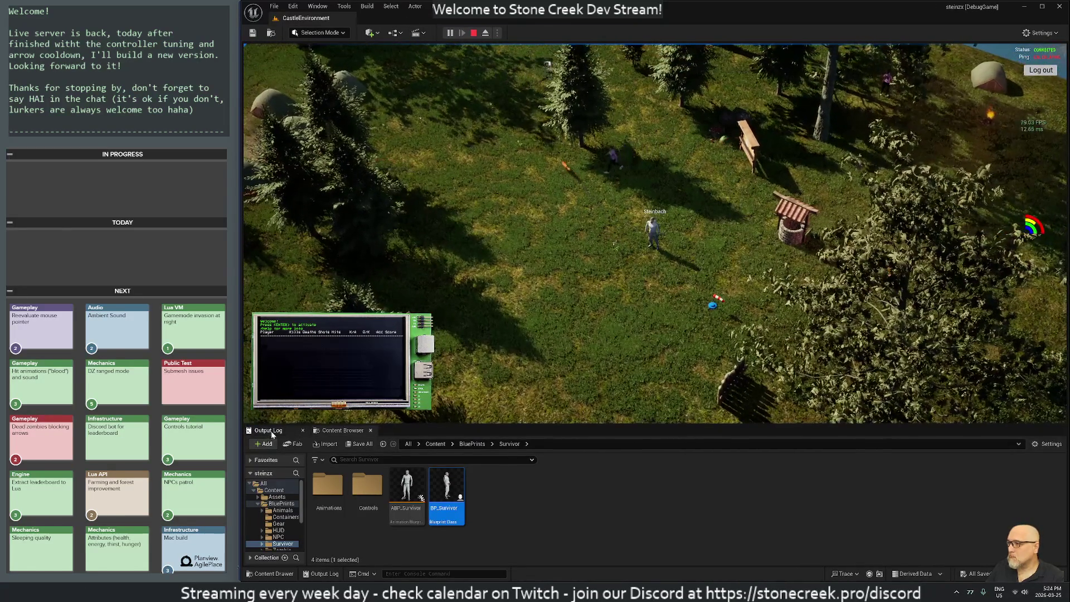
scroll(548, 335, "up", 6)
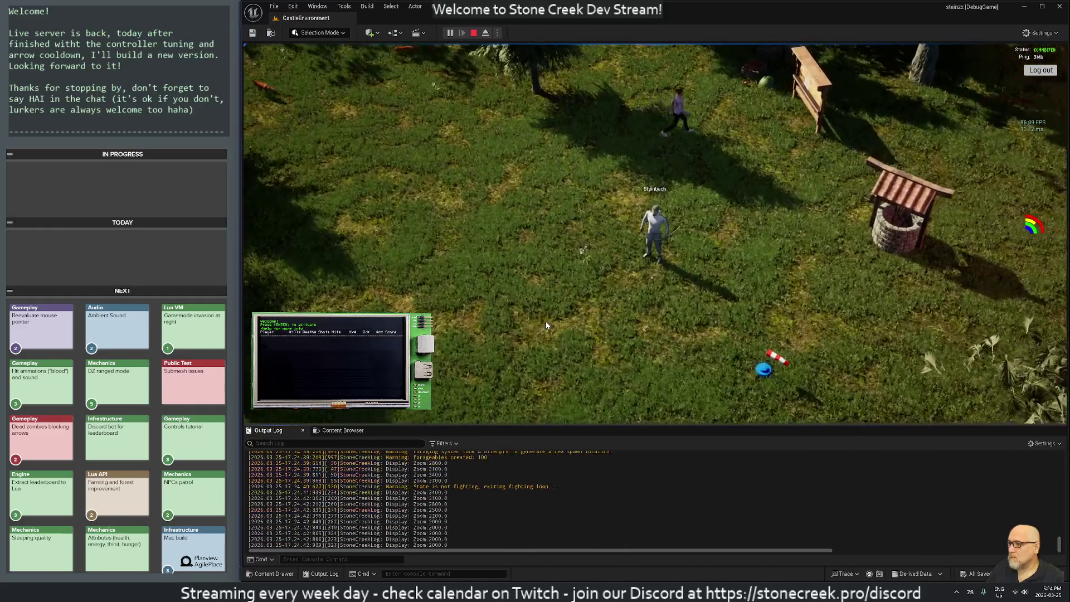
scroll(547, 326, "down", 10)
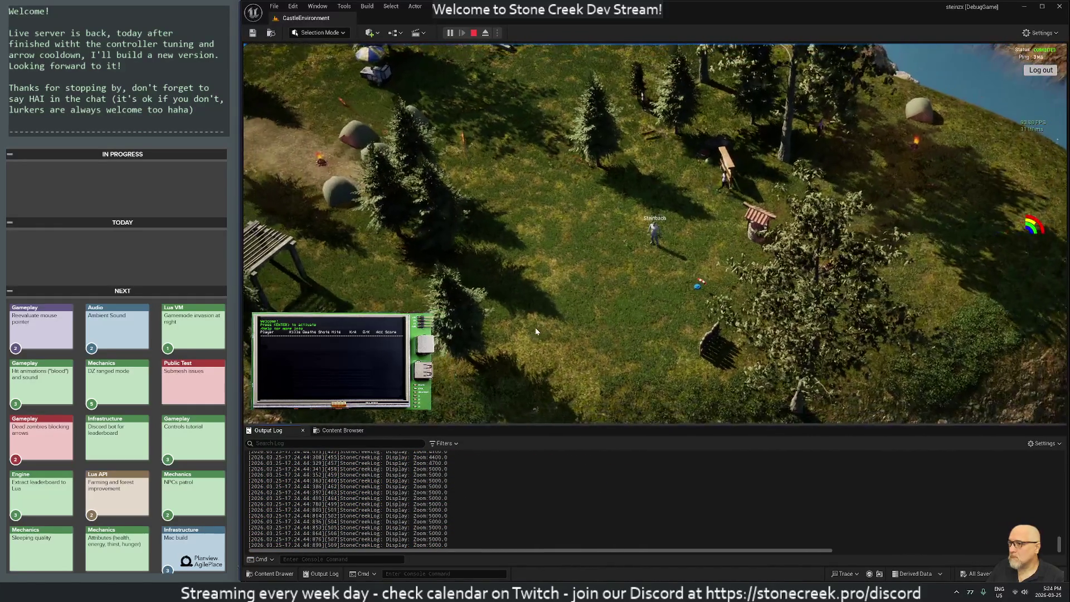
scroll(558, 260, "down", 6)
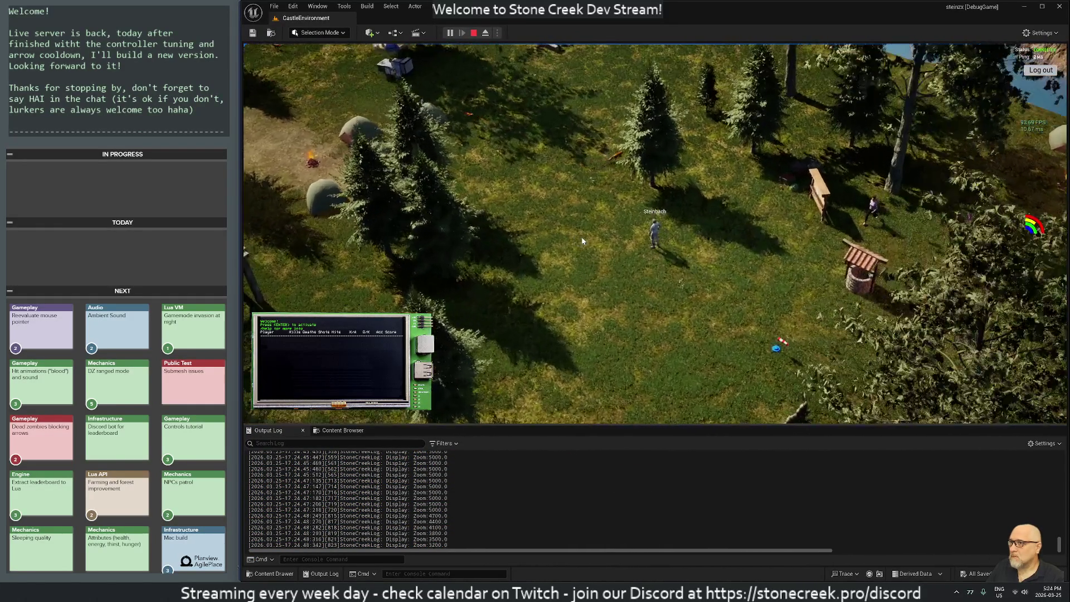
scroll(580, 239, "up", 10)
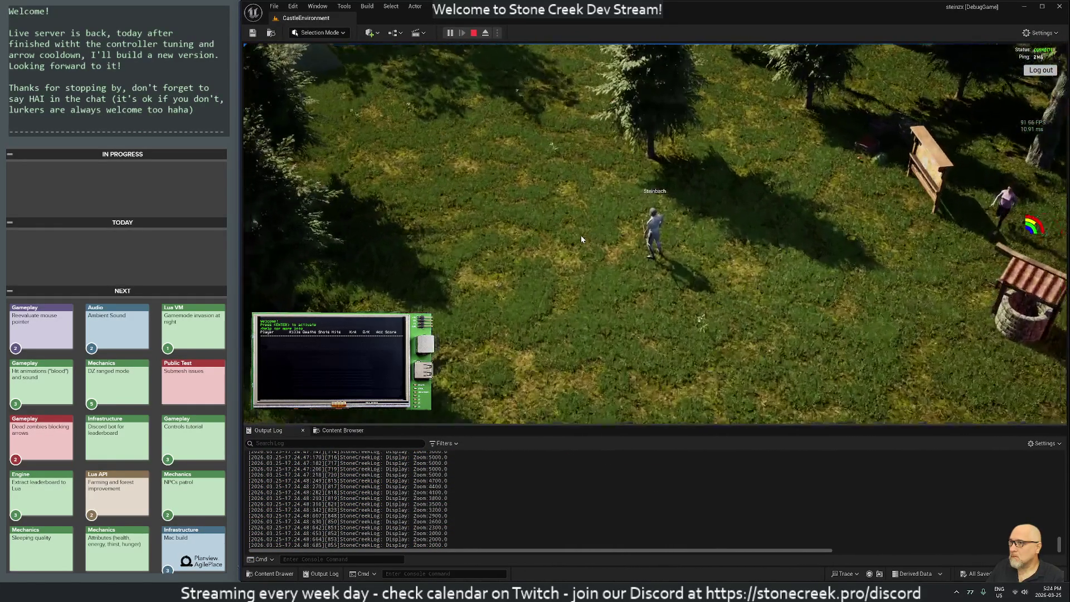
scroll(579, 239, "down", 5)
scroll(574, 245, "up", 4)
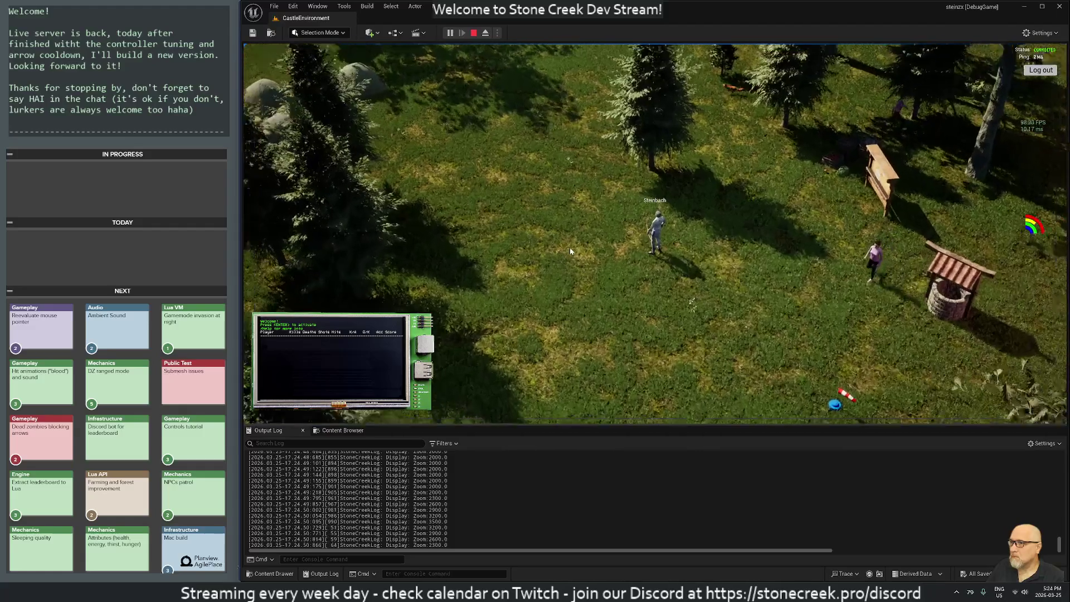
scroll(570, 252, "down", 1)
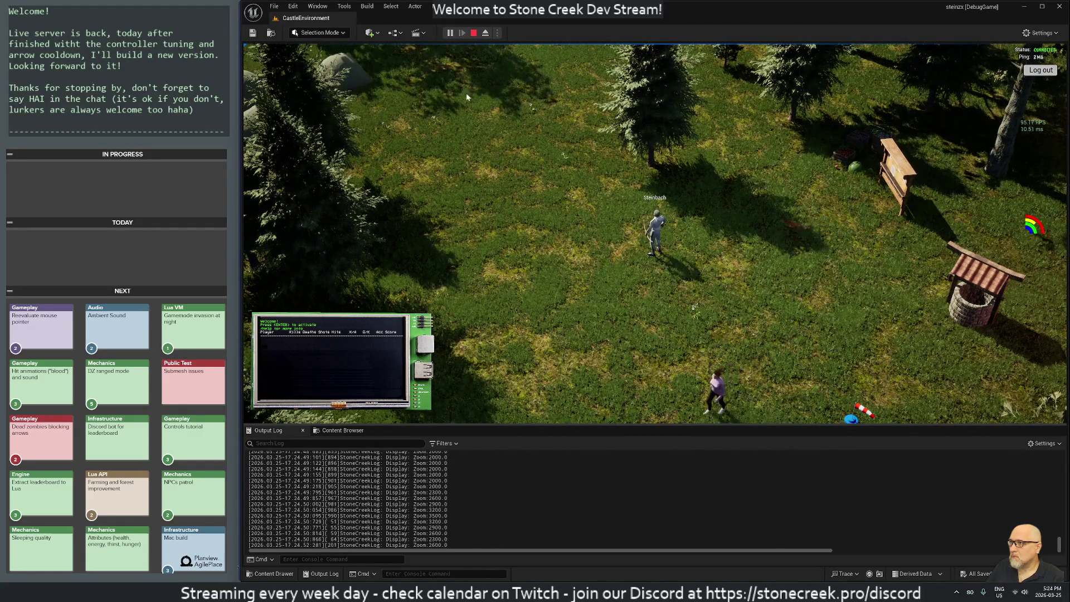
left_click(473, 33)
- In Rider, change CameraClosestDistance in Survivor.h from 2000.f to 2500.f, then return to Unreal
key("alt+Tab")
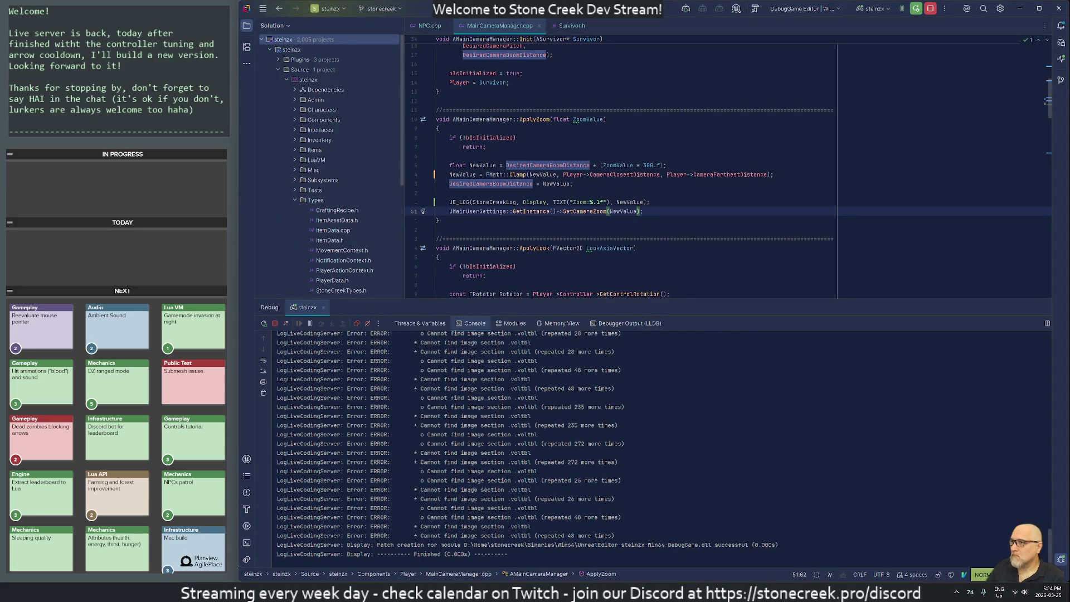
left_click(613, 175)
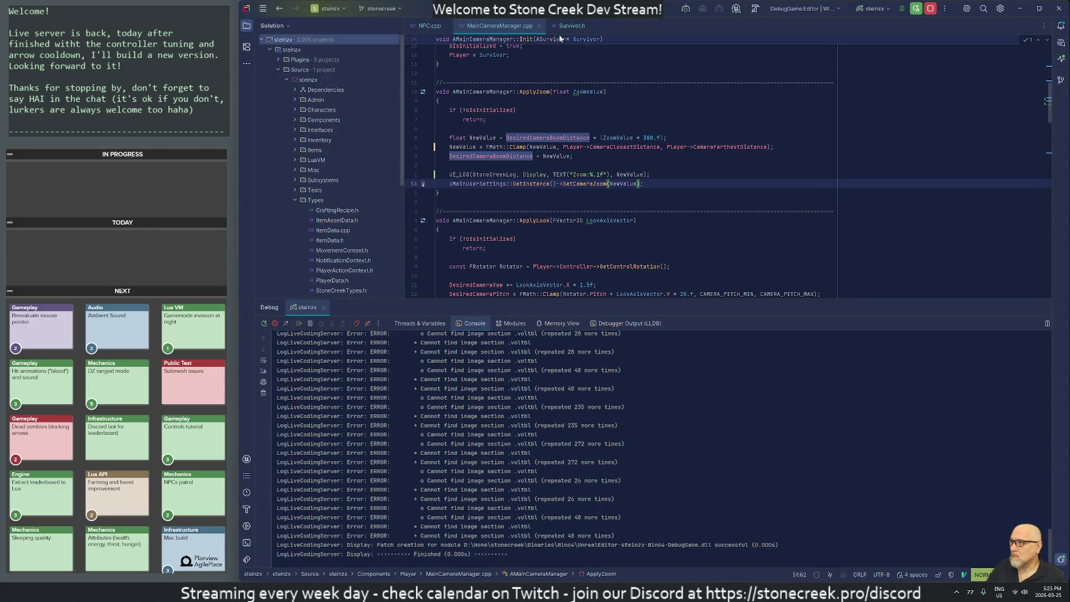
key("g")
key("d")
left_click(554, 145)
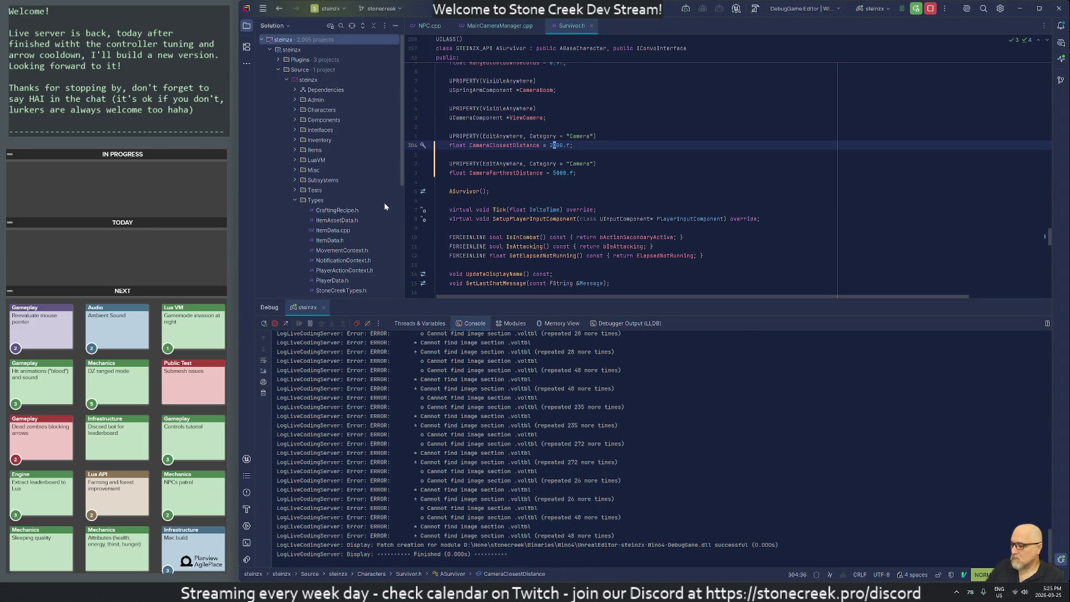
key("r")
key("5")
key("j")
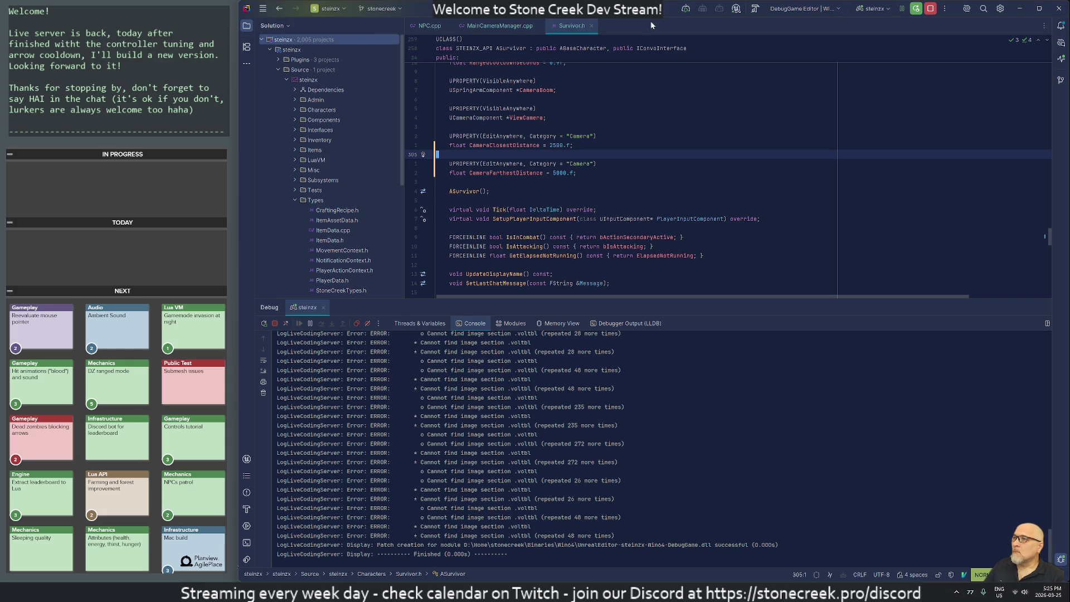
key("ctrl+F4")
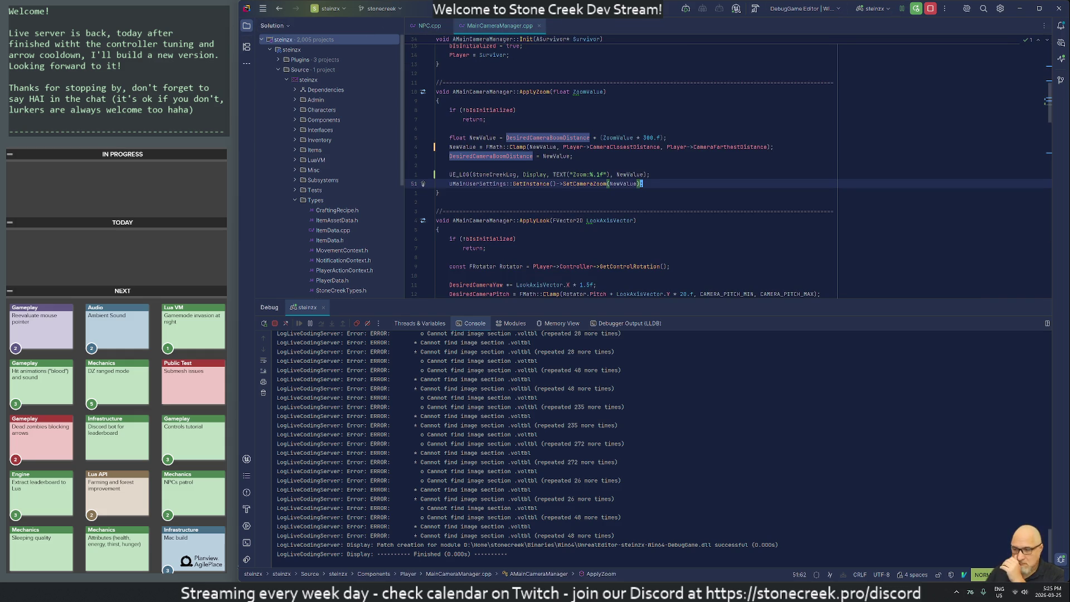
key("alt+Tab")
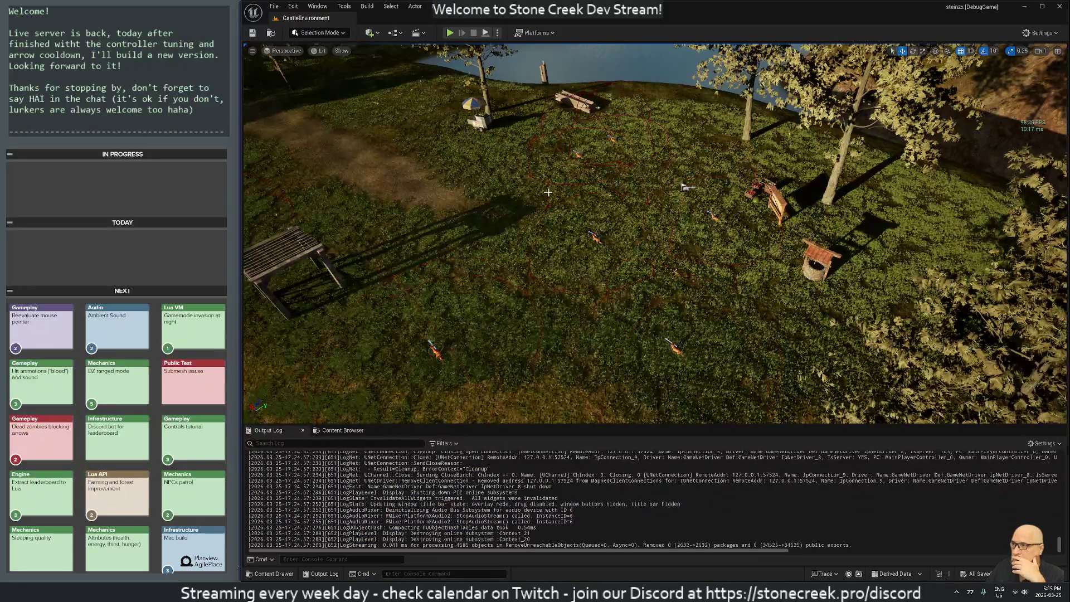
- Run Live Coding with Ctrl+Alt+F11, close its log, and save the CastleEnvironment map
key("ctrl+alt+F11")
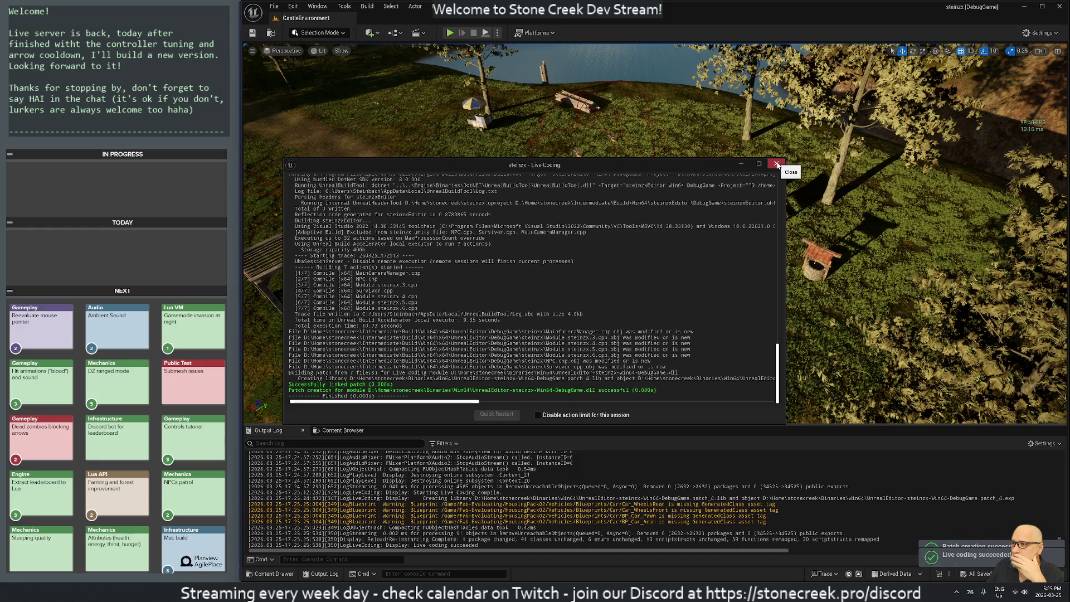
left_click(777, 165)
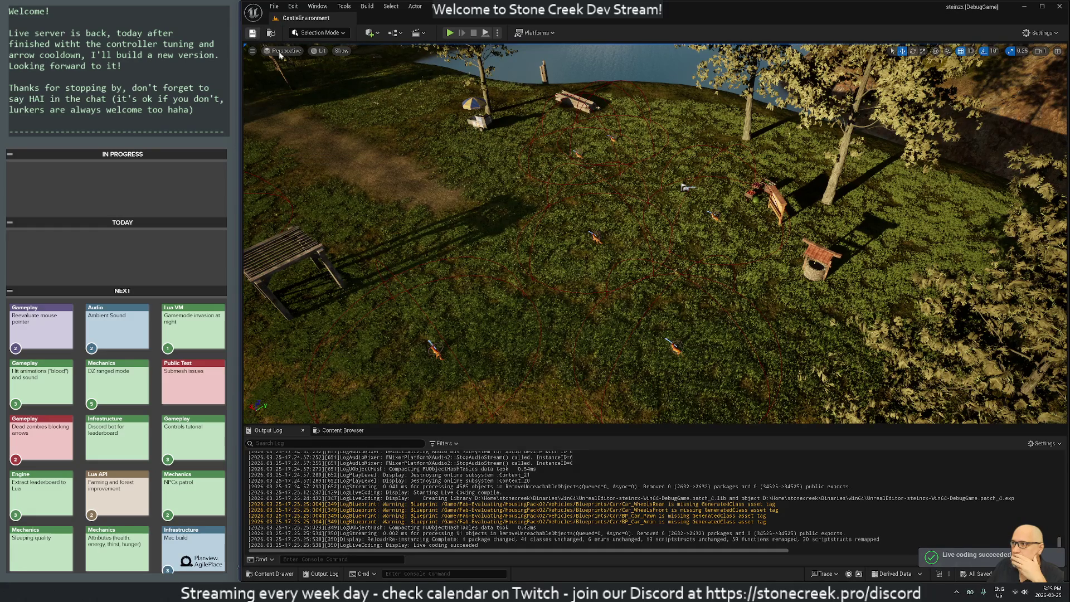
key("ctrl+s")
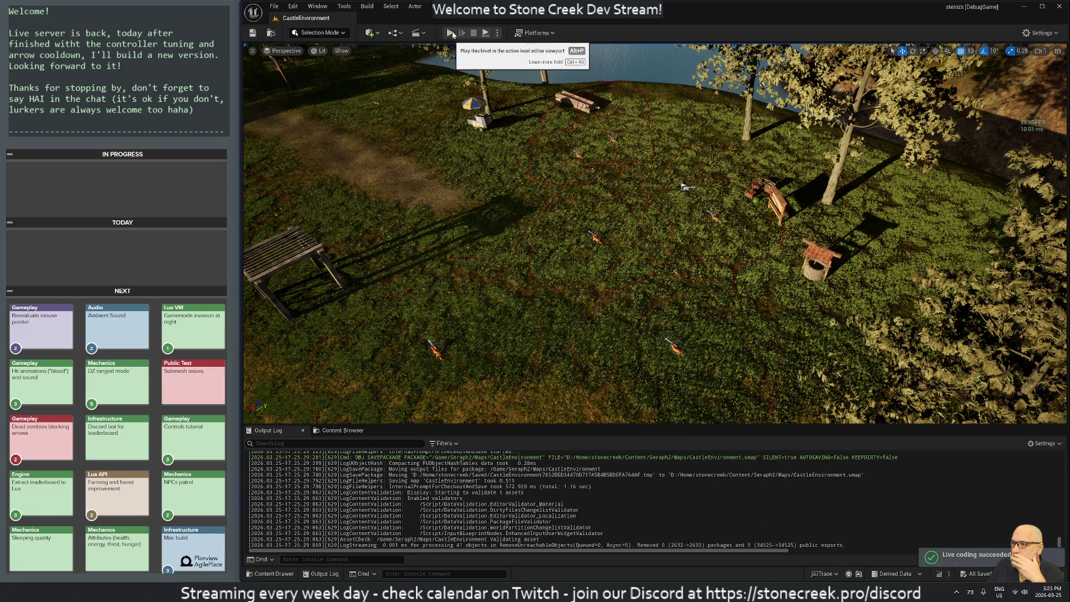
- Start a play session and adjust the camera zoom
left_click(451, 33)
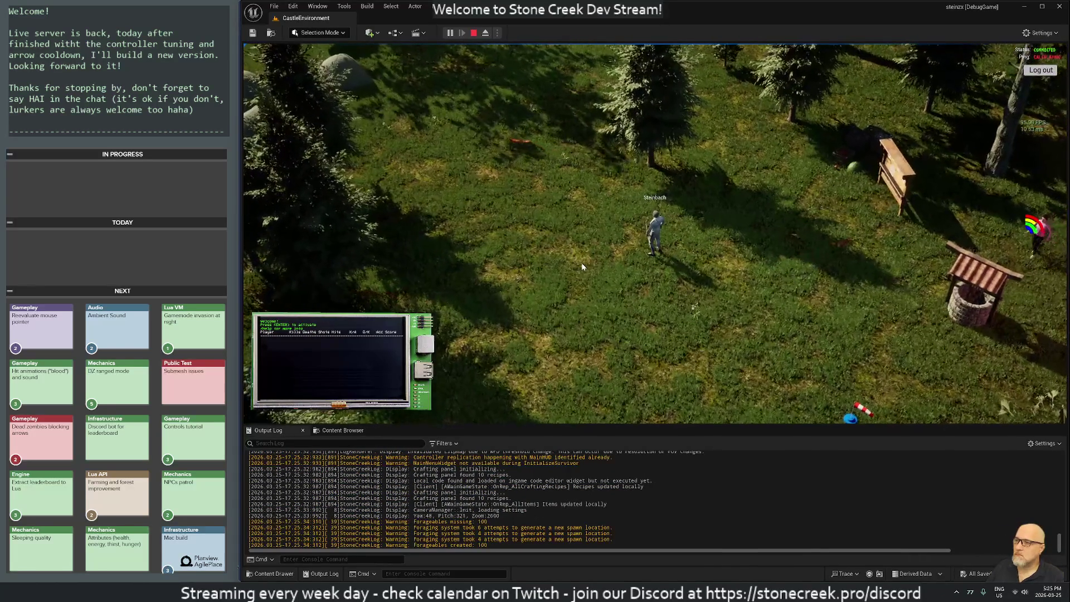
scroll(588, 292, "down", 8)
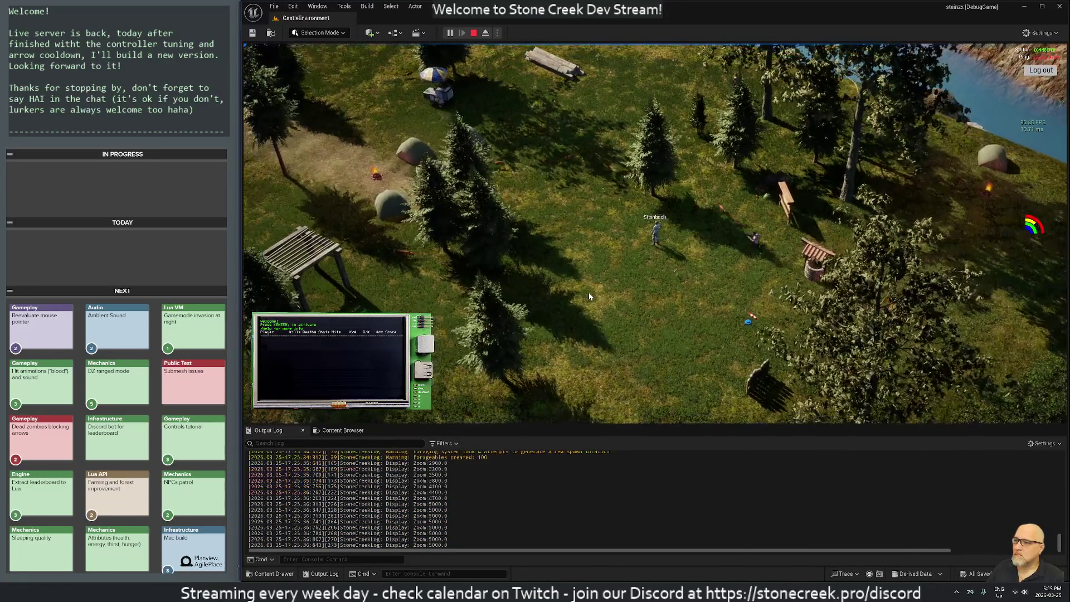
scroll(590, 290, "up", 5)
scroll(589, 238, "up", 4)
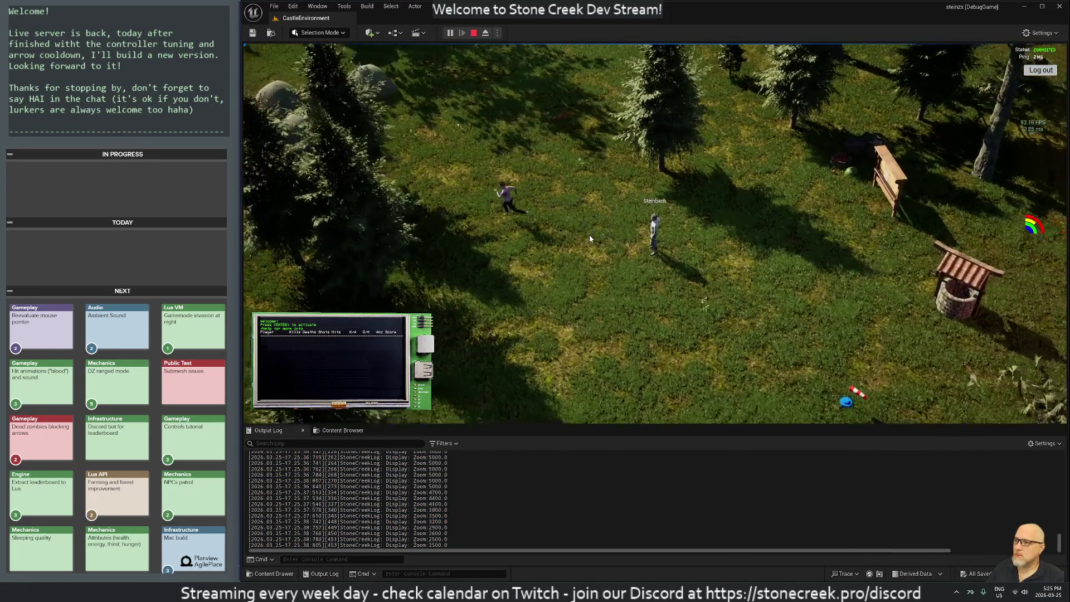
scroll(585, 230, "down", 8)
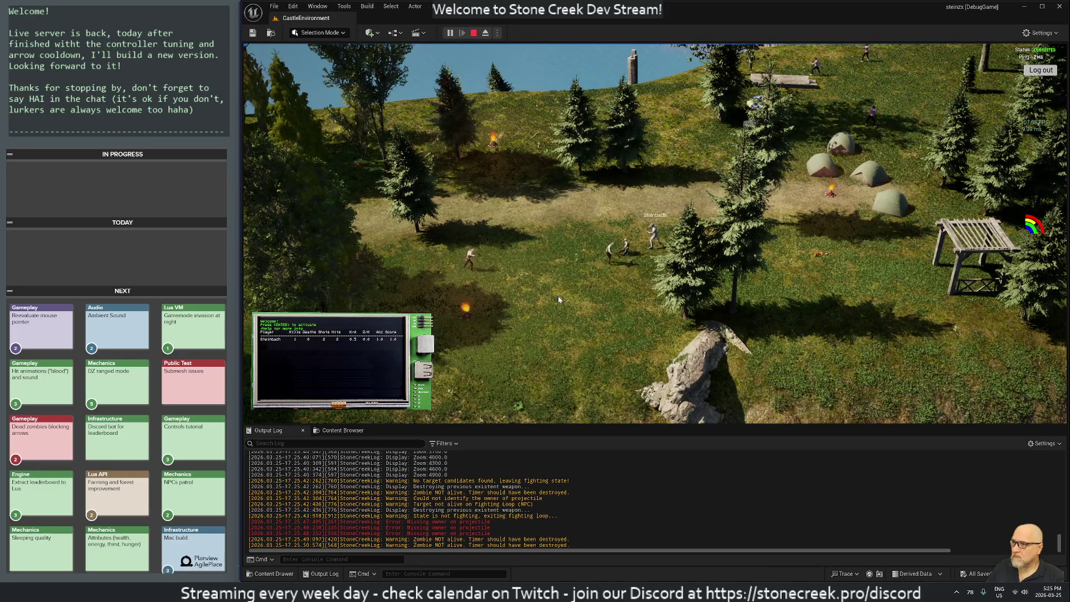
- Shoot and kill the nearby zombies, moving west between targets
left_click(490, 277)
left_click(474, 274)
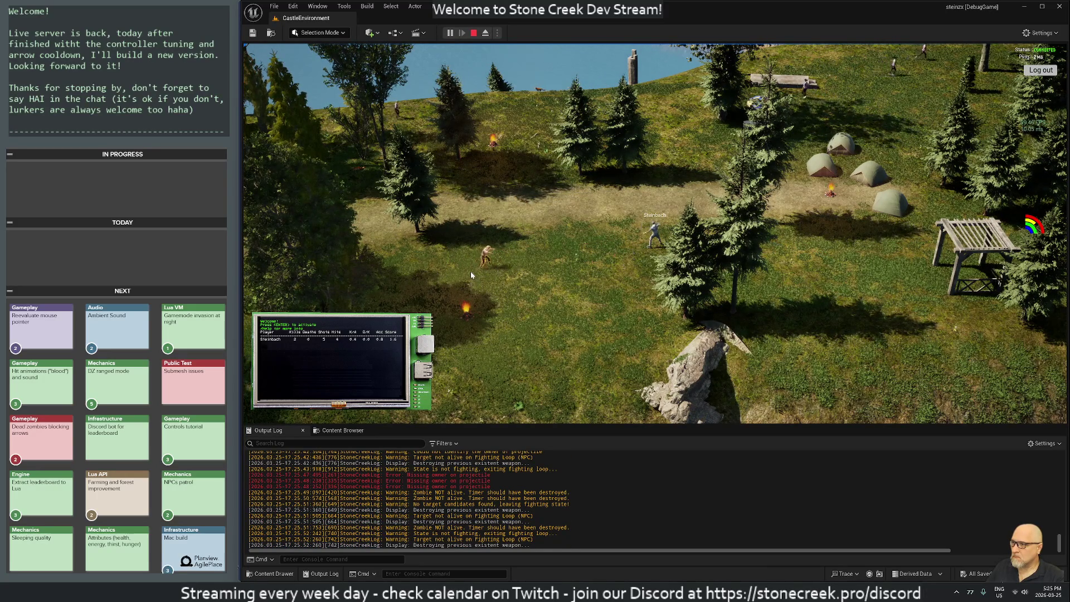
left_click(471, 275)
key("a")
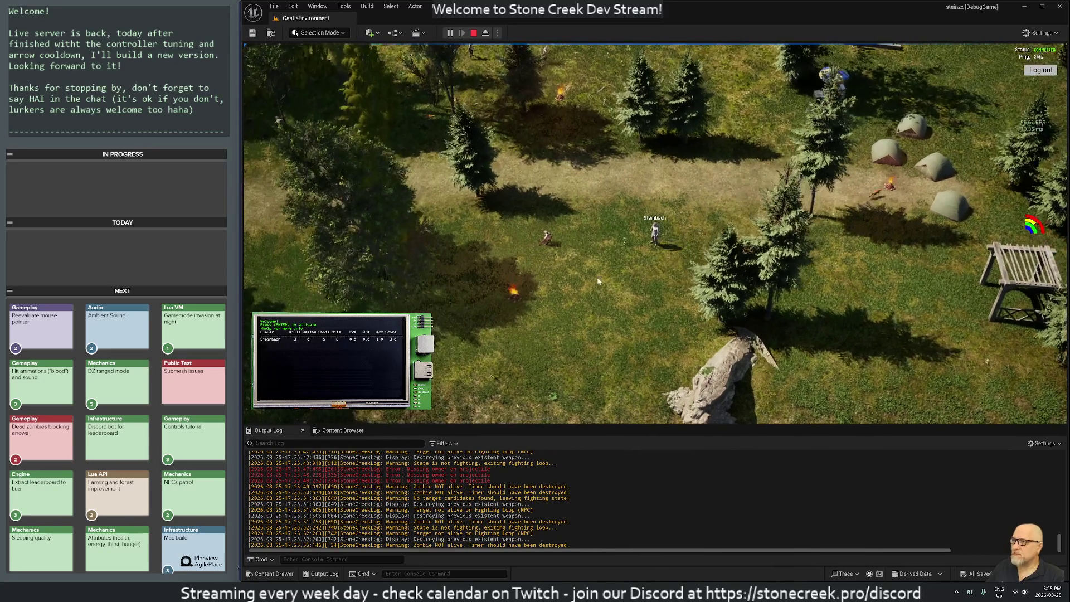
scroll(598, 282, "up", 8)
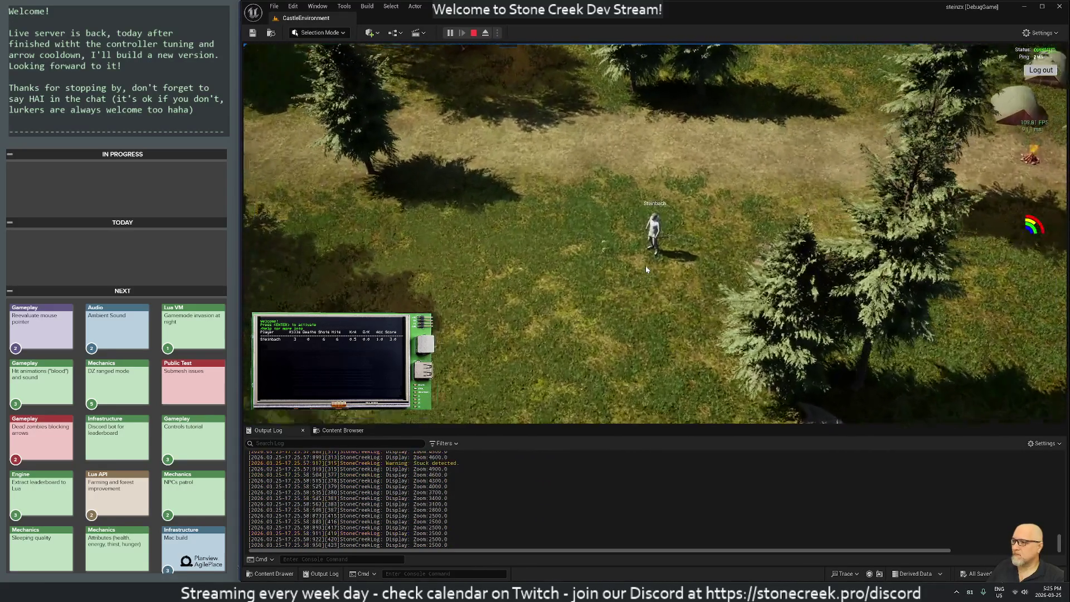
scroll(578, 240, "down", 8)
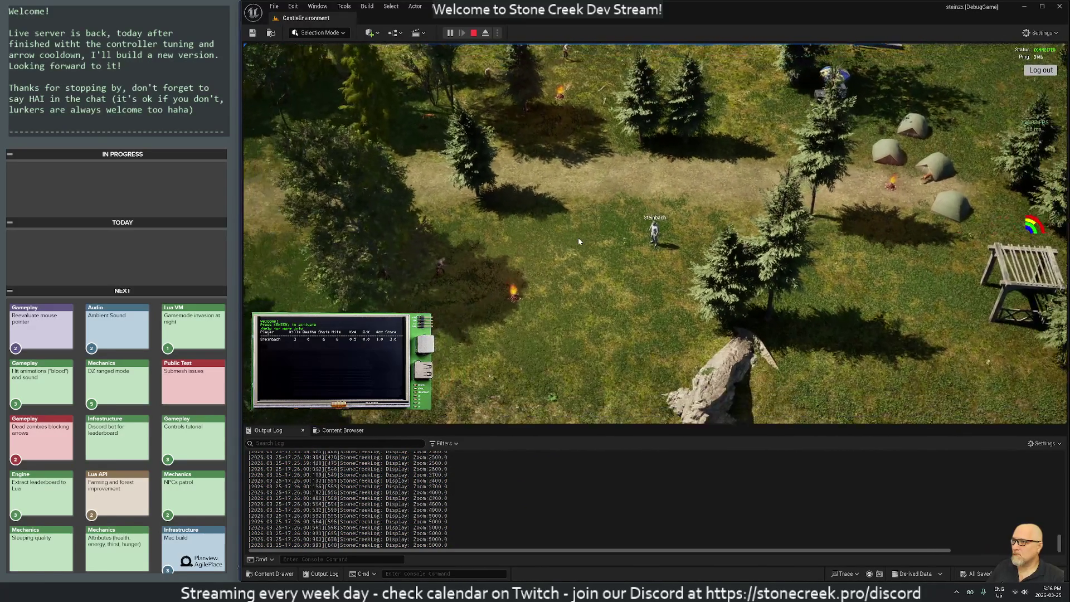
scroll(578, 237, "down", 3)
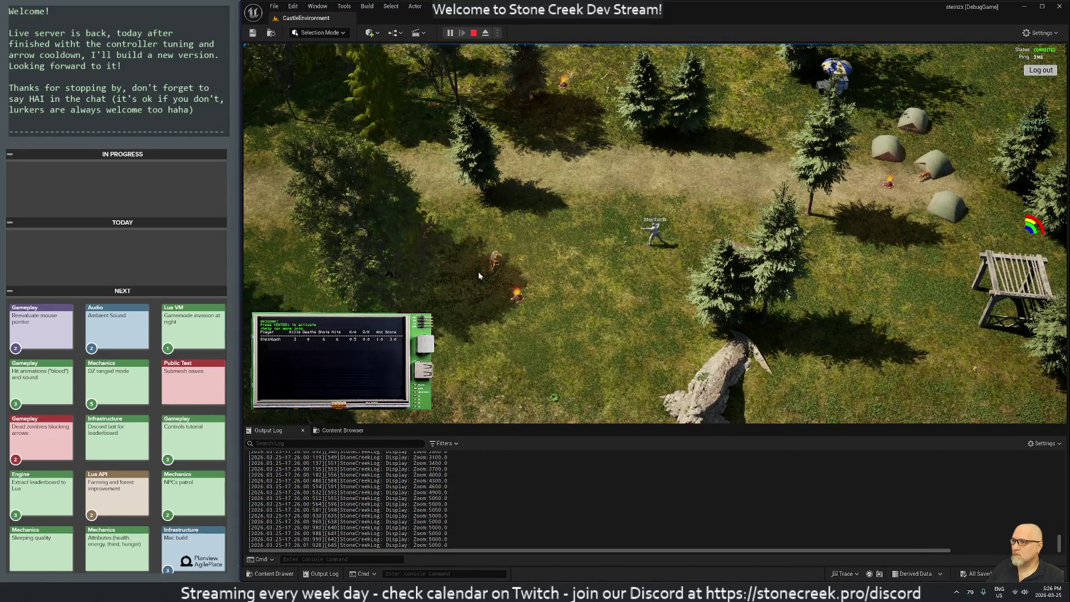
left_click(484, 269)
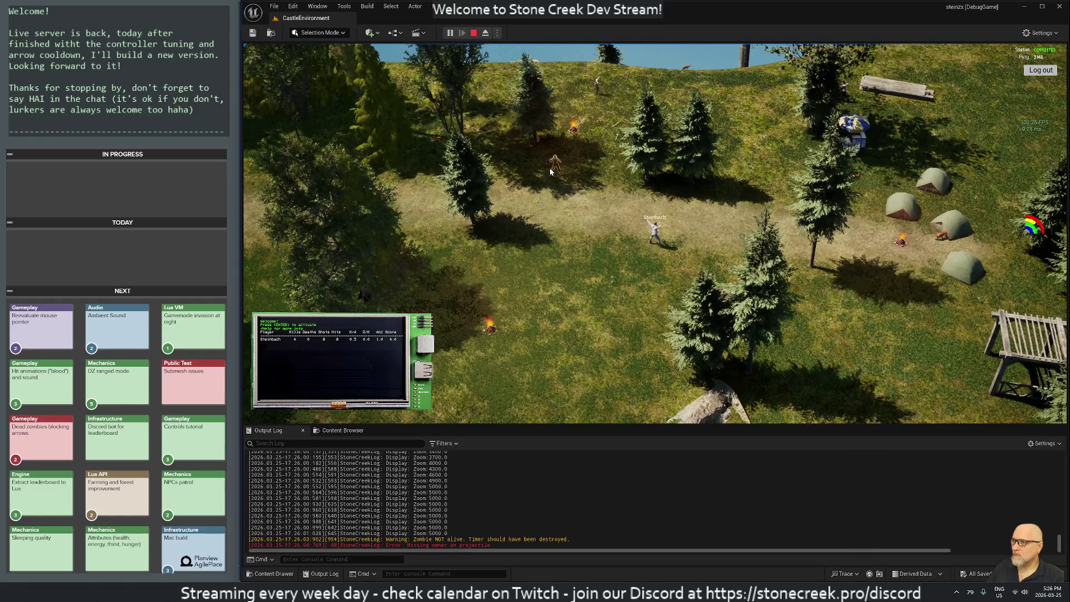
left_click(549, 167)
left_click(549, 168)
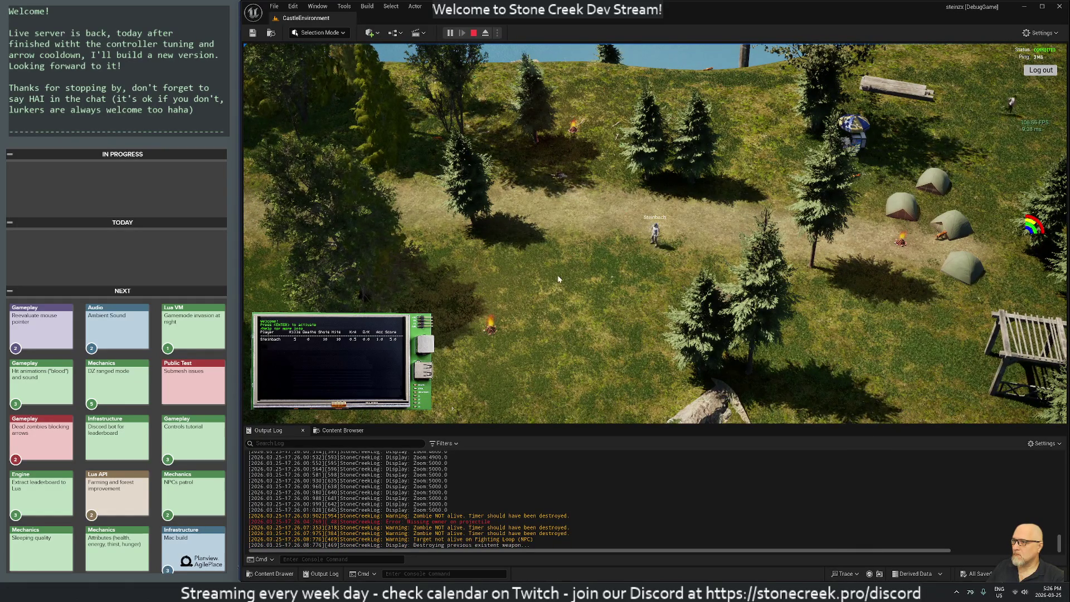
- Run across the map killing another zombie, walk past the tents, then stop playing
key("d")
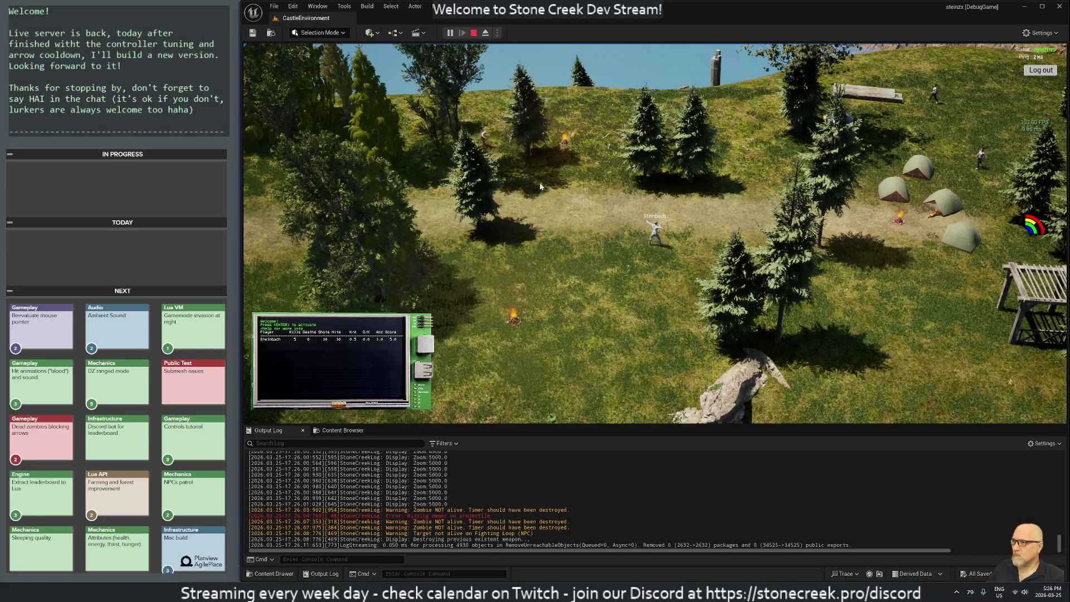
left_click(494, 153)
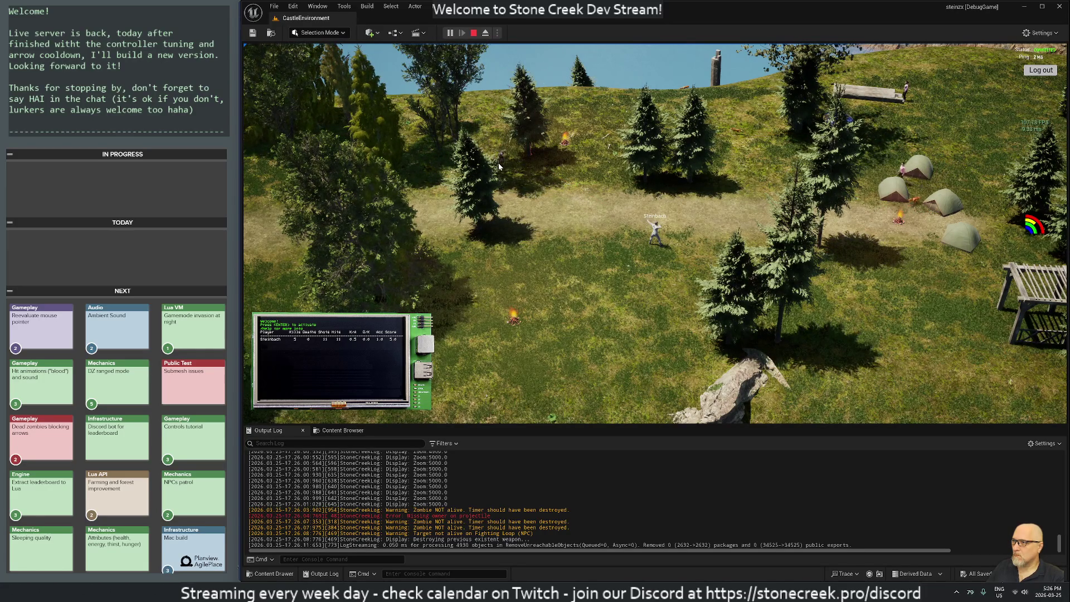
left_click(518, 179)
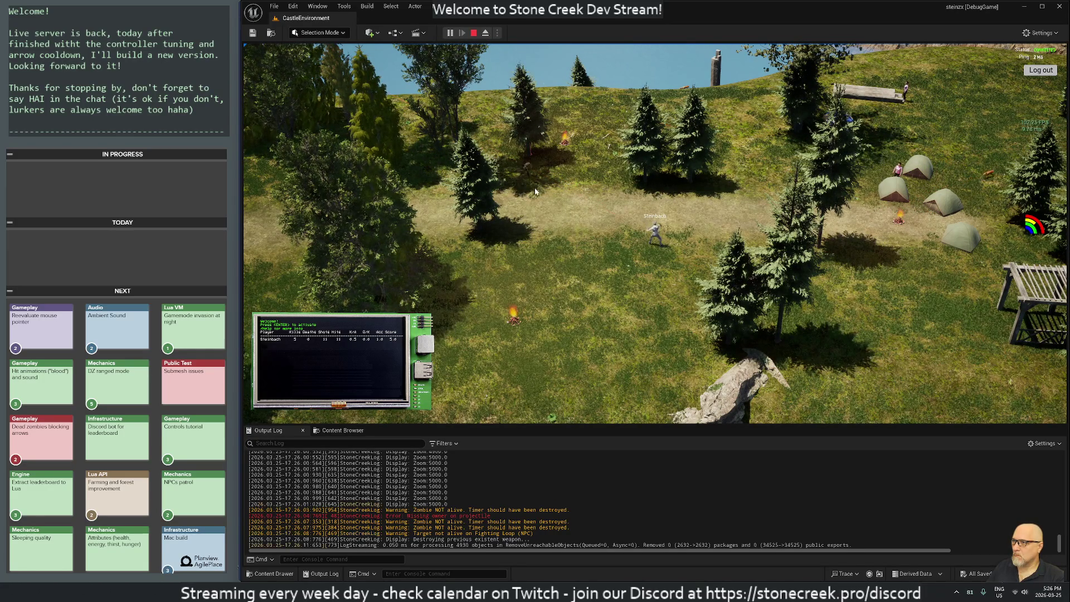
left_click(518, 180)
key("d")
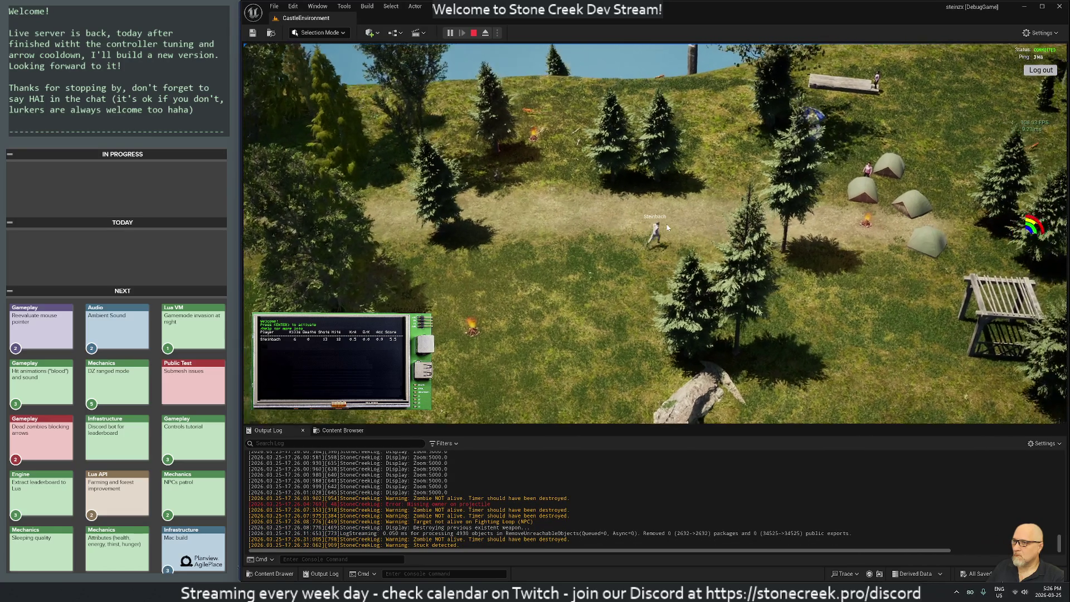
key("d")
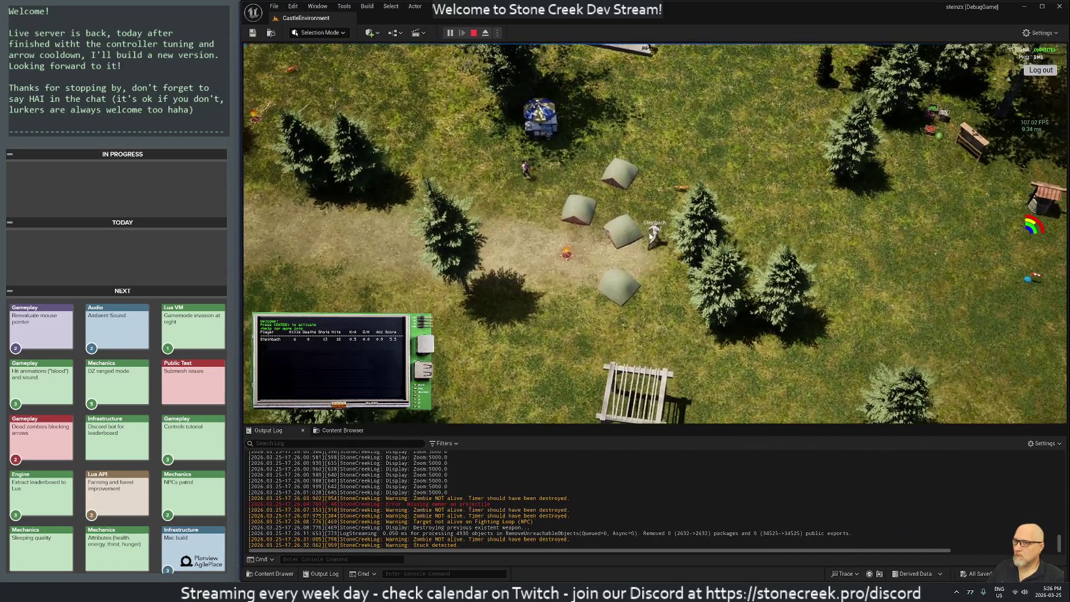
mouse_move(651, 236)
left_mouse_down()
mouse_move(495, 168)
mouse_move(347, 126)
mouse_move(364, 148)
left_mouse_up()
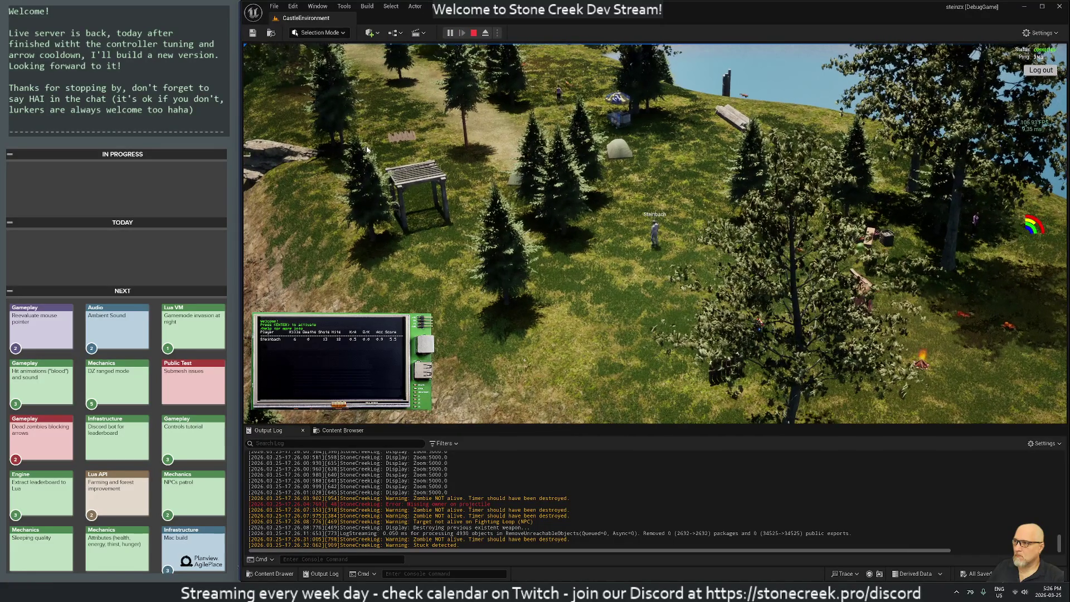
key("Escape")
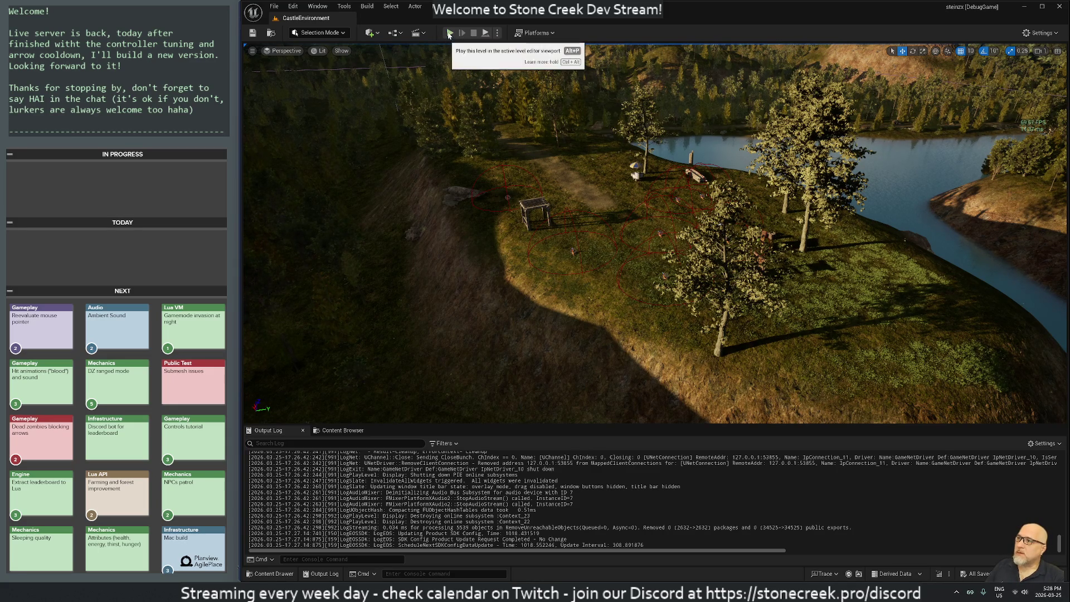
- Play the level briefly, zoom the camera out, and stop the session
left_click(449, 33)
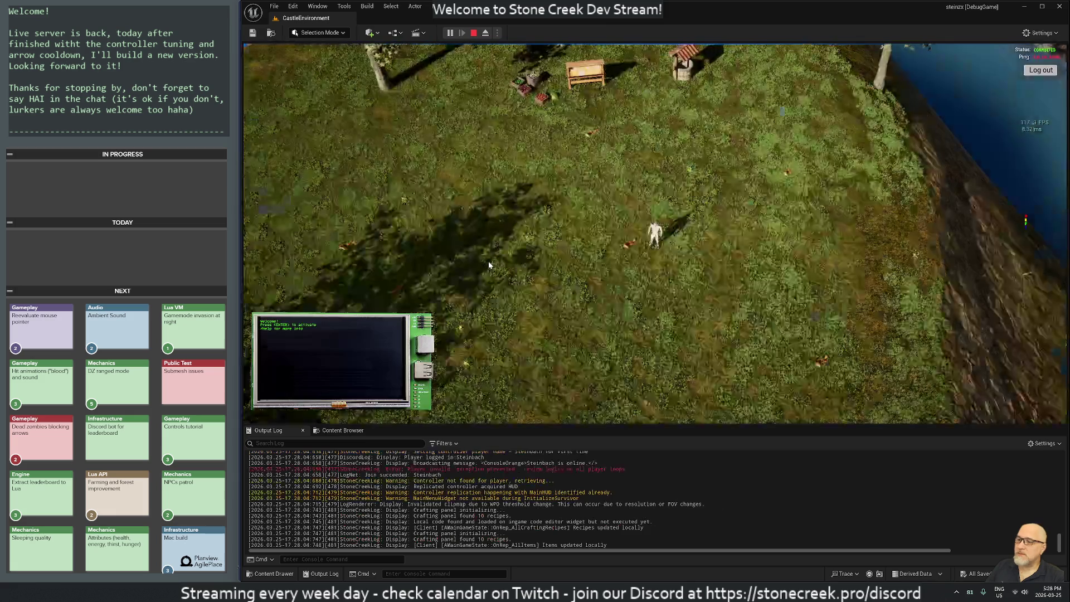
scroll(586, 306, "down", 5)
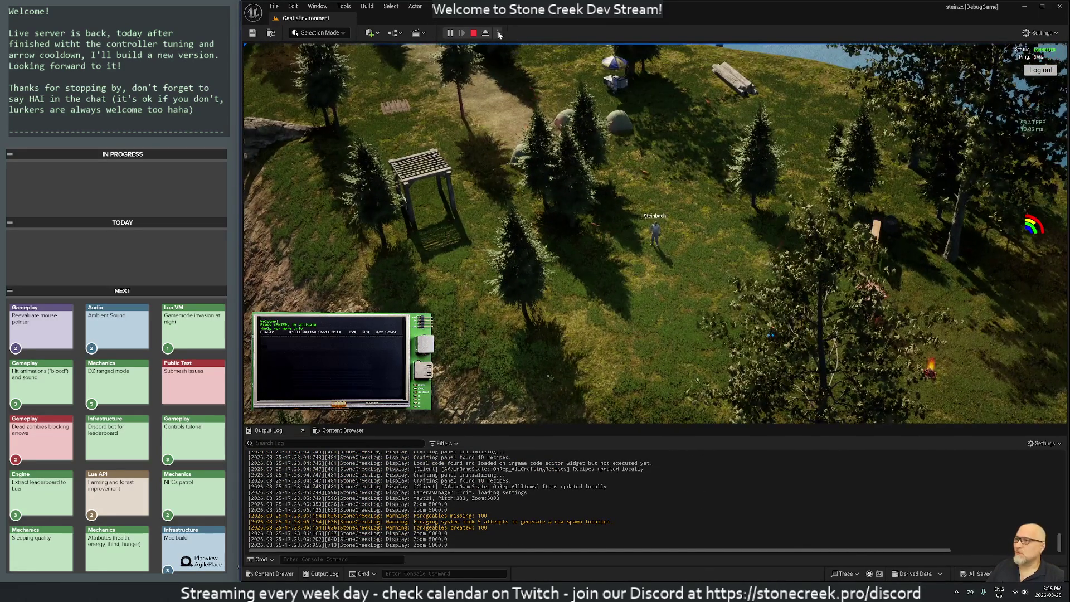
key("Escape")
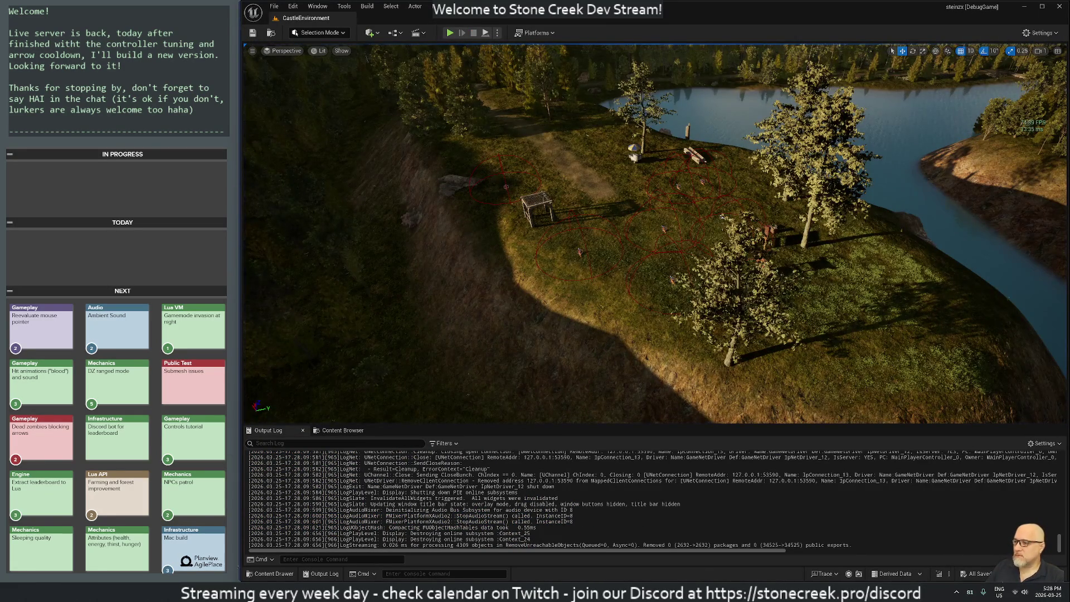
- In Rider, comment out the UE_LOG zoom line in MainCameraManager.cpp, then close it and NPC.cpp
left_click(627, 592)
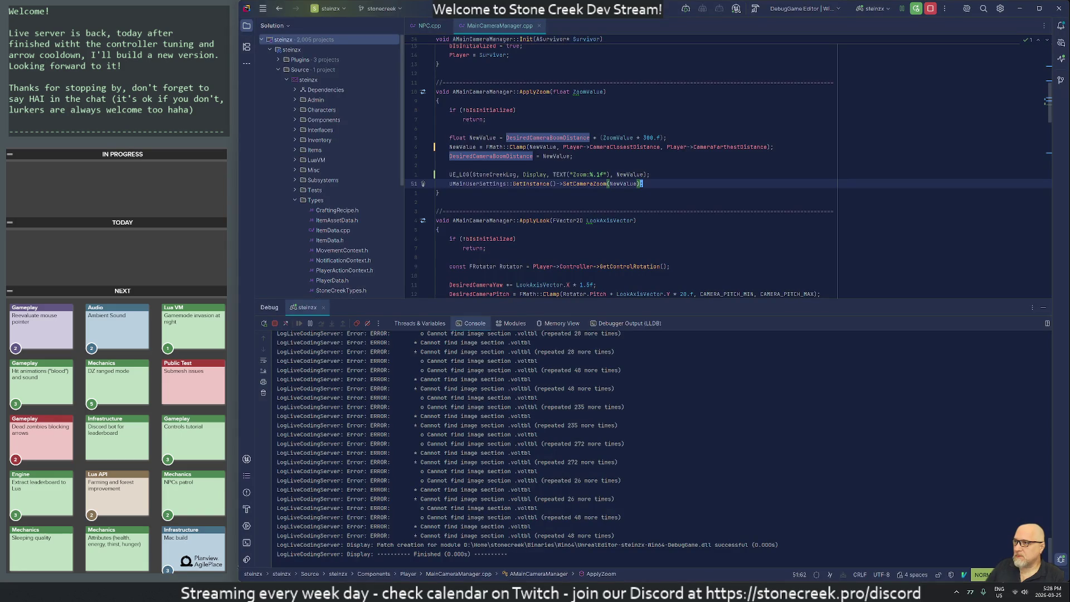
left_click(648, 174)
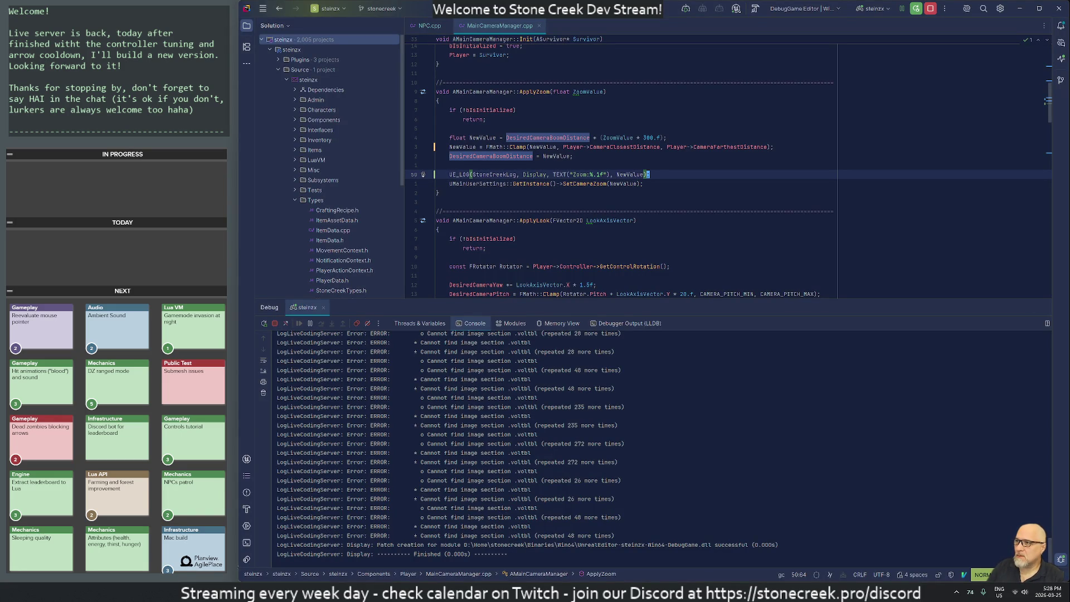
key("g")
key("c")
key("c")
type(":q")
key("Return")
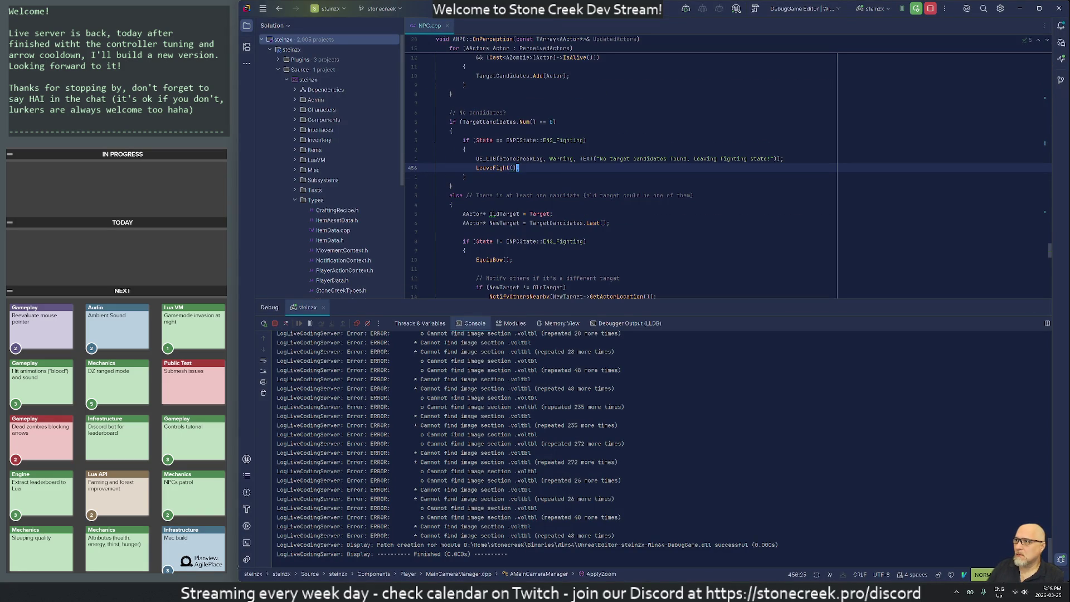
type(":wq")
key("Return")
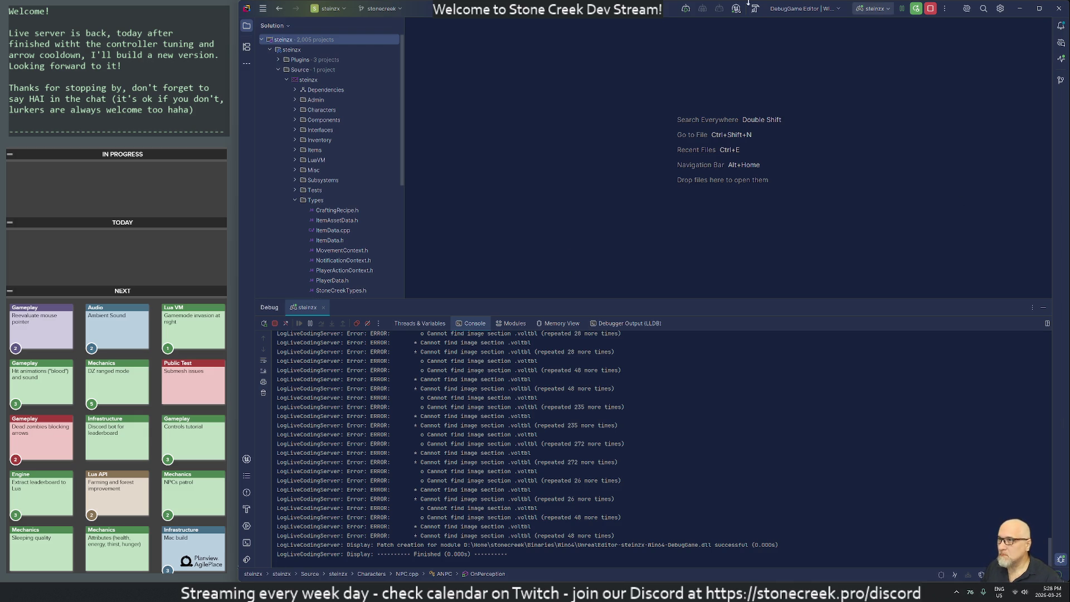
- Back in Unreal, run a quick zoomed-in play test, stop it, and trigger a Live Coding compile
key("alt+Tab")
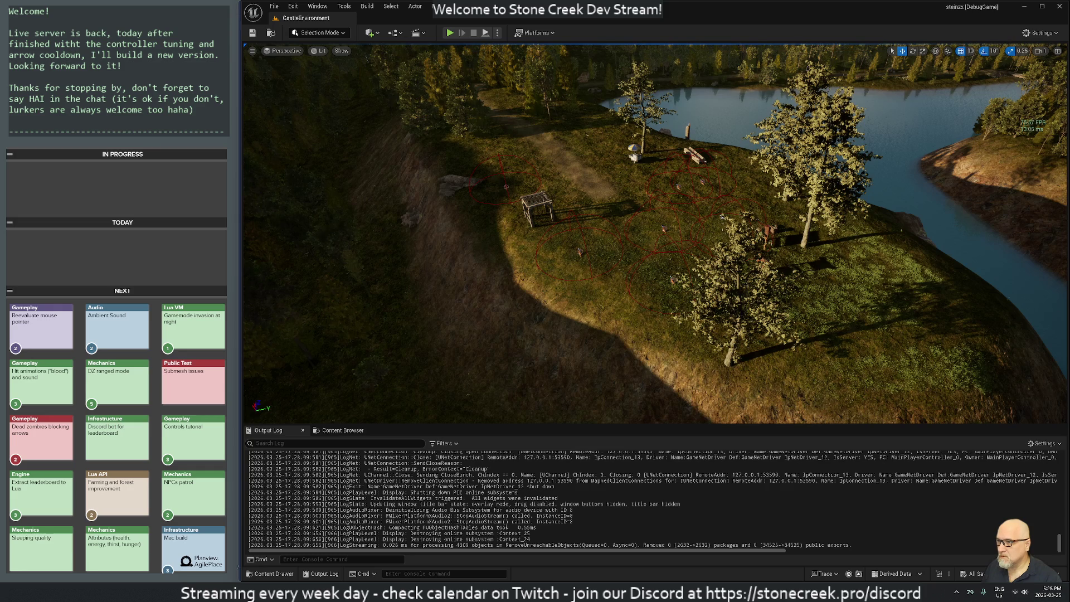
left_click(450, 33)
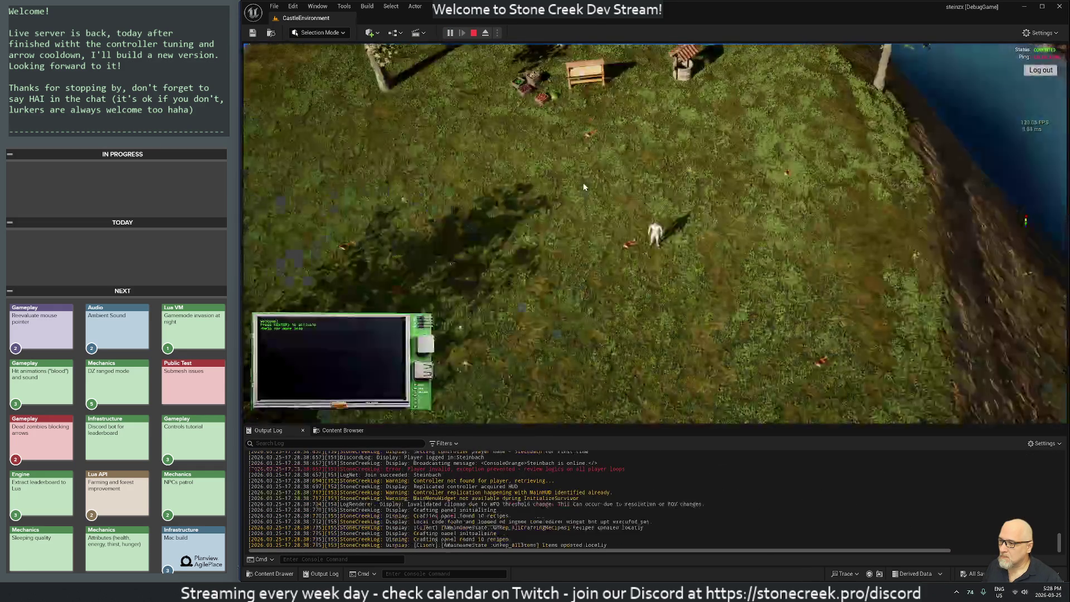
scroll(585, 187, "up", 3)
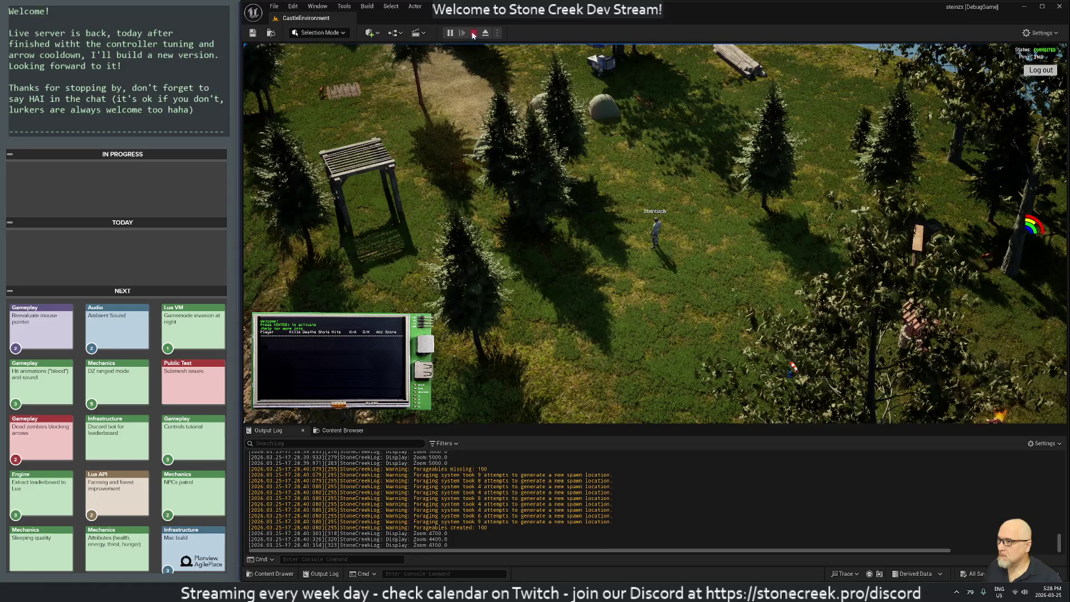
left_click(471, 35)
left_click(940, 574)
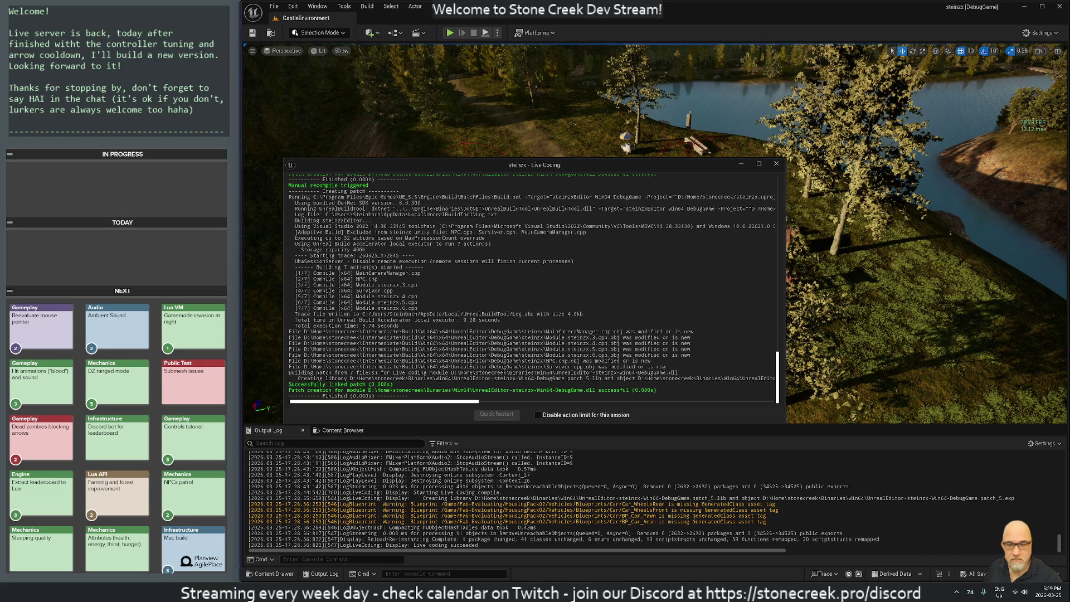
- Close the Live Coding log, play the recompiled level zoomed out, then switch to VS Code
left_click(776, 164)
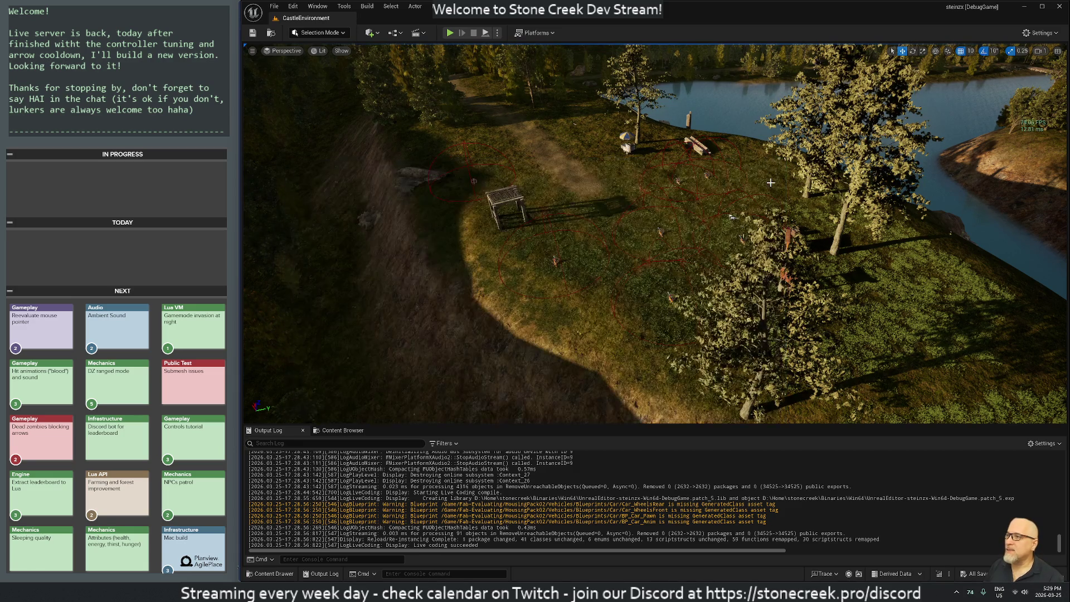
left_click(451, 34)
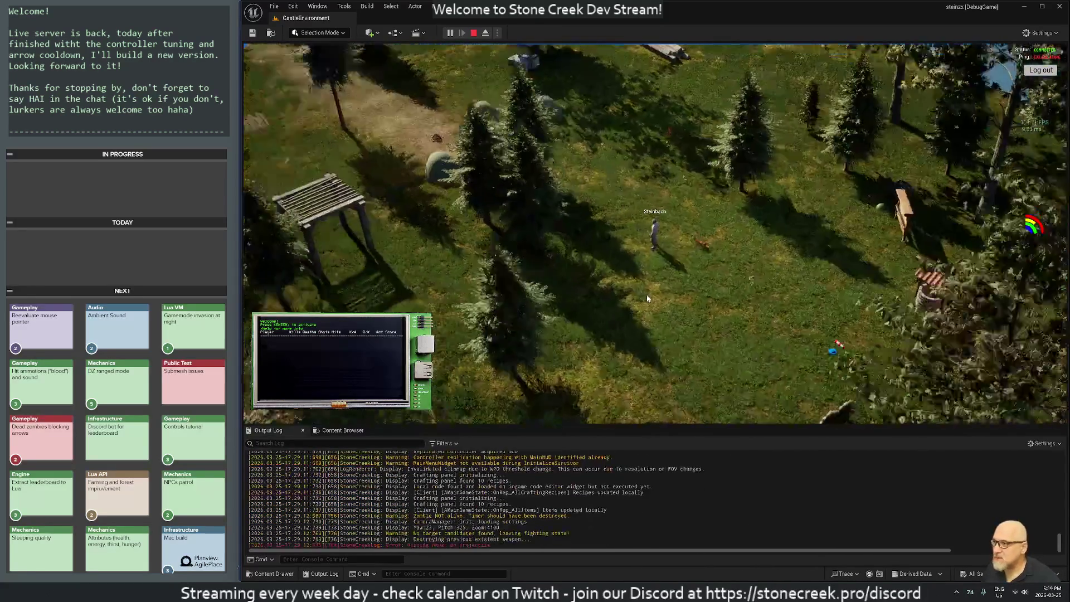
scroll(573, 265, "down", 2)
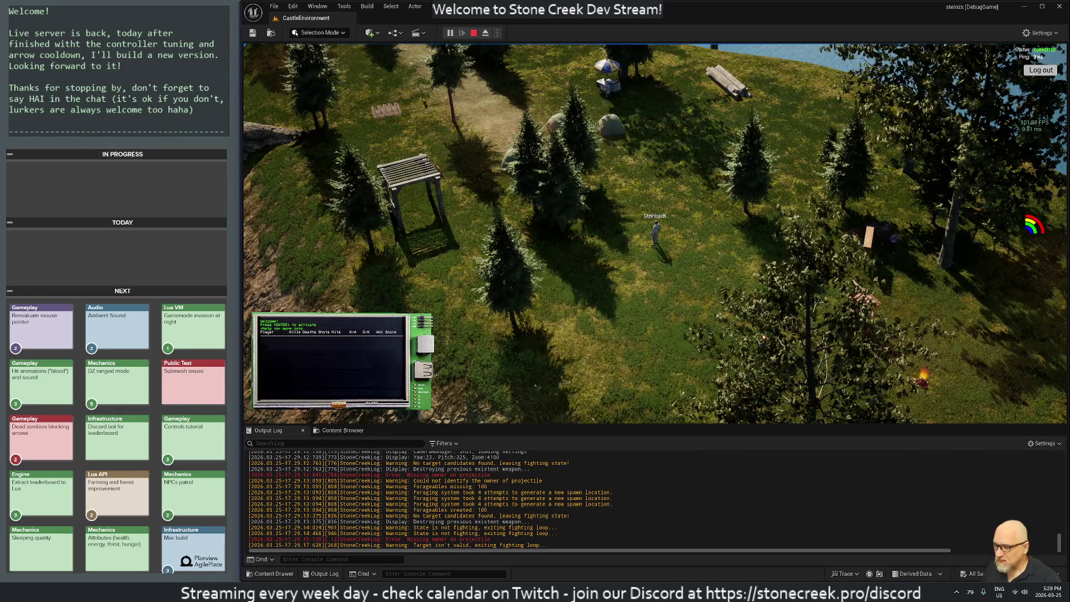
key("alt+Tab")
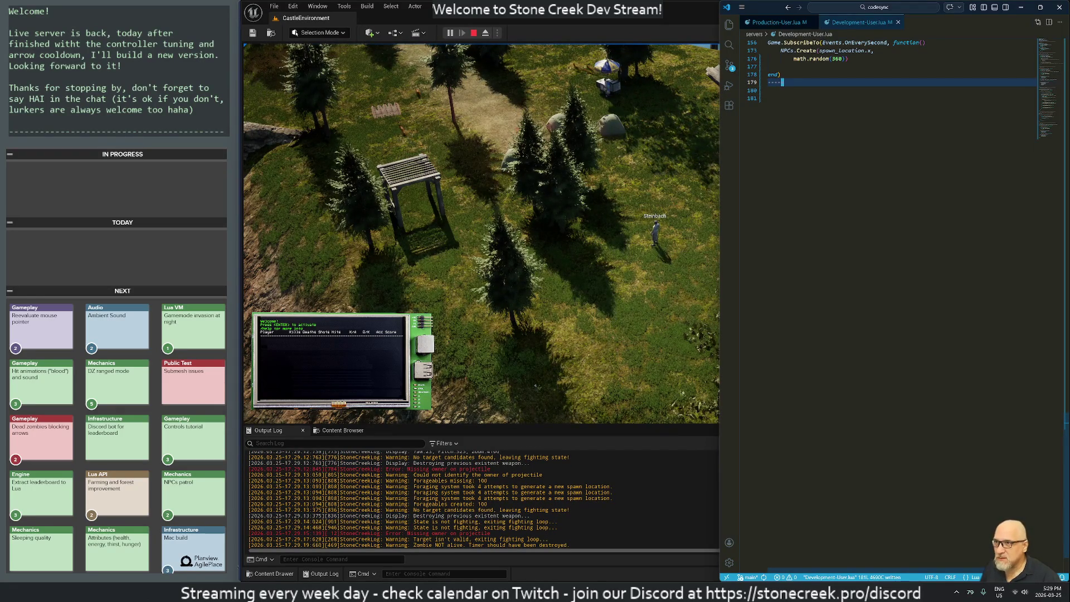
- Toggle a dash on line 179 and save Development-User.lua to reload the server Lua, then return to Unreal
key("BackSpace")
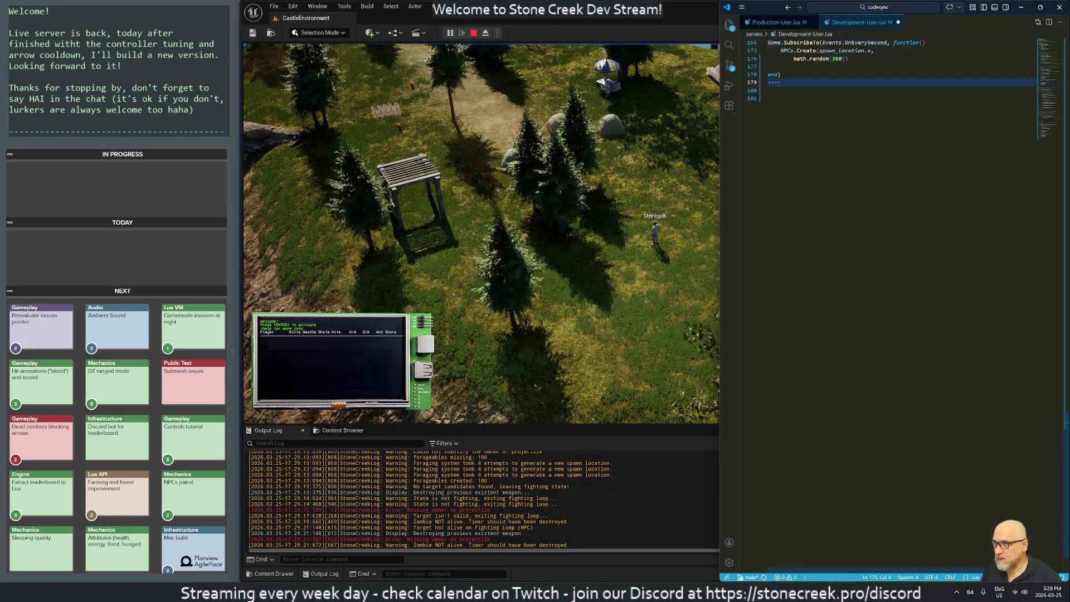
key("ctrl+s")
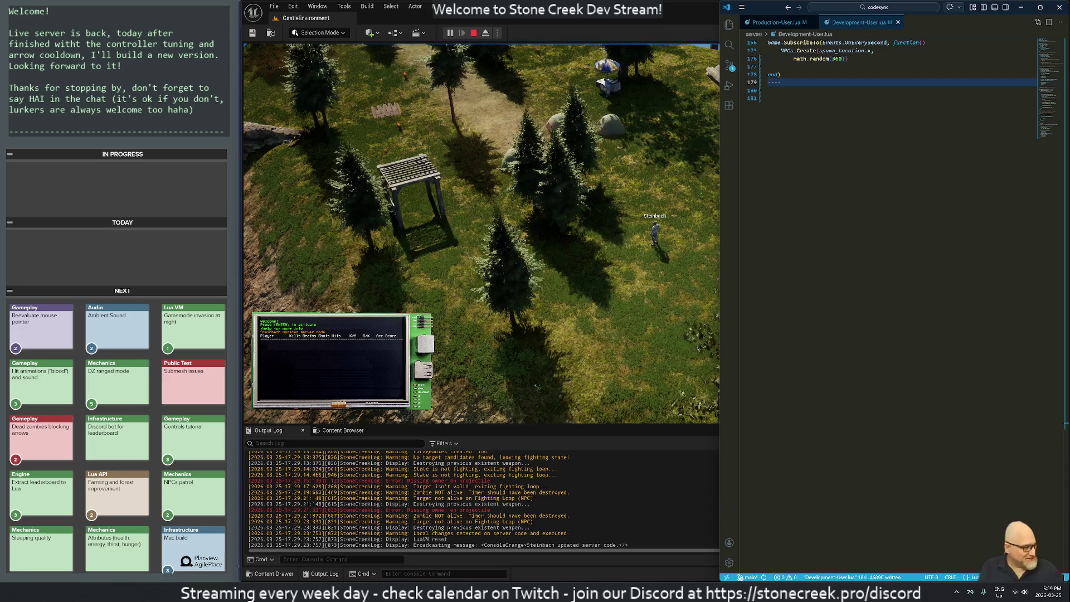
type("-")
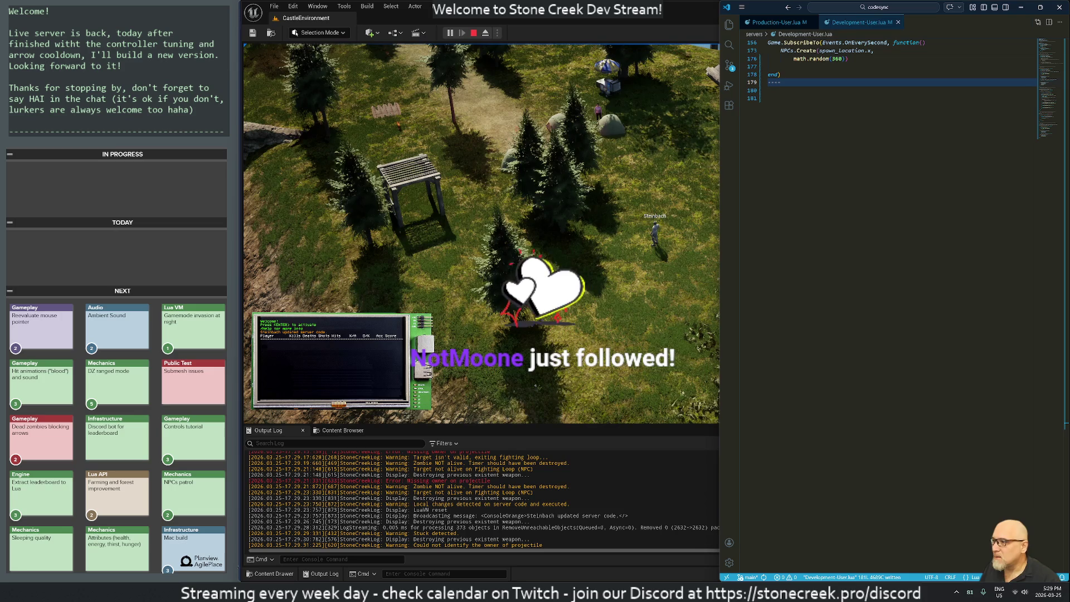
key("alt+Tab")
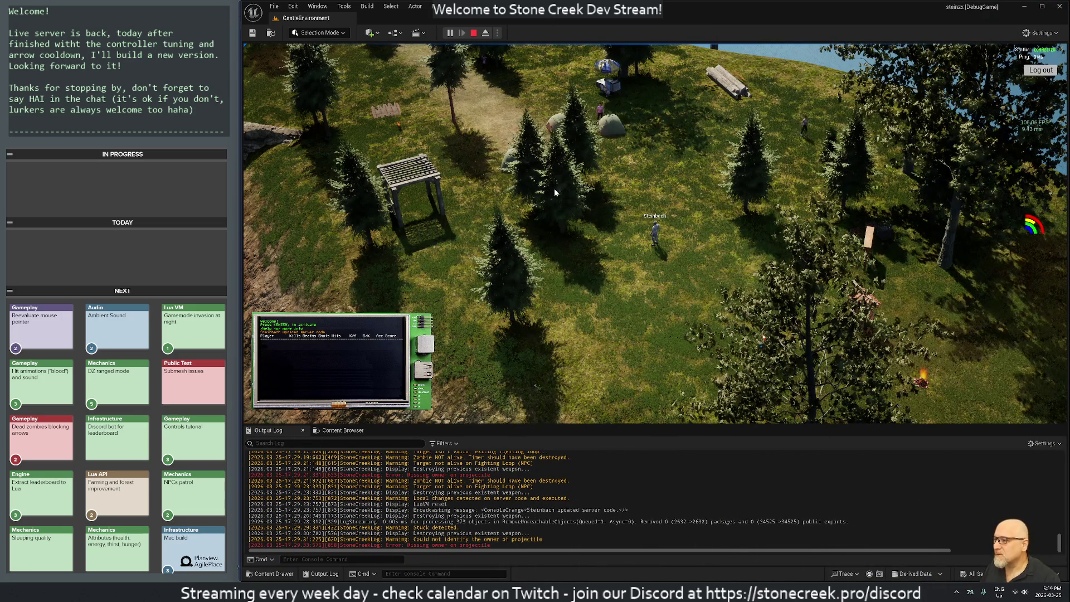
- Look around the camp, then walk the character west along the path
mouse_move(554, 192)
left_mouse_down()
mouse_move(470, 106)
mouse_move(378, 87)
mouse_move(585, 146)
mouse_move(656, 211)
mouse_move(369, 193)
mouse_move(527, 184)
mouse_move(460, 182)
mouse_move(486, 211)
left_mouse_up()
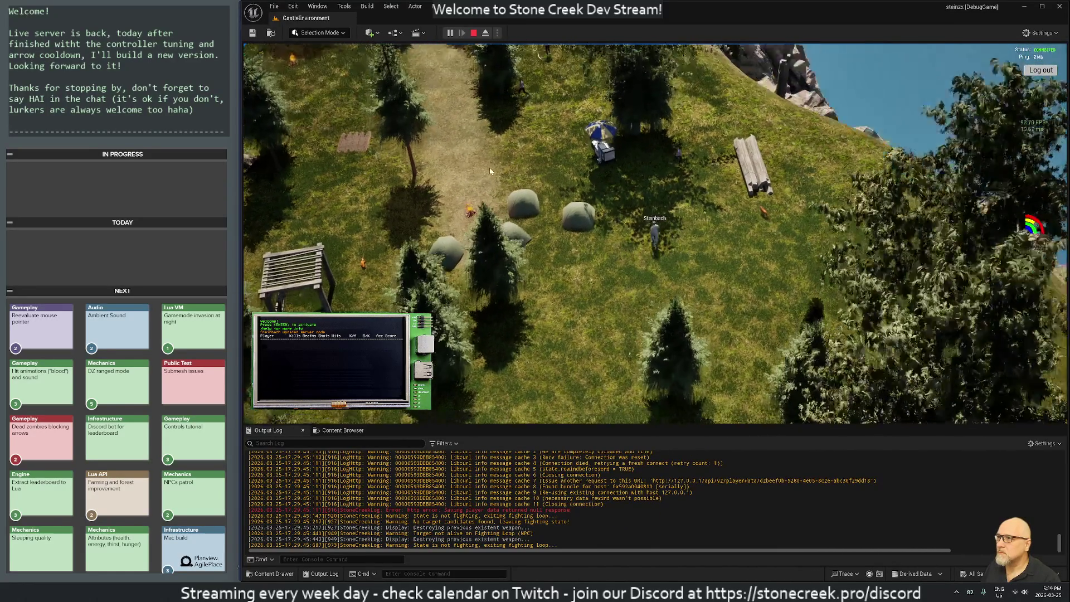
left_click_drag(489, 167, 487, 165)
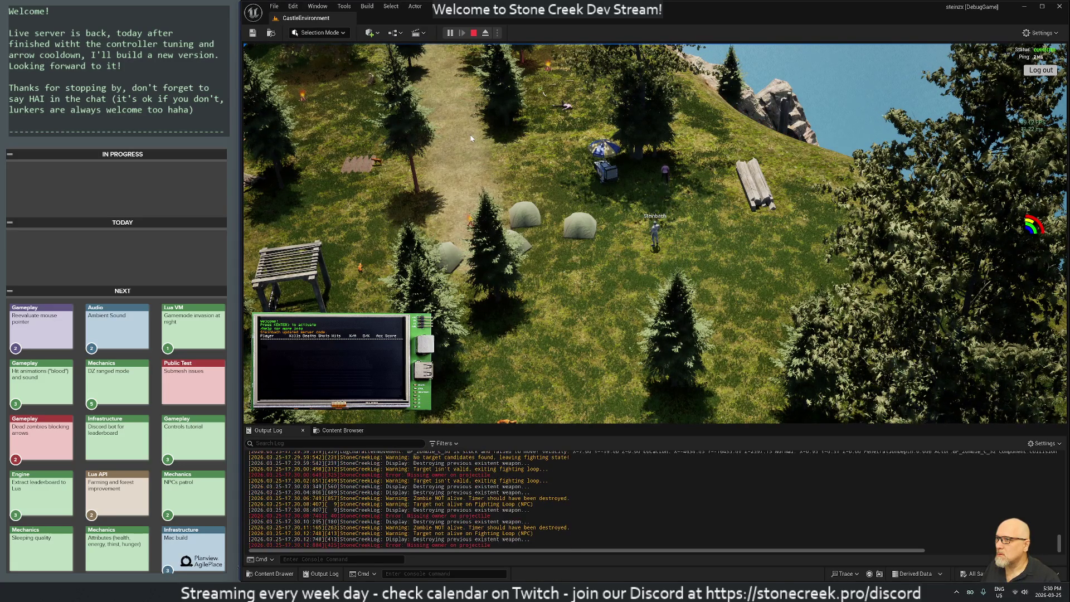
key("w")
key("a")
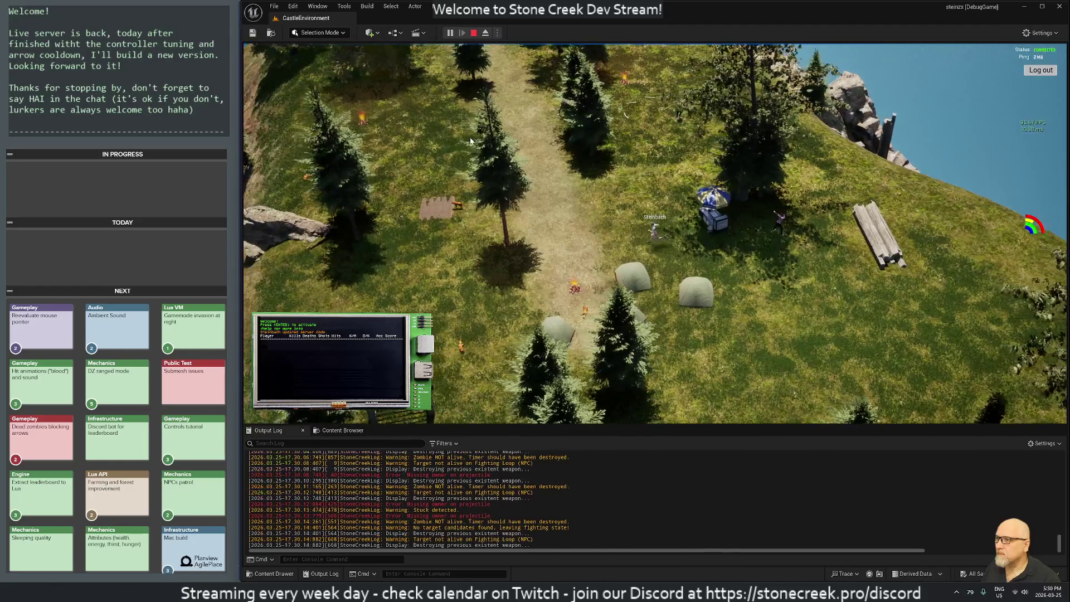
key("w")
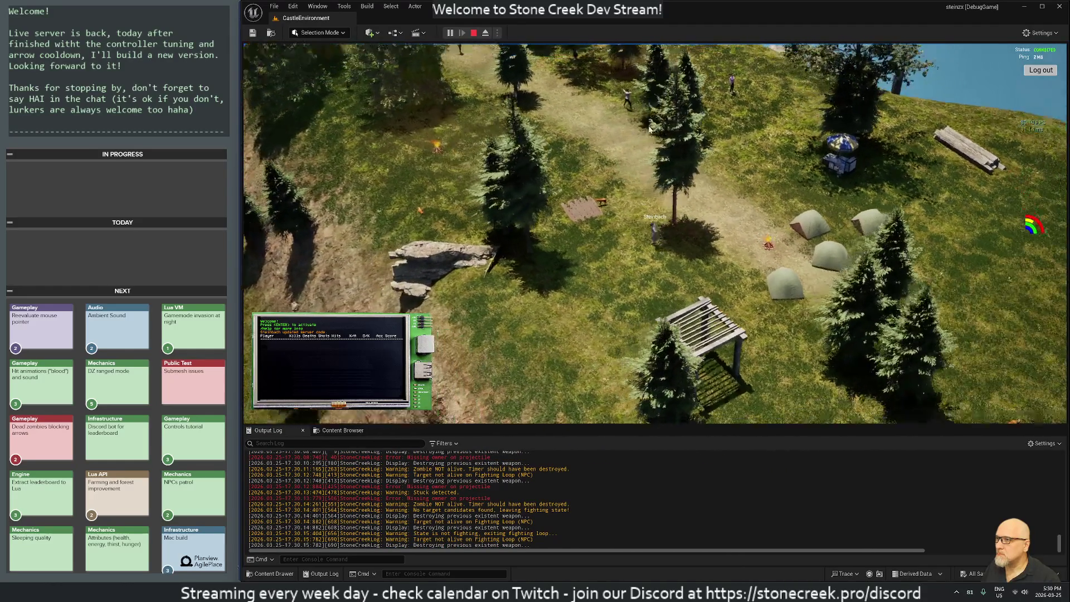
key("a")
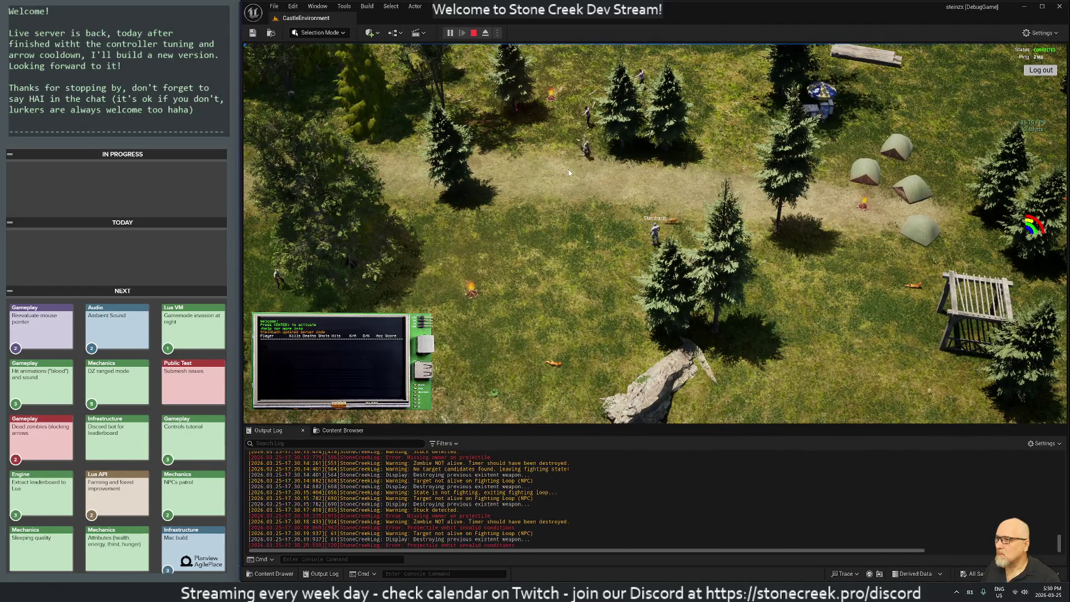
- Shoot two nearby zombies, then switch the game view to immersive fullscreen with F11
left_click(589, 196)
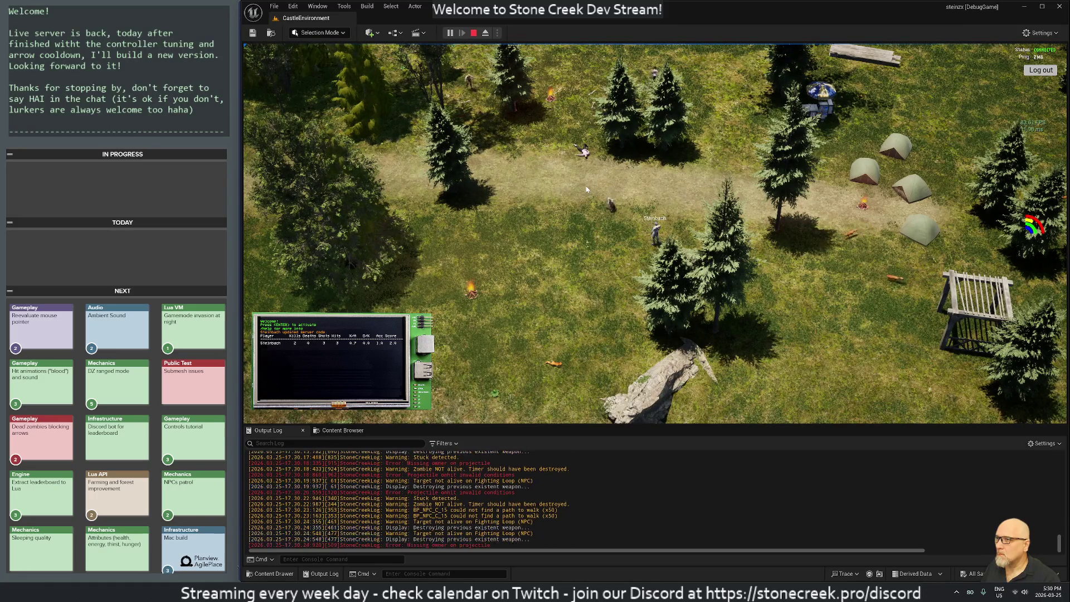
key("w")
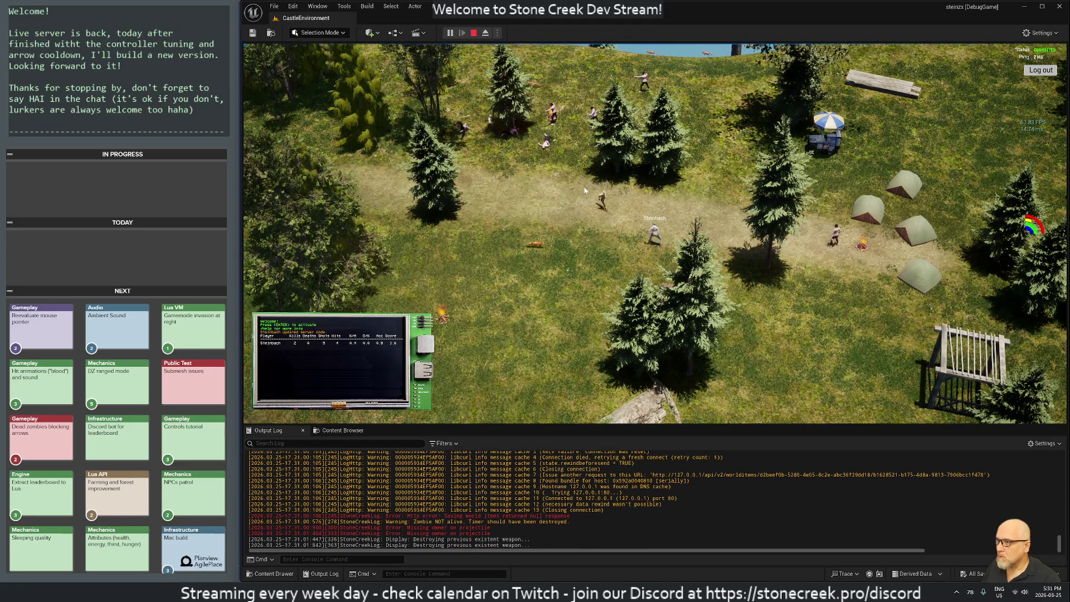
left_click(547, 204)
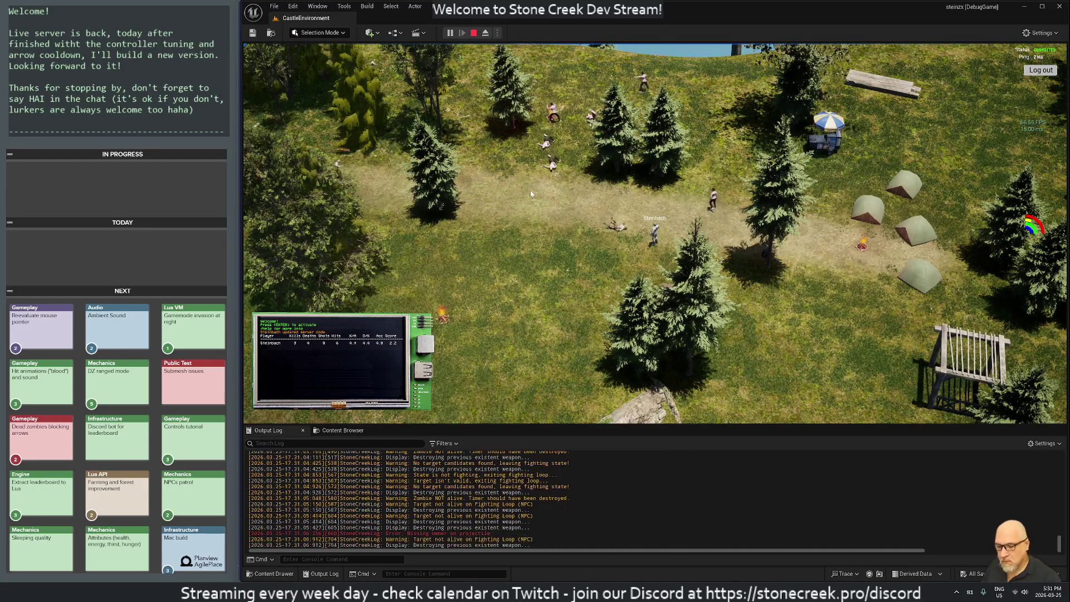
key("F11")
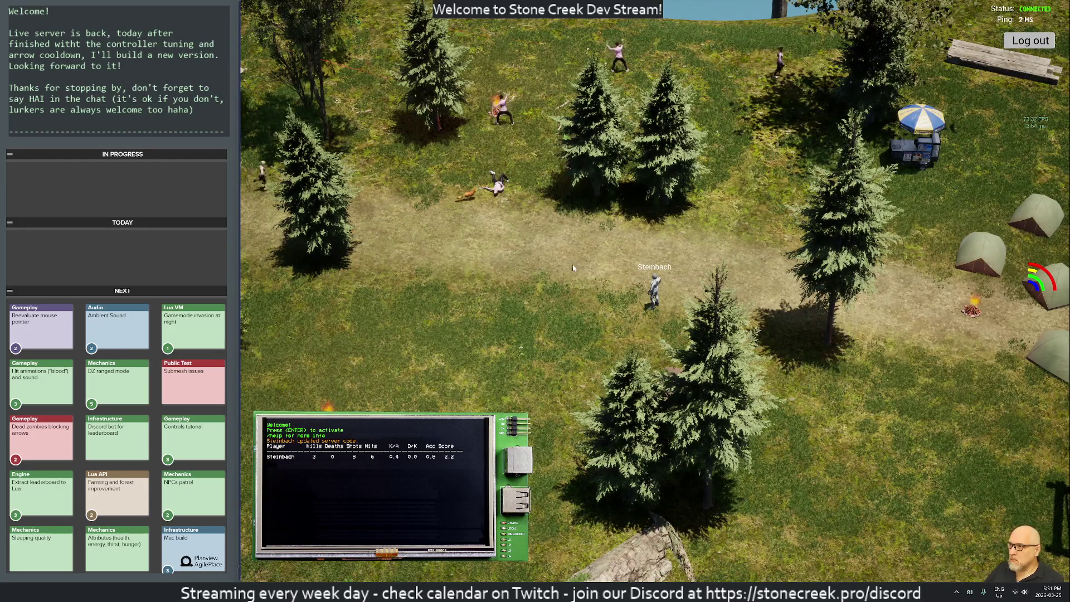
- Fire arrows at the surrounding zombies until the survivor dies, then respawn
scroll(558, 251, "up", 2)
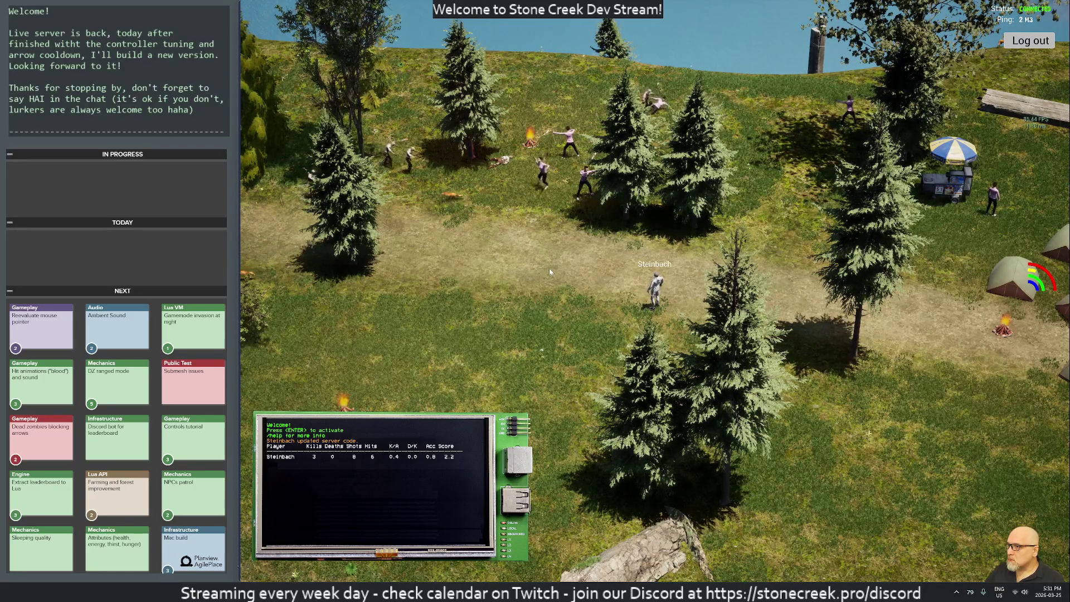
left_click(345, 355)
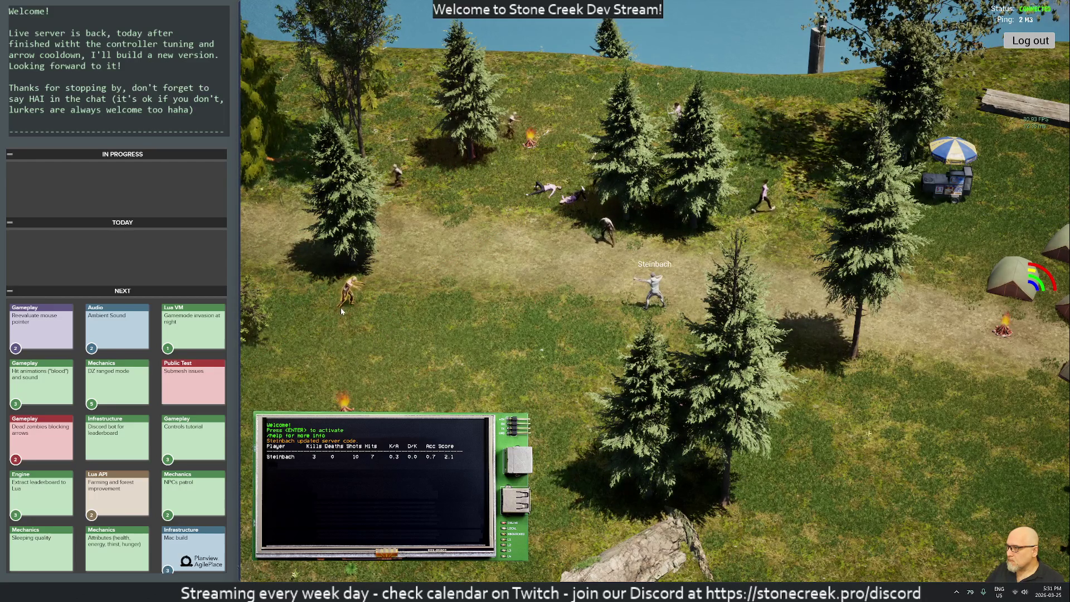
key("d")
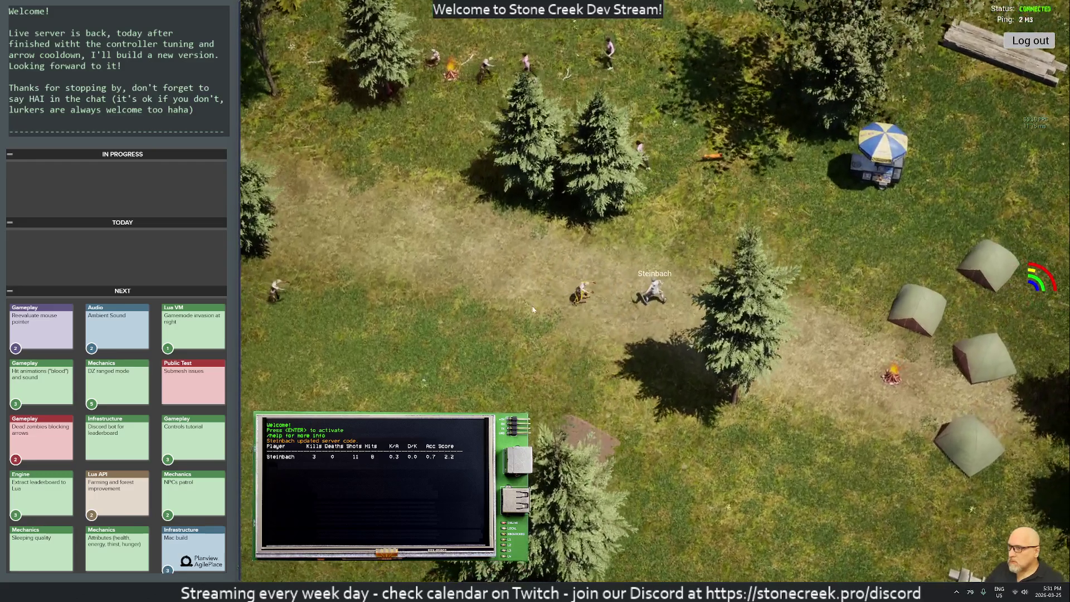
left_click(533, 309)
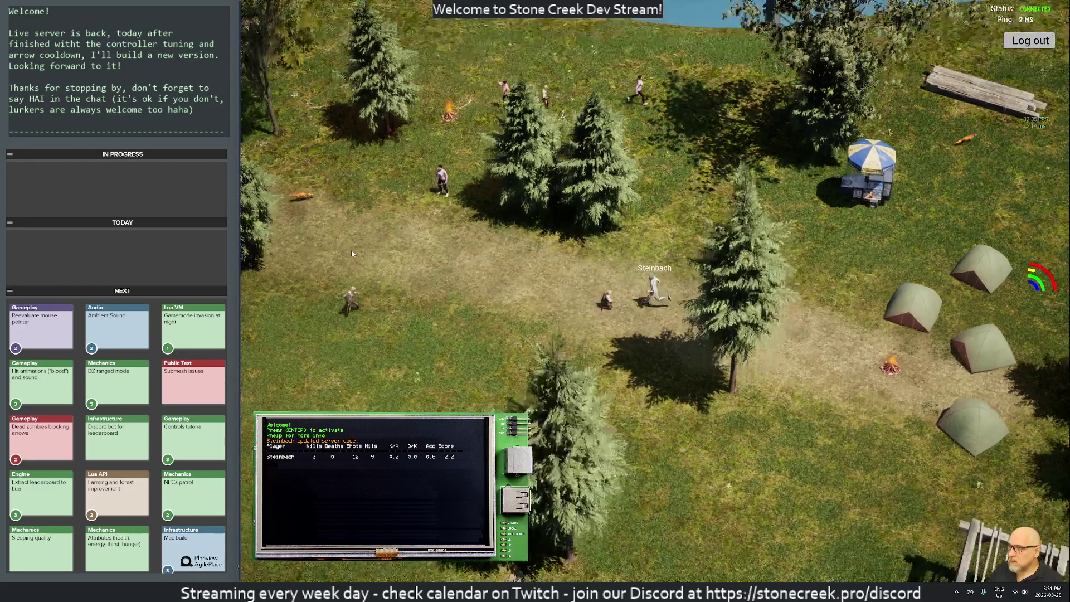
left_click(361, 234)
scroll(391, 251, "up", 3)
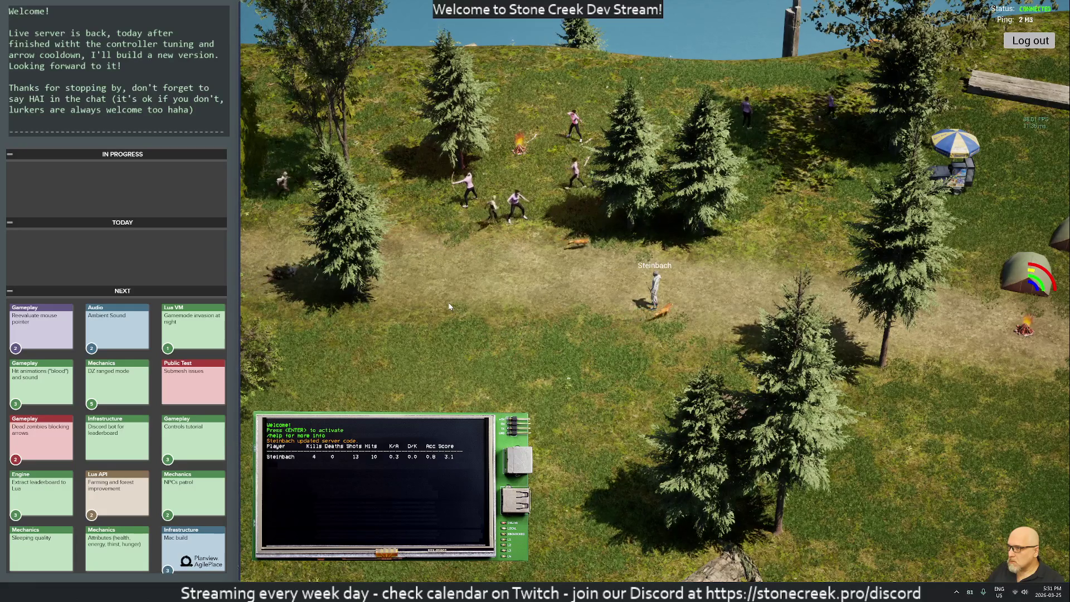
scroll(530, 223, "down", 2)
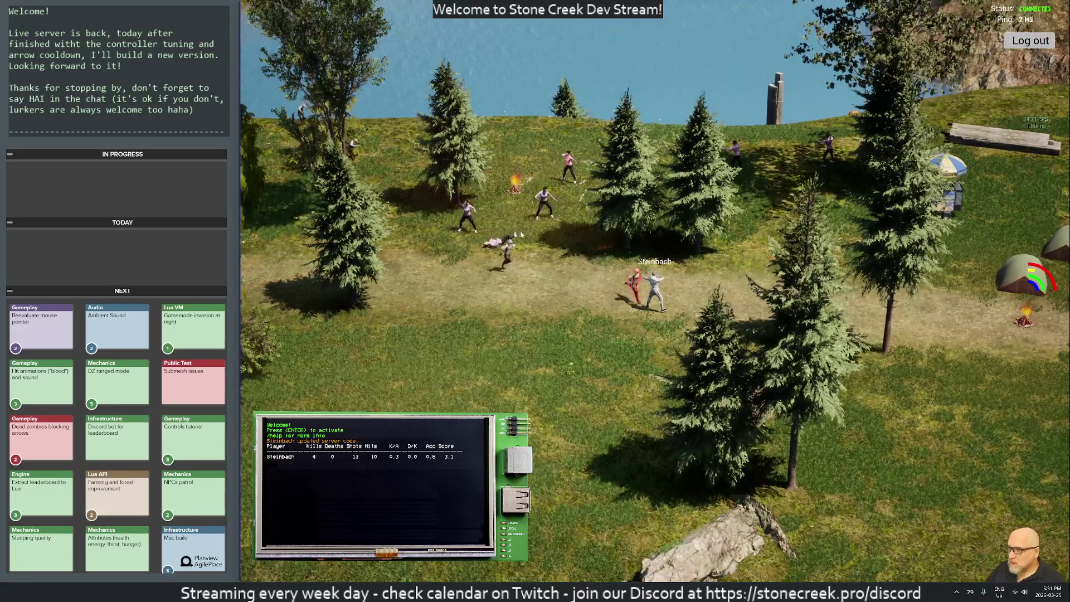
left_click(415, 232)
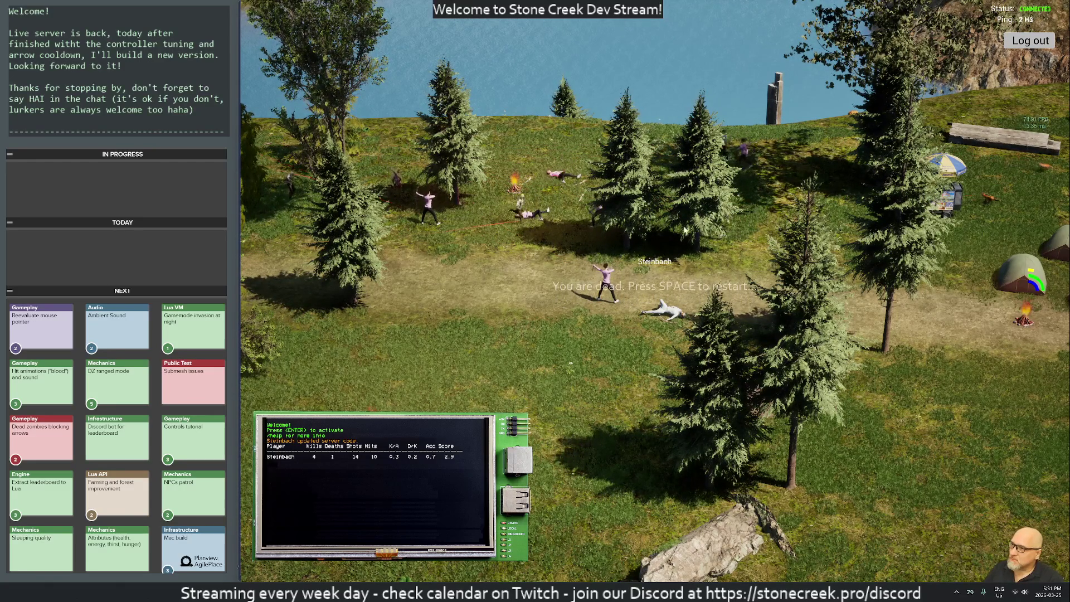
key("space")
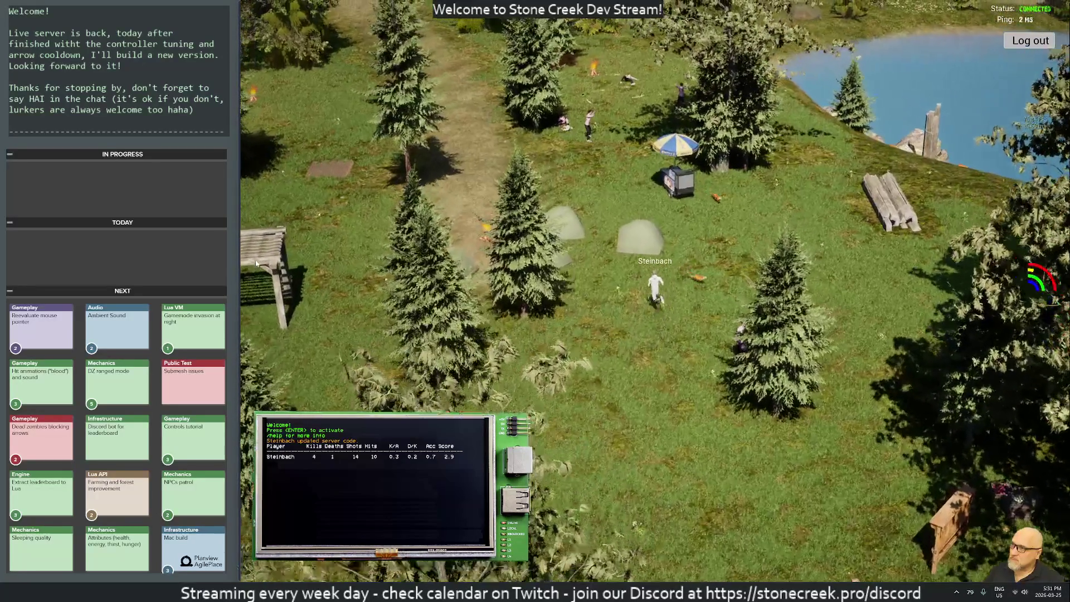
- Walk north past the tents, shoot toward them, and respawn after dying again
key("w")
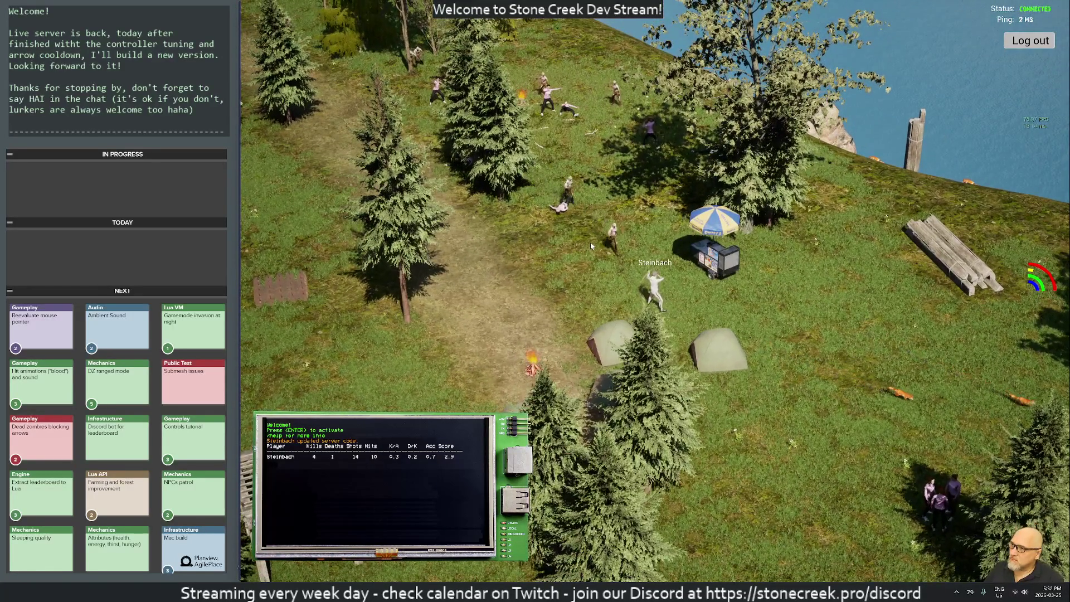
left_click(591, 242)
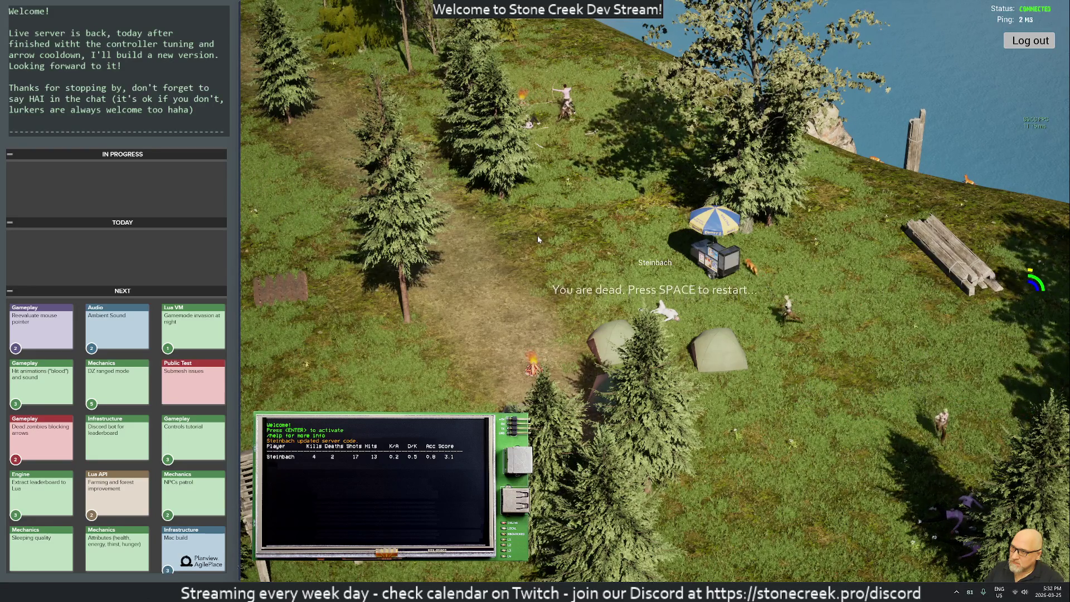
key("space")
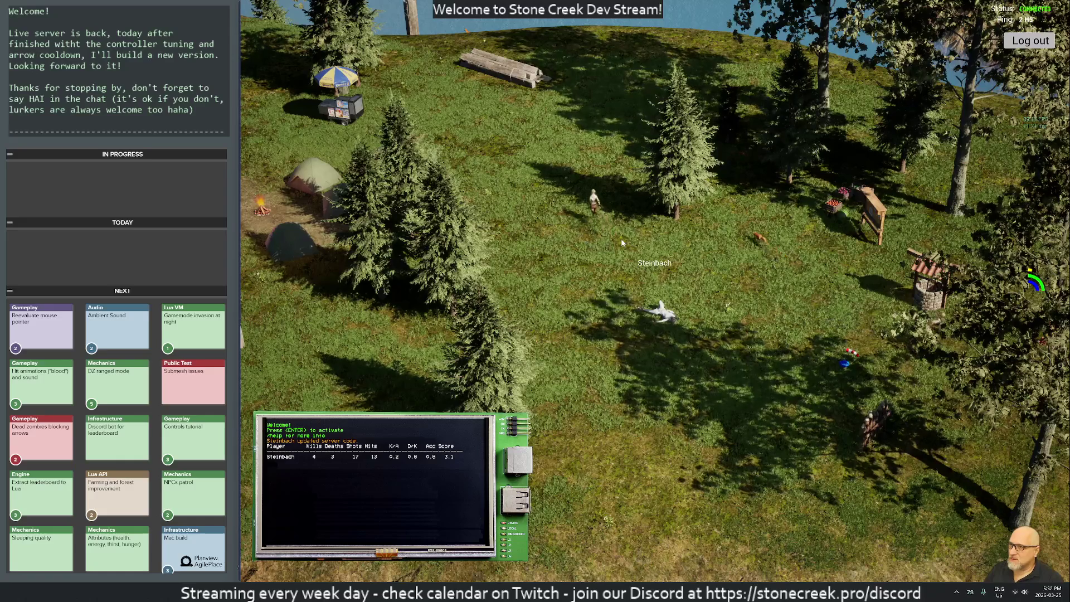
- Walk down through the meadow and shoot the adjacent zombie
key("w")
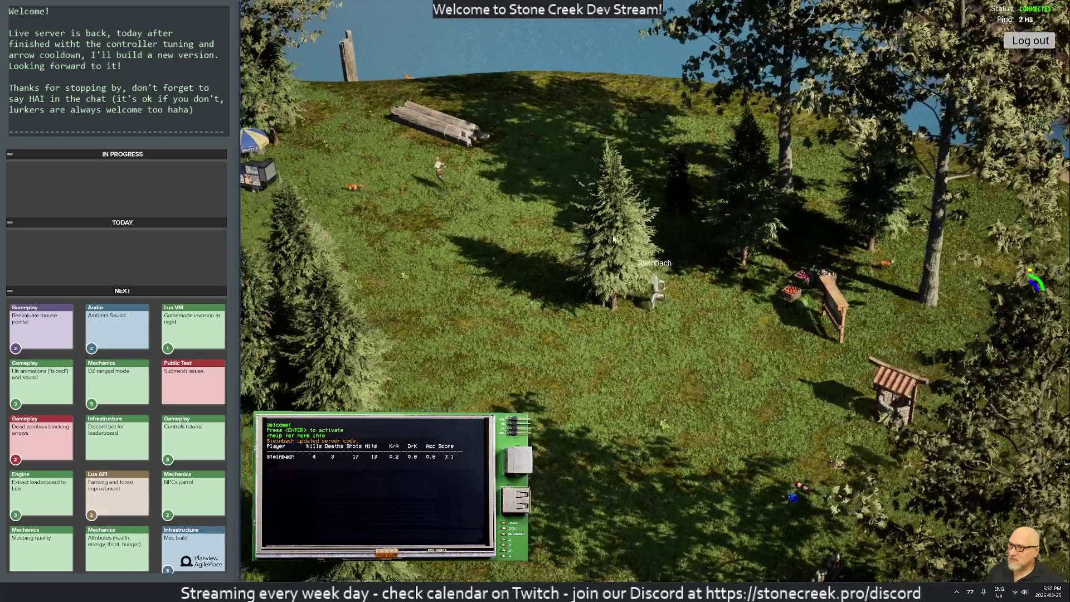
key("s")
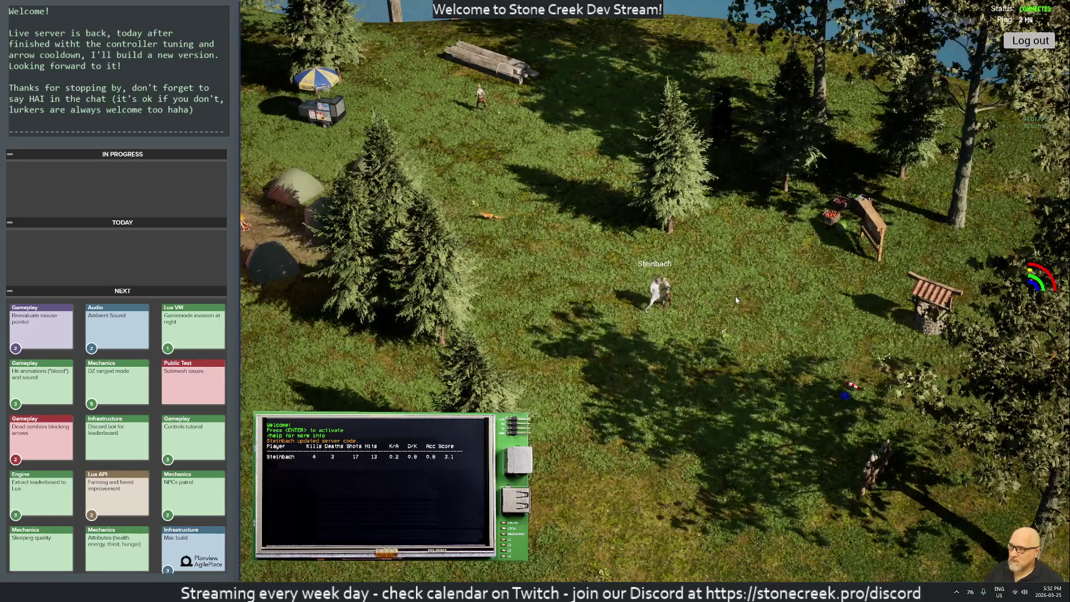
left_click(736, 297)
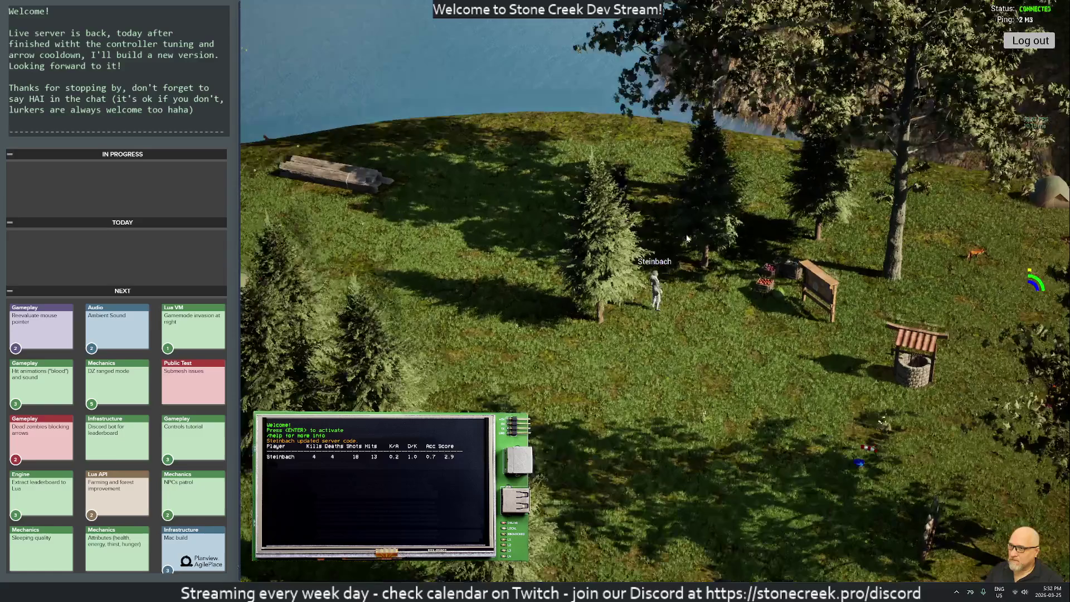
- Walk to the grey tent and sleep in it, then shoot a nearby zombie
key("d")
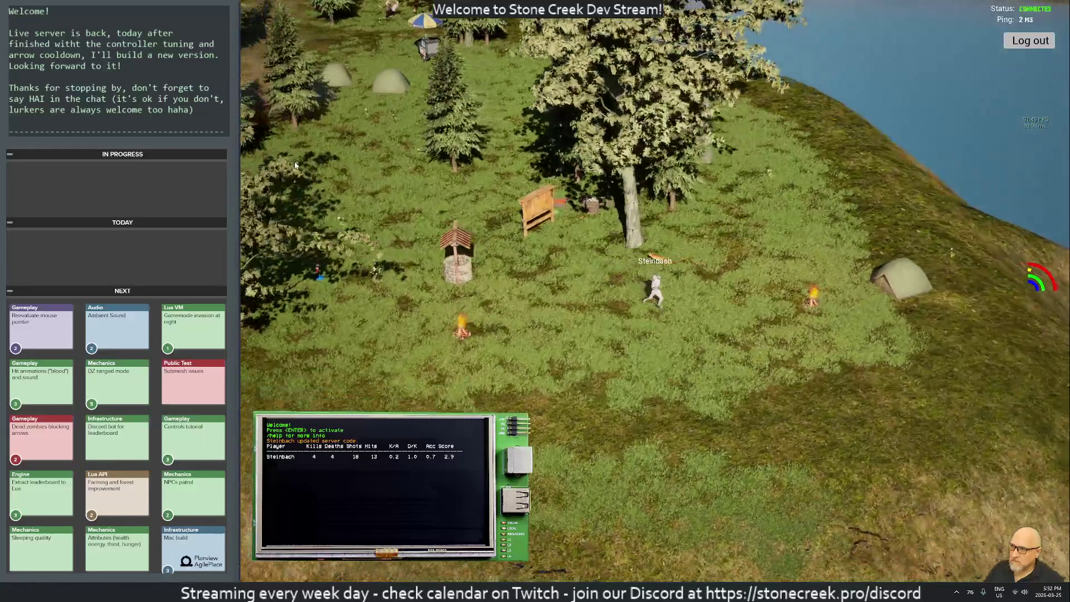
key("s")
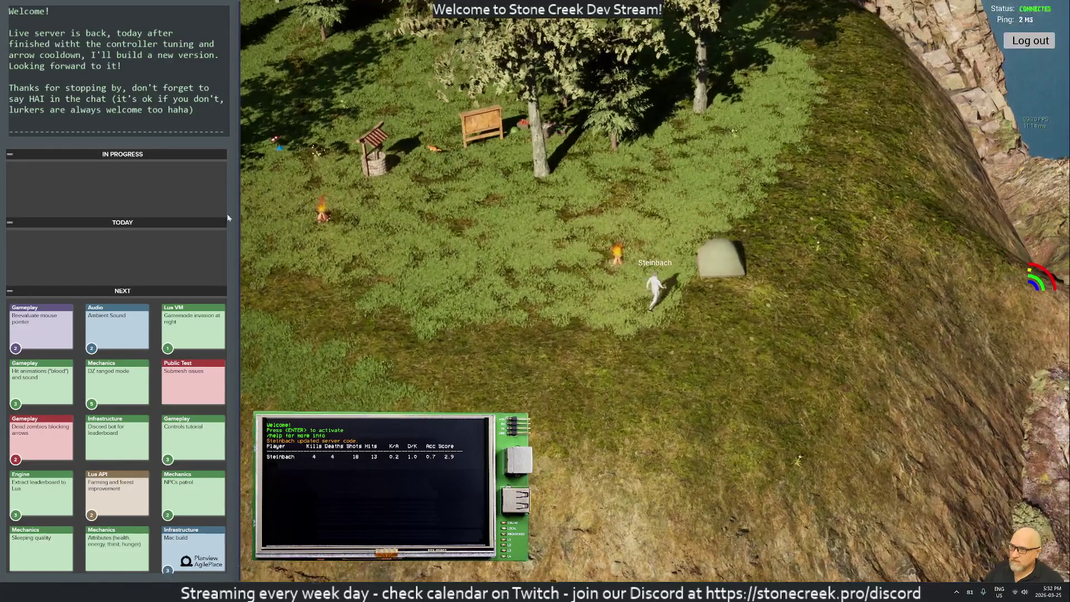
key("d")
left_click(698, 285)
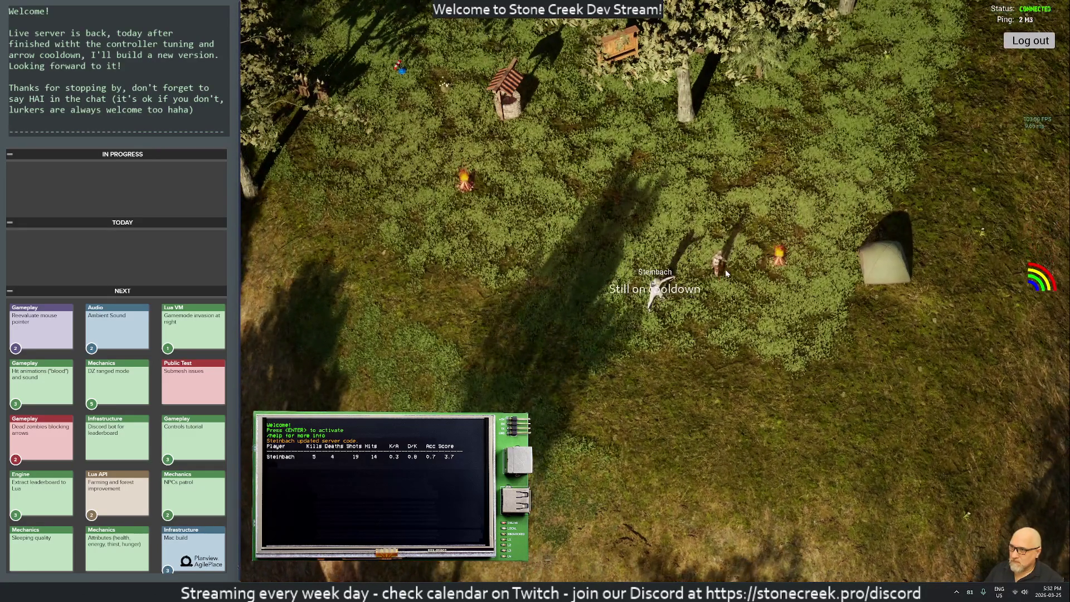
left_click(724, 272)
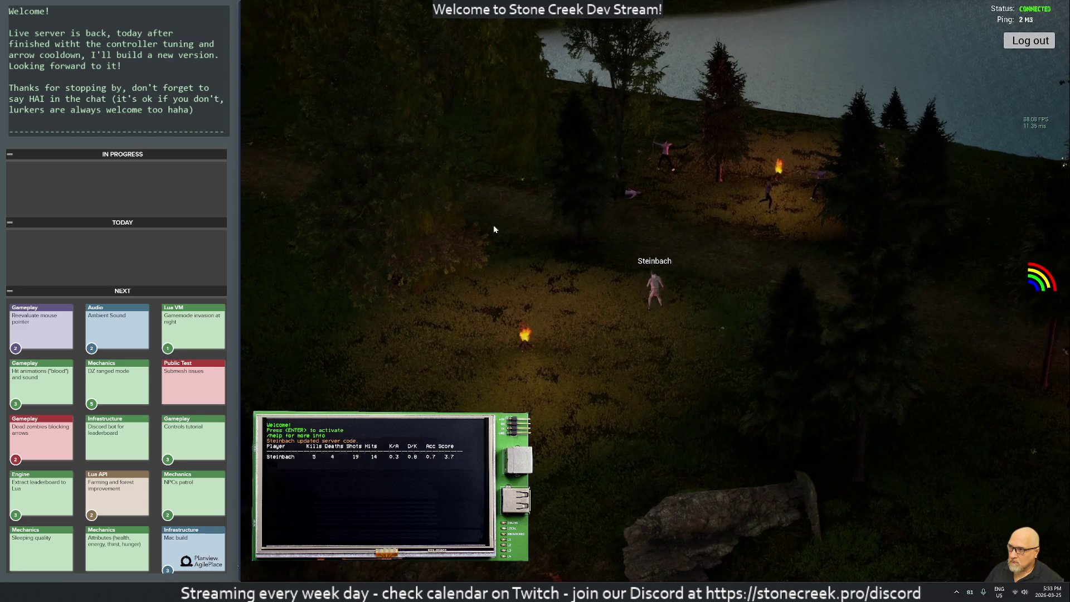
- Fire a volley of arrows at the zombies closing in on the survivor
left_click(649, 229)
left_click(552, 252)
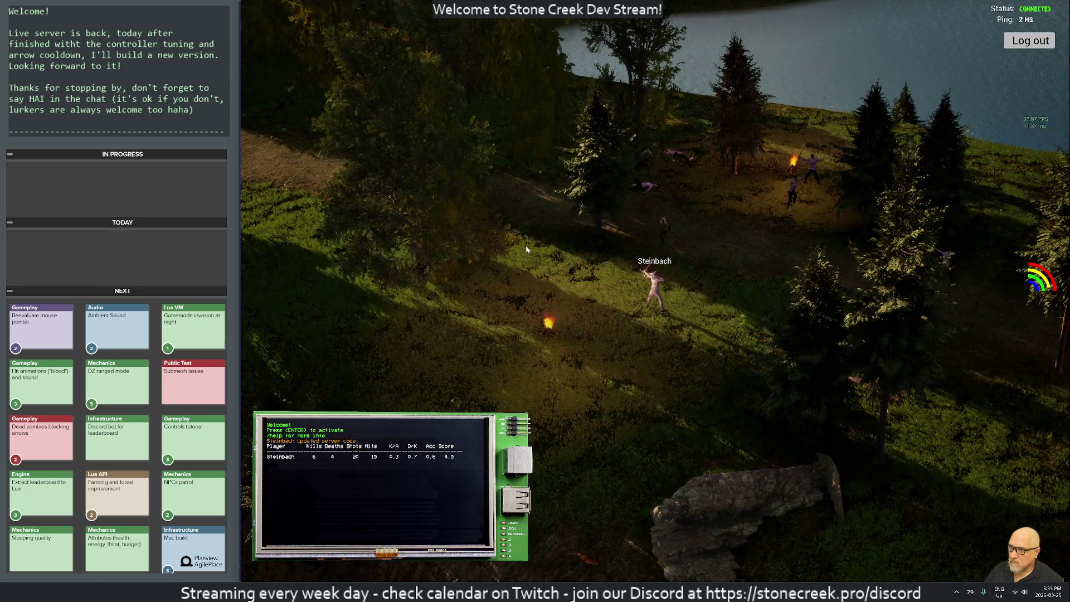
left_click(543, 243)
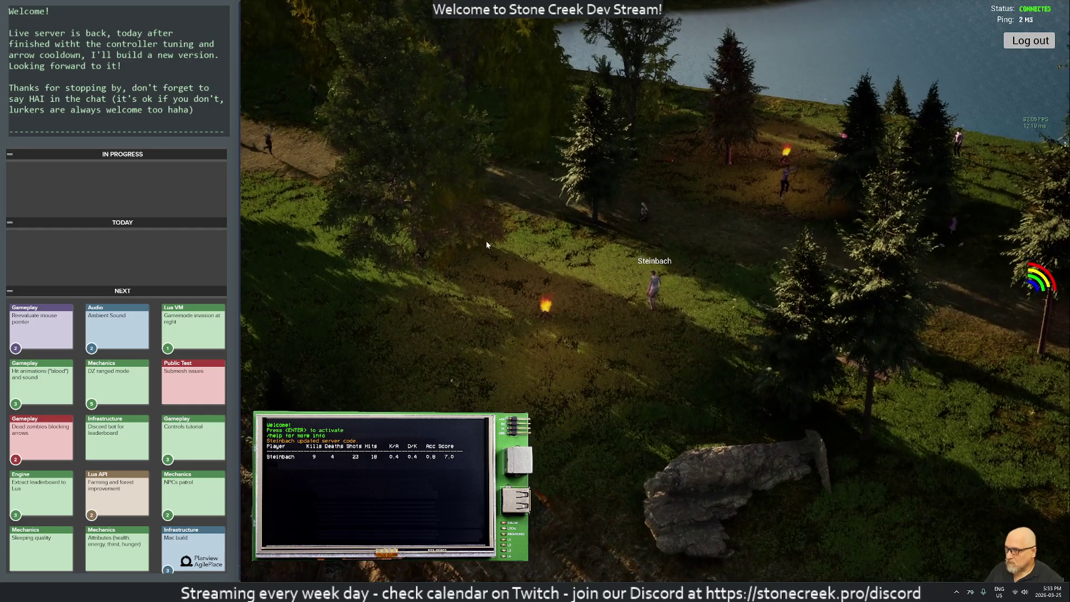
left_click(486, 240)
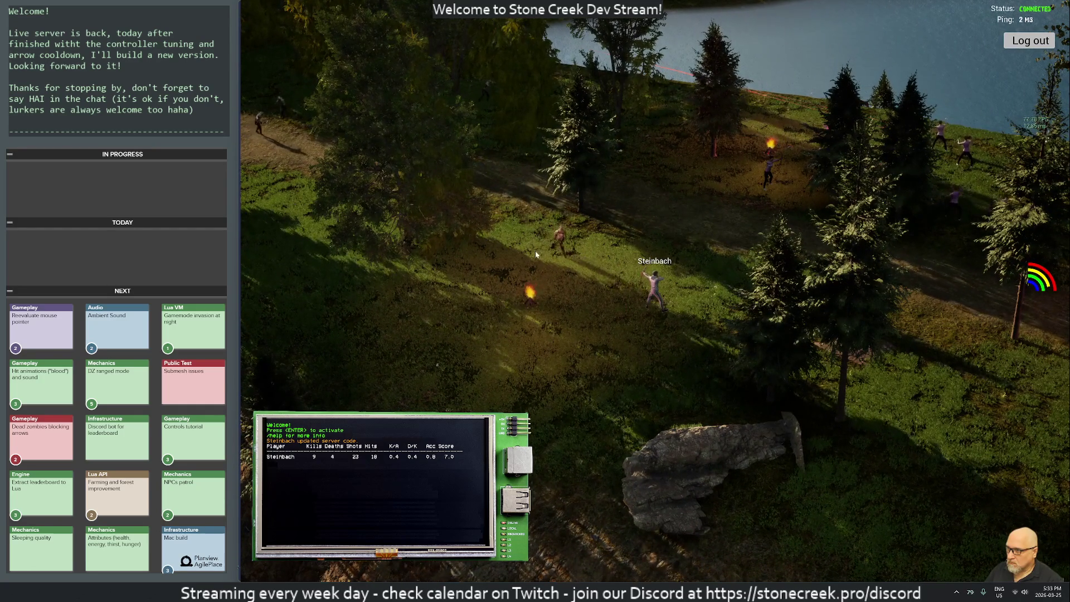
left_click(506, 269)
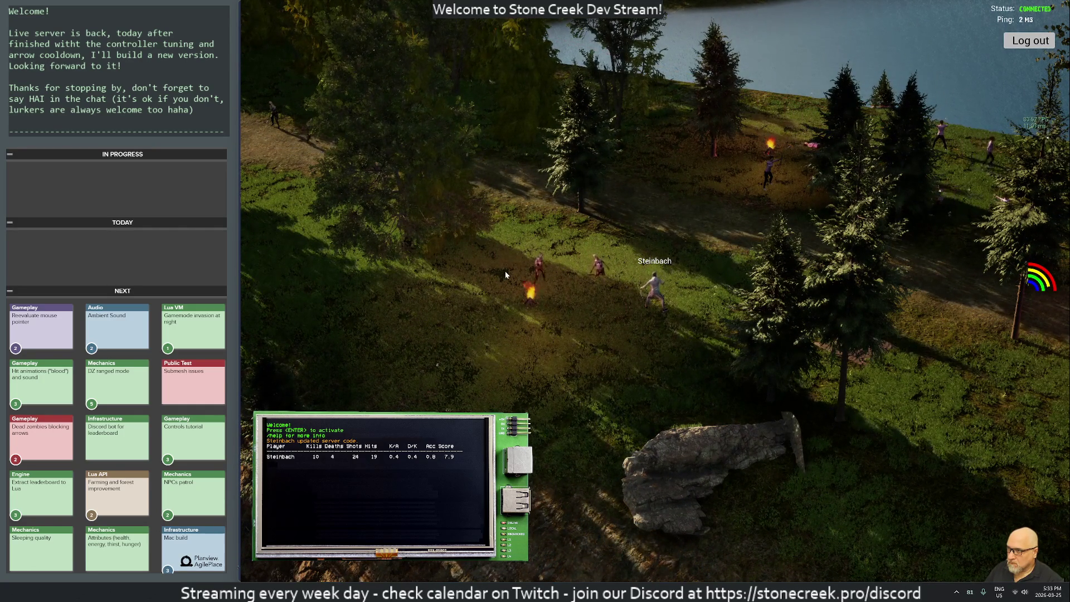
left_click(499, 277)
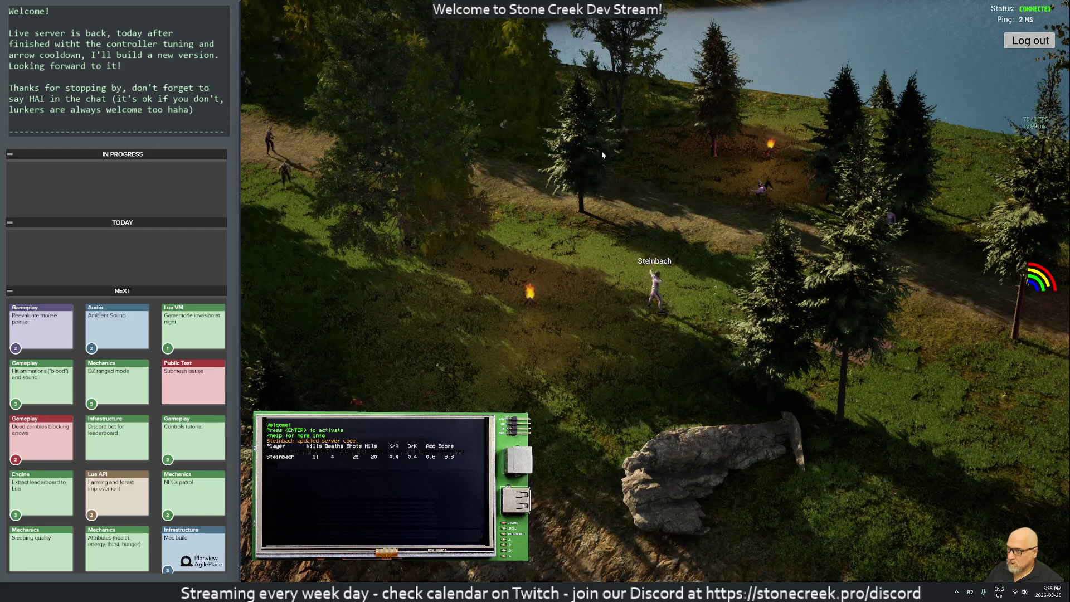
left_click(621, 149)
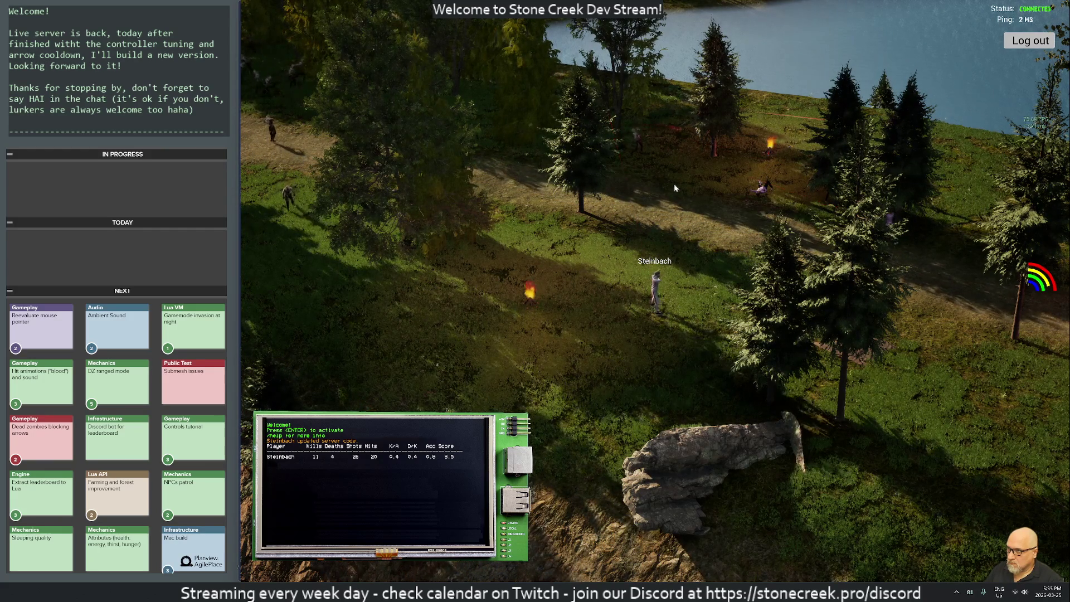
left_click(307, 231)
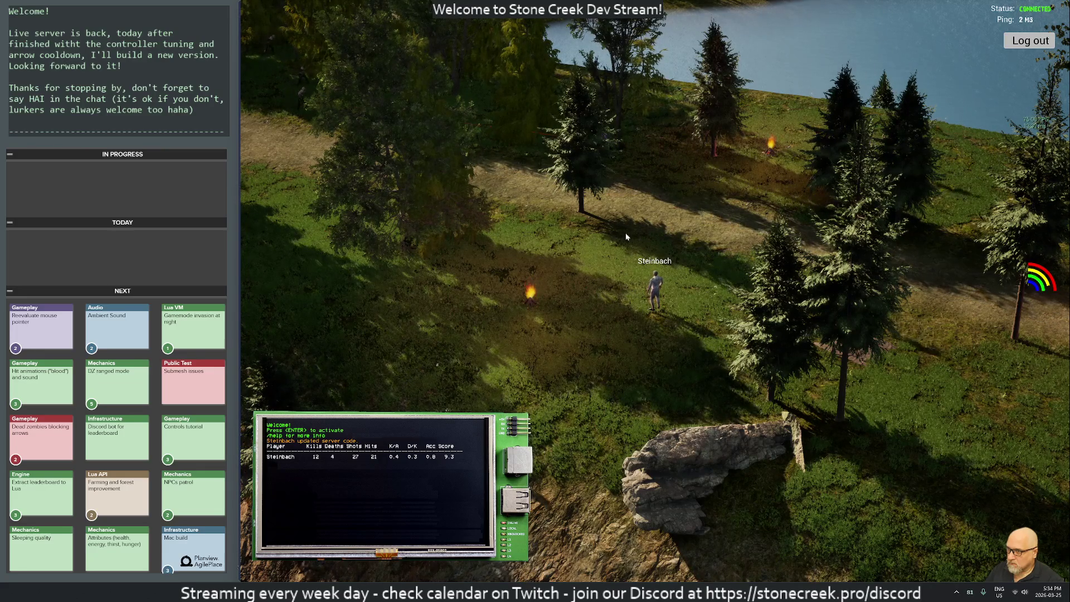
- Run east, shoot a zombie, roam west and north until killed, then respawn by the tents
key("d")
key("d")
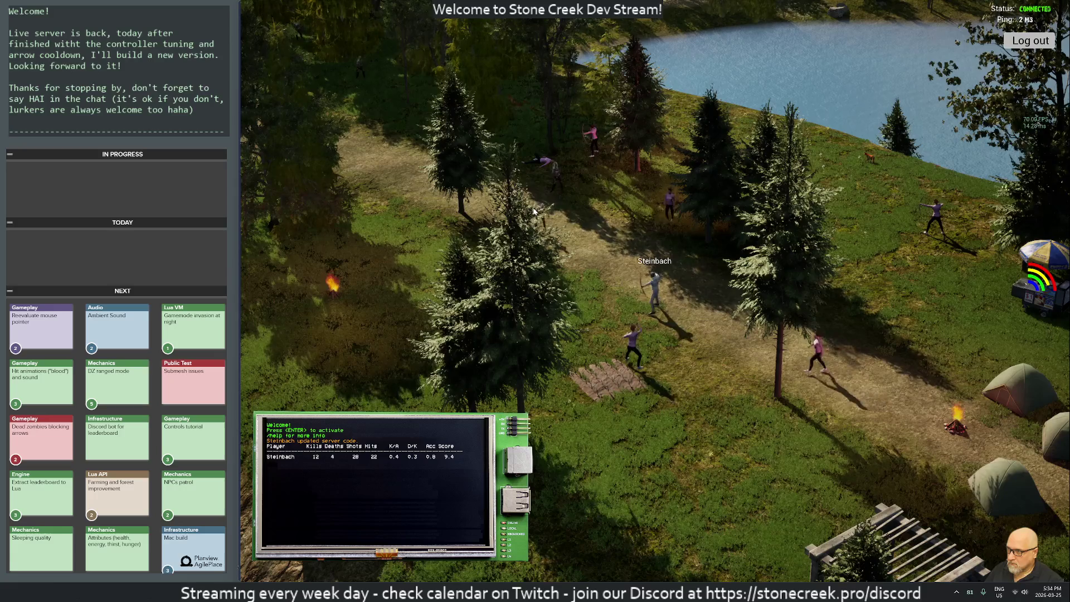
left_click(567, 196)
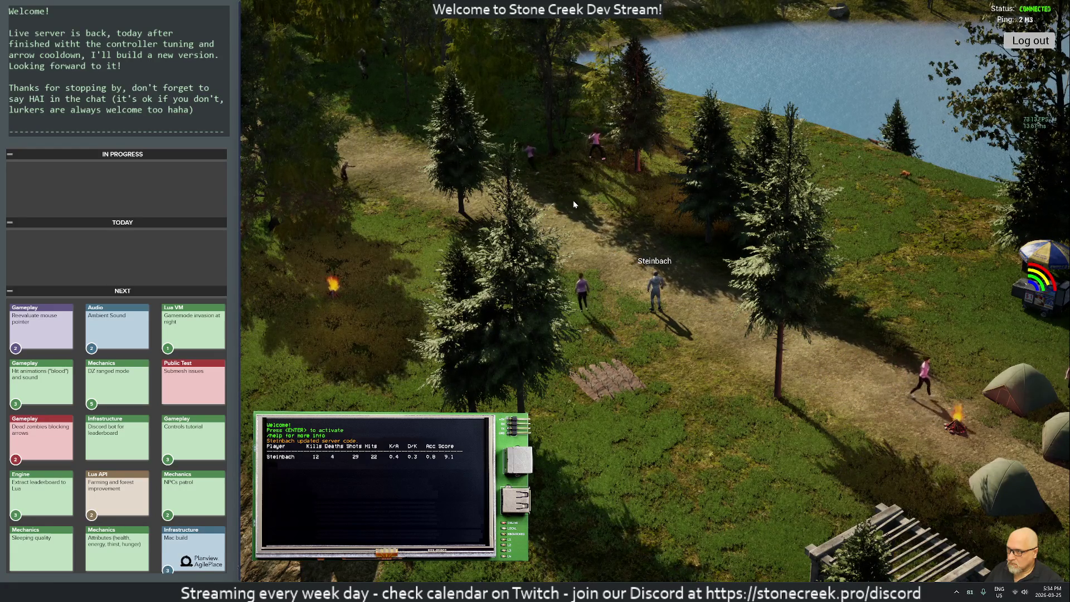
scroll(592, 218, "down", 3)
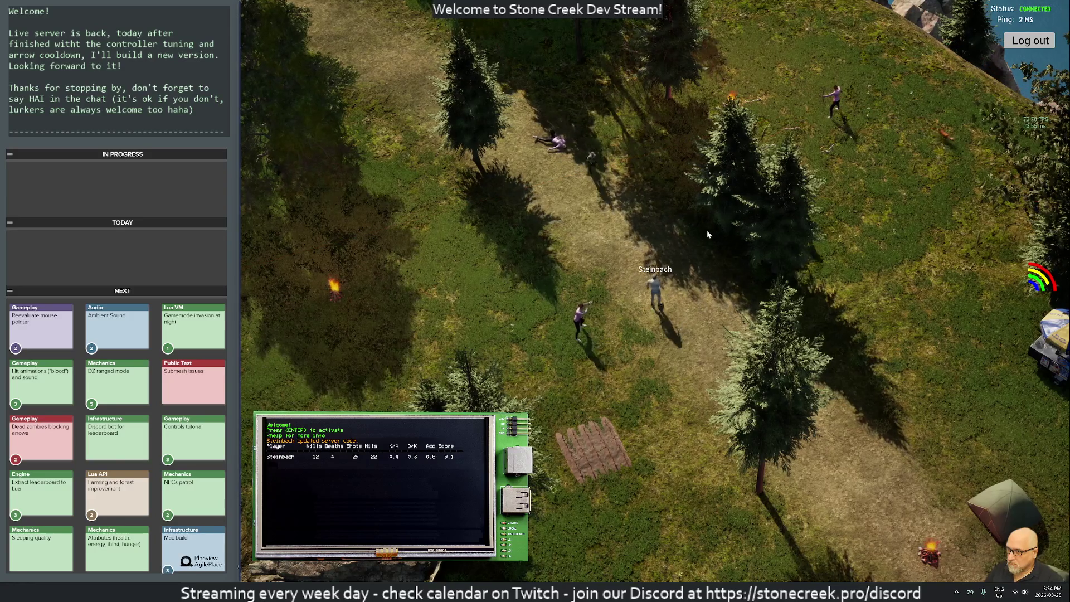
key("a")
key("a")
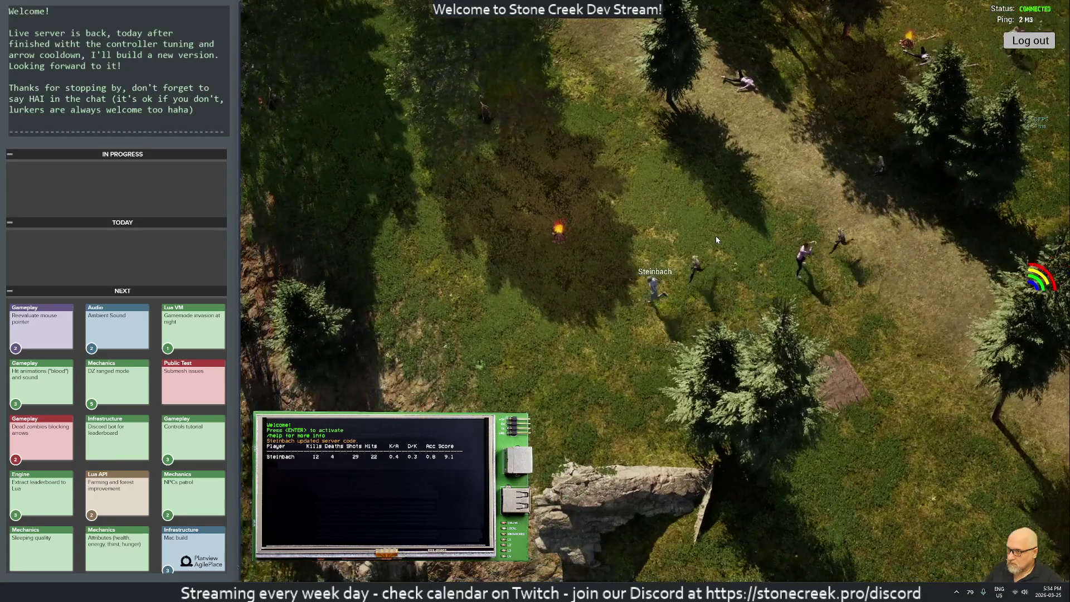
key("w")
key("d")
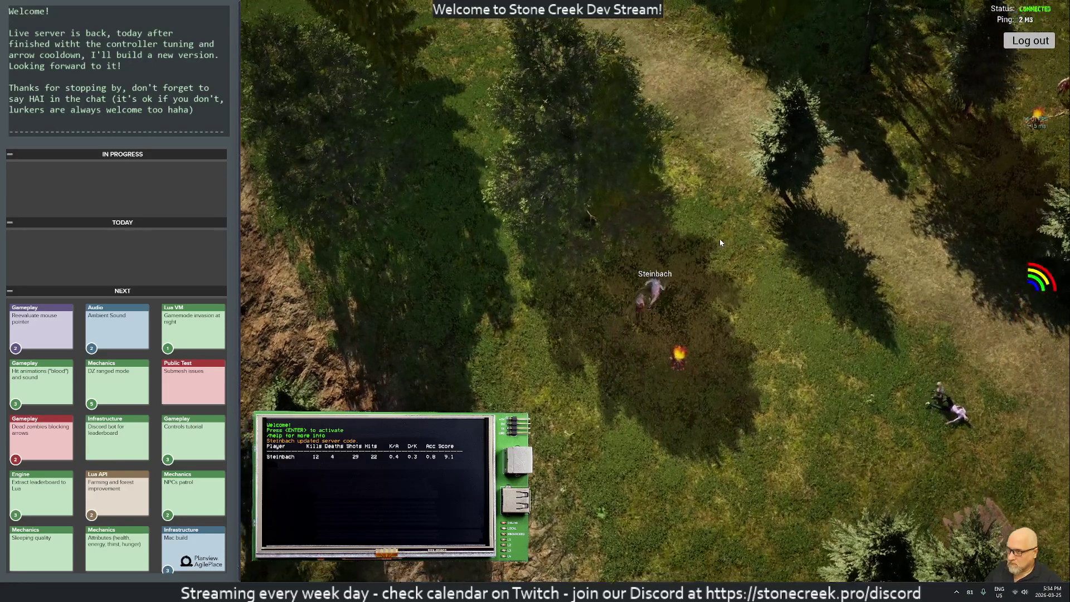
key("d")
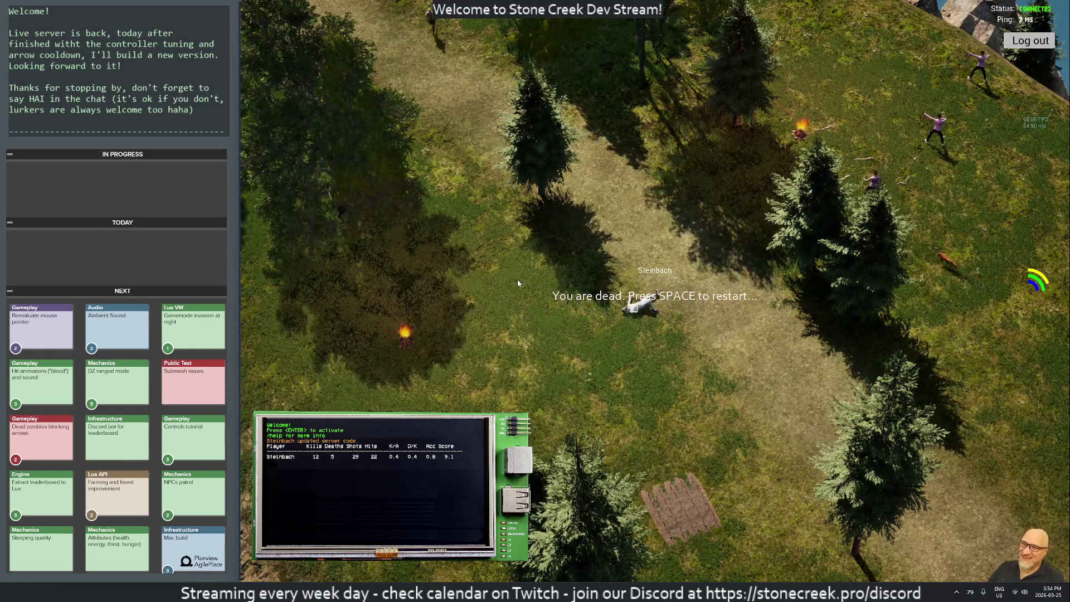
key("space")
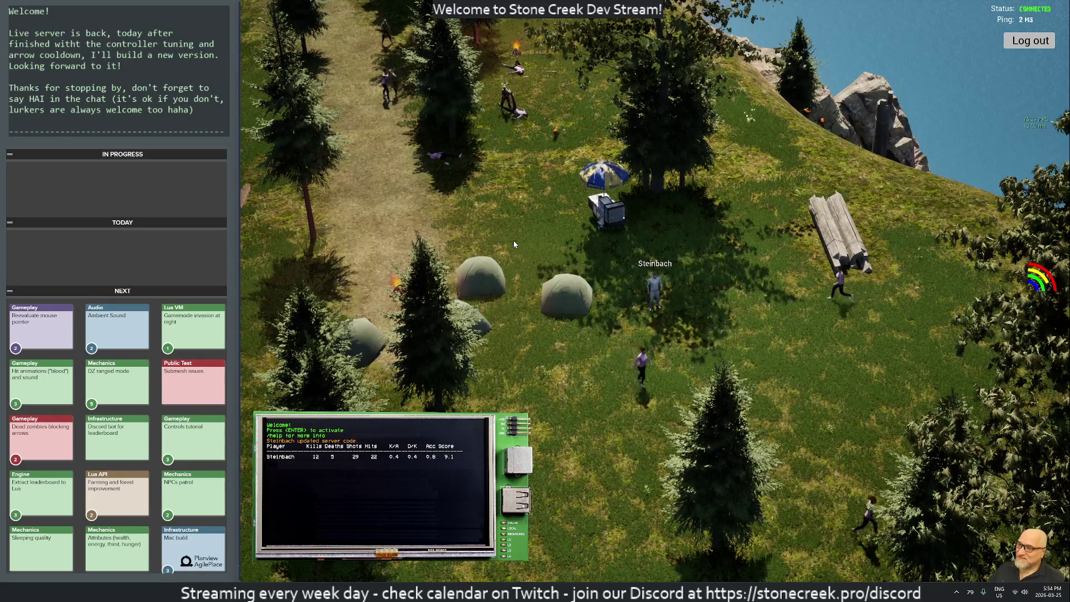
- Walk up-left, shoot an approaching zombie, then switch to the Stone Creek Development board in the browser
key("w")
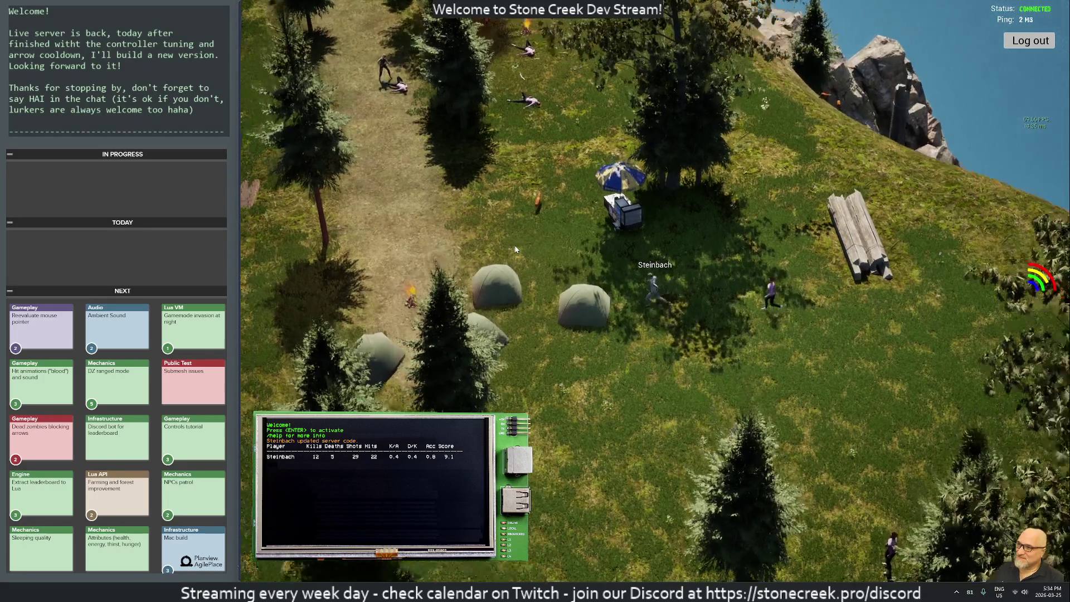
key("a")
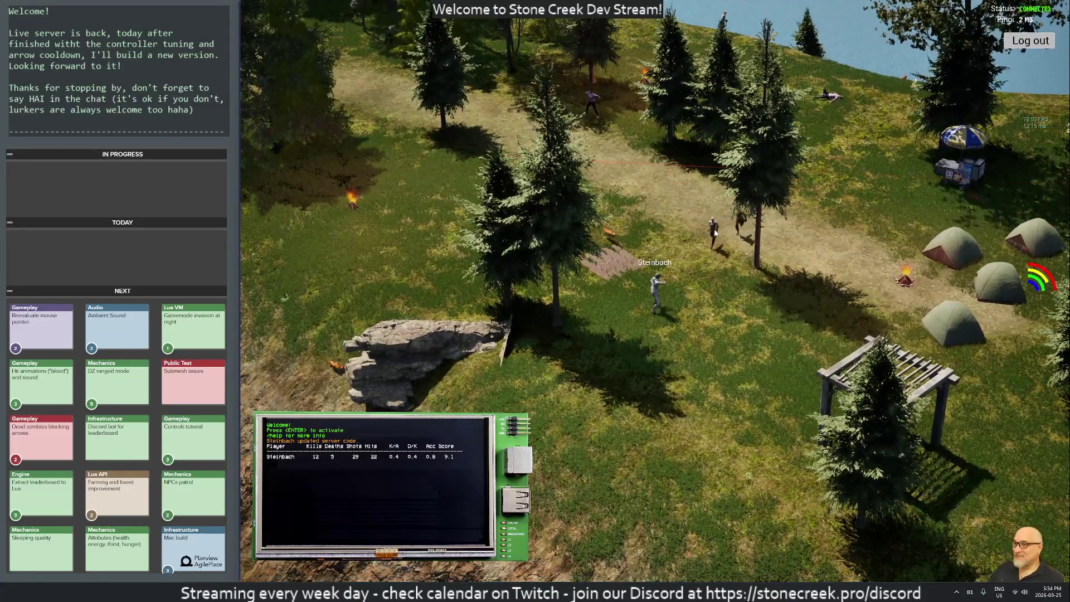
left_click(718, 241)
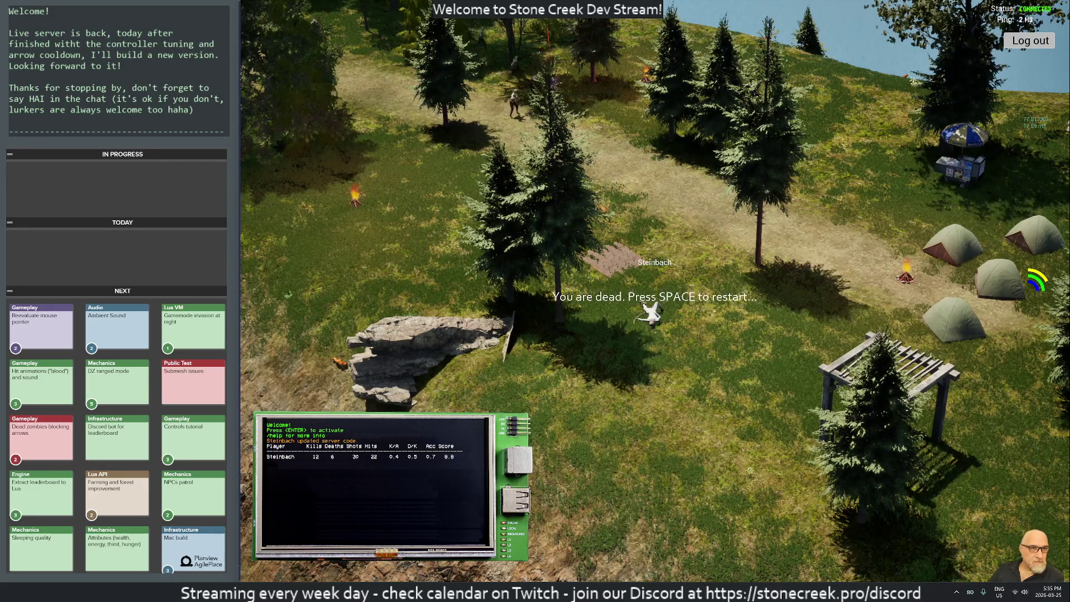
key("alt+Tab")
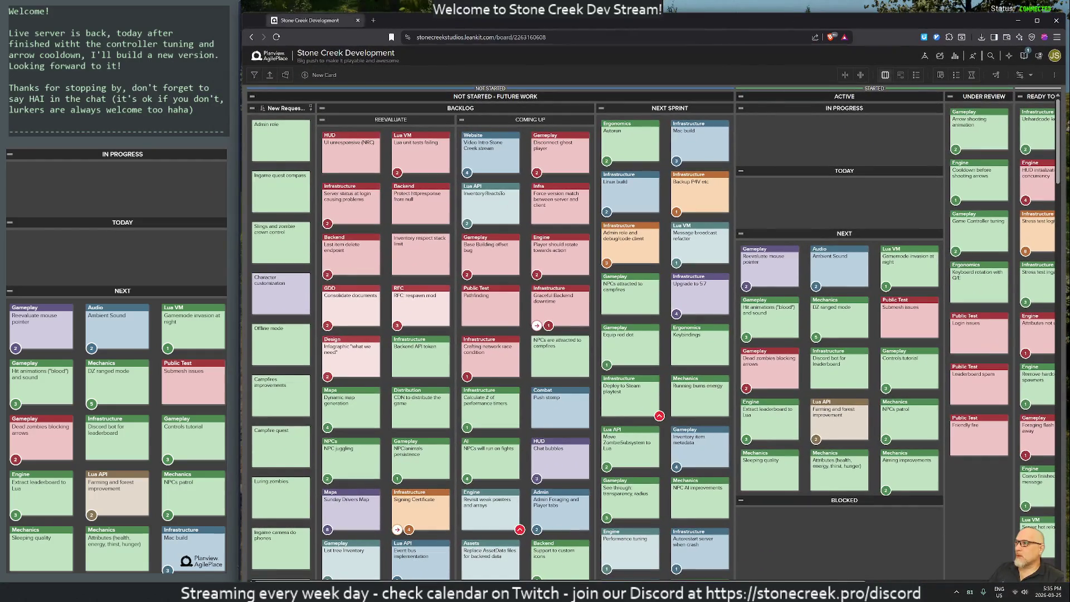
- Create a 'Sort leaderboard' card and drop it into the Active › Next lane
left_click(321, 75)
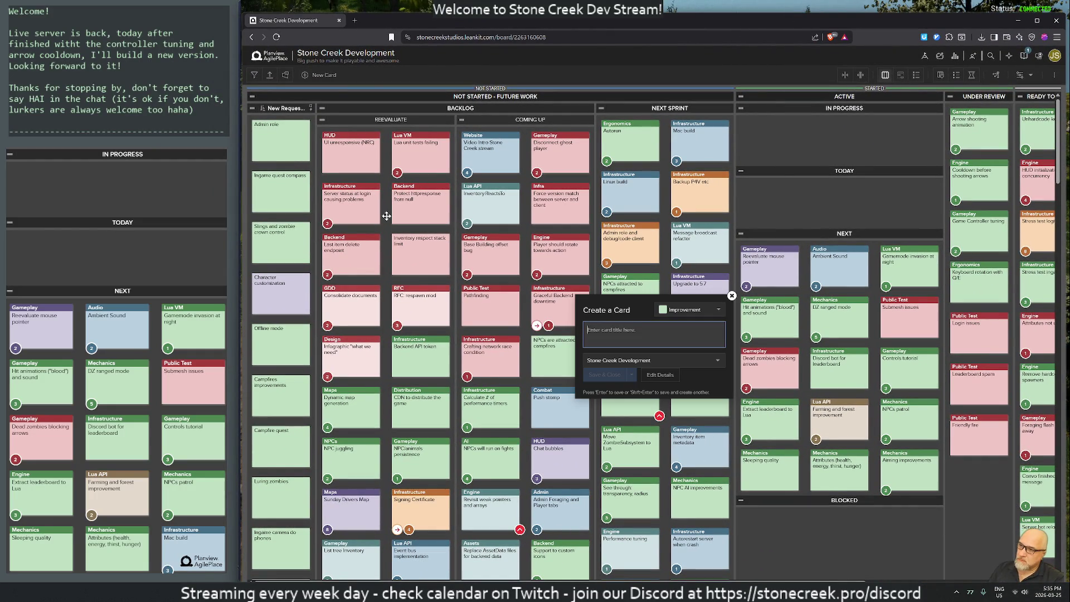
type("rt leaderboard")
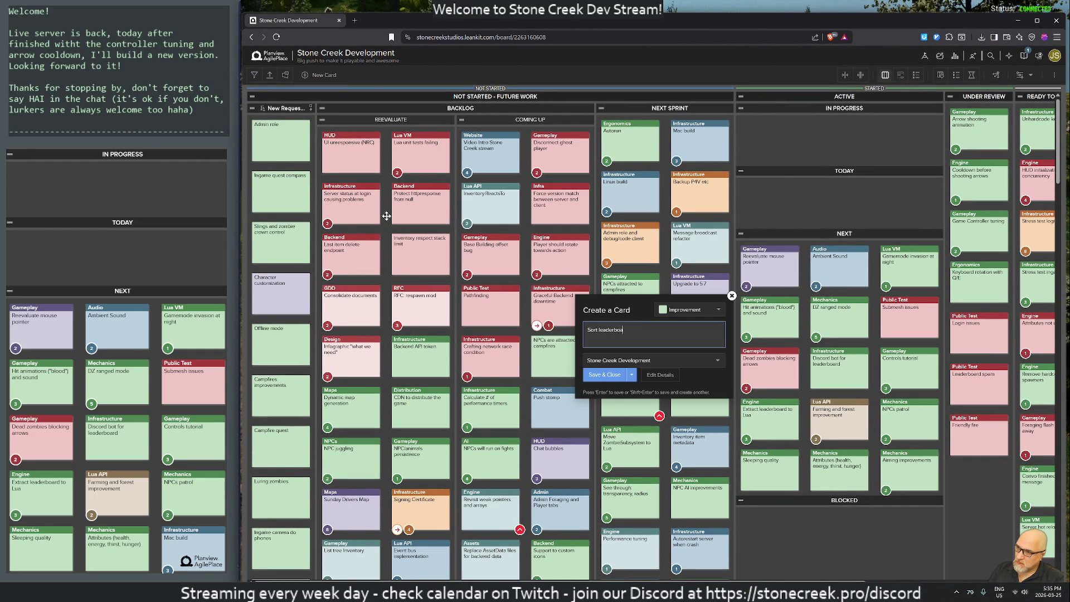
key("Return")
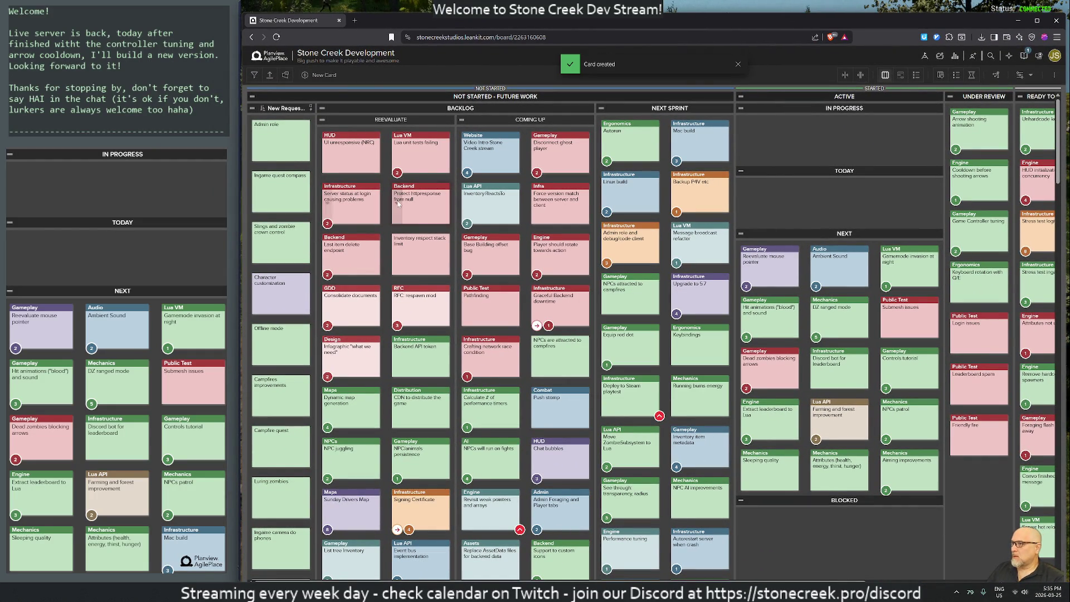
scroll(266, 207, "down", 3)
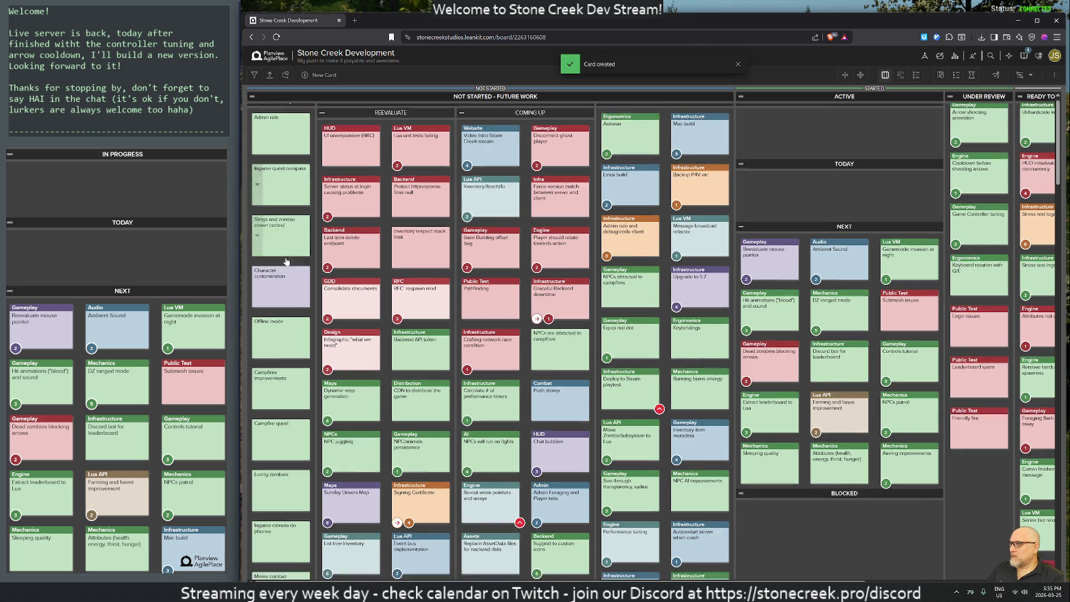
scroll(269, 284, "down", 3)
mouse_move(279, 519)
left_mouse_down()
mouse_move(814, 262)
mouse_move(781, 429)
mouse_move(780, 490)
mouse_move(786, 351)
left_mouse_up()
scroll(811, 268, "up", 5)
left_click(789, 370)
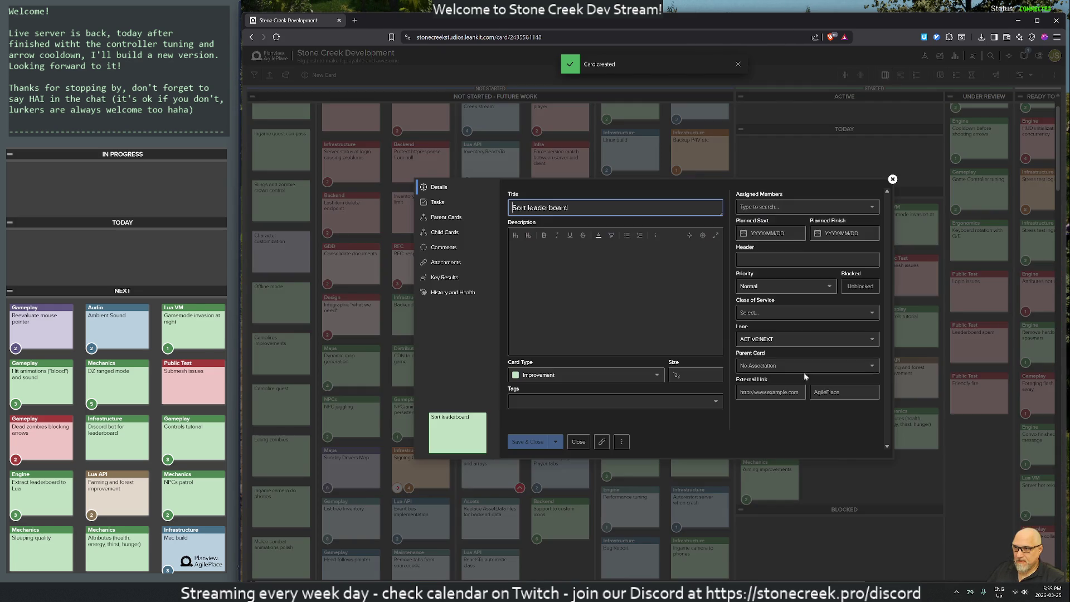
- Give the card size 1 and a Gameplay header, then save and close it
left_click(696, 374)
type("1")
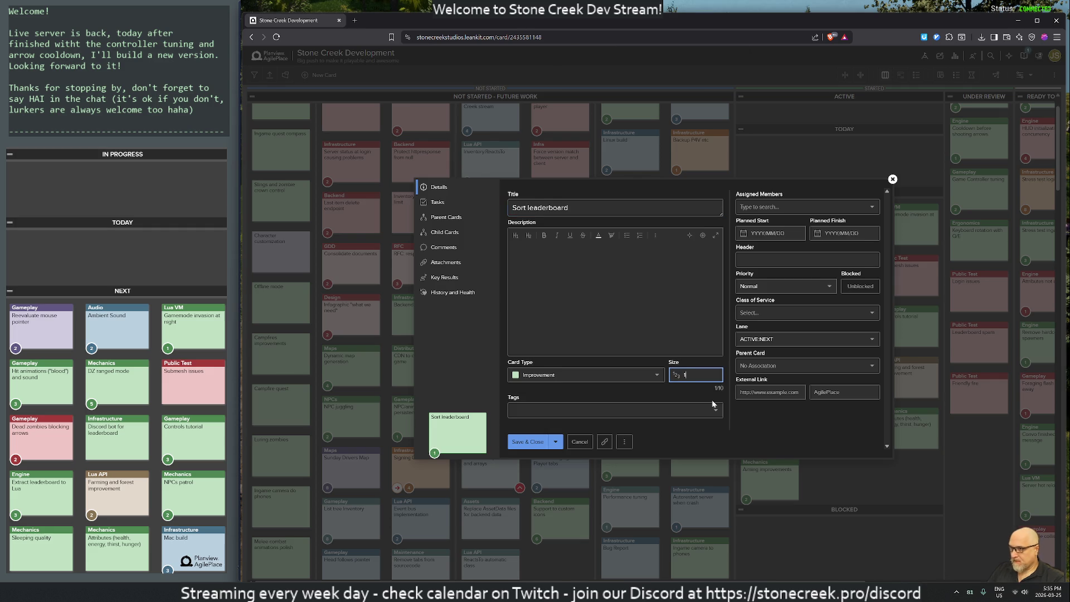
left_click(807, 259)
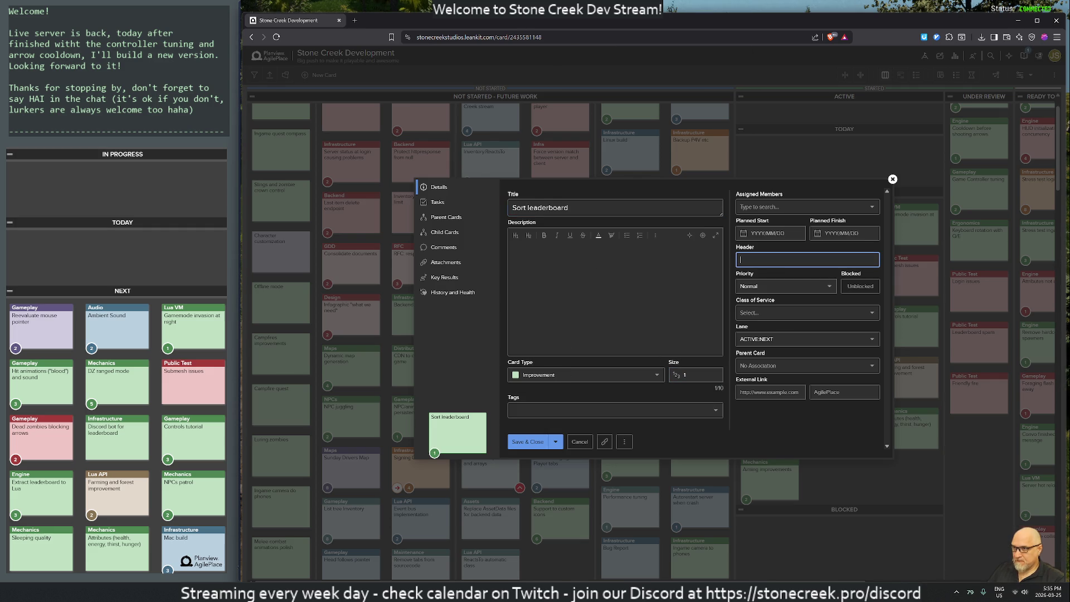
type("Gameplay")
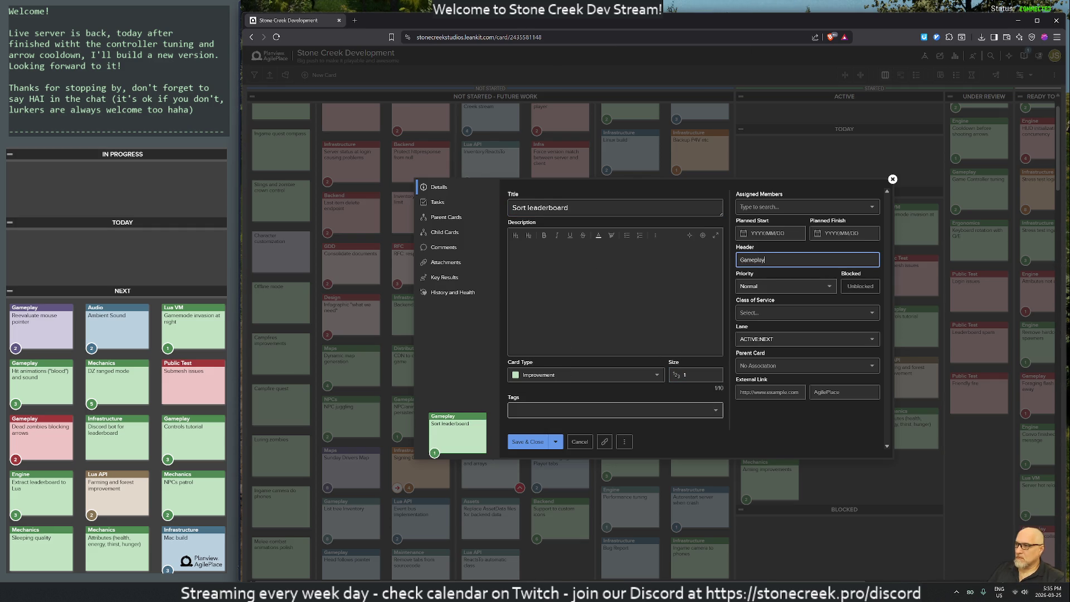
left_click(527, 442)
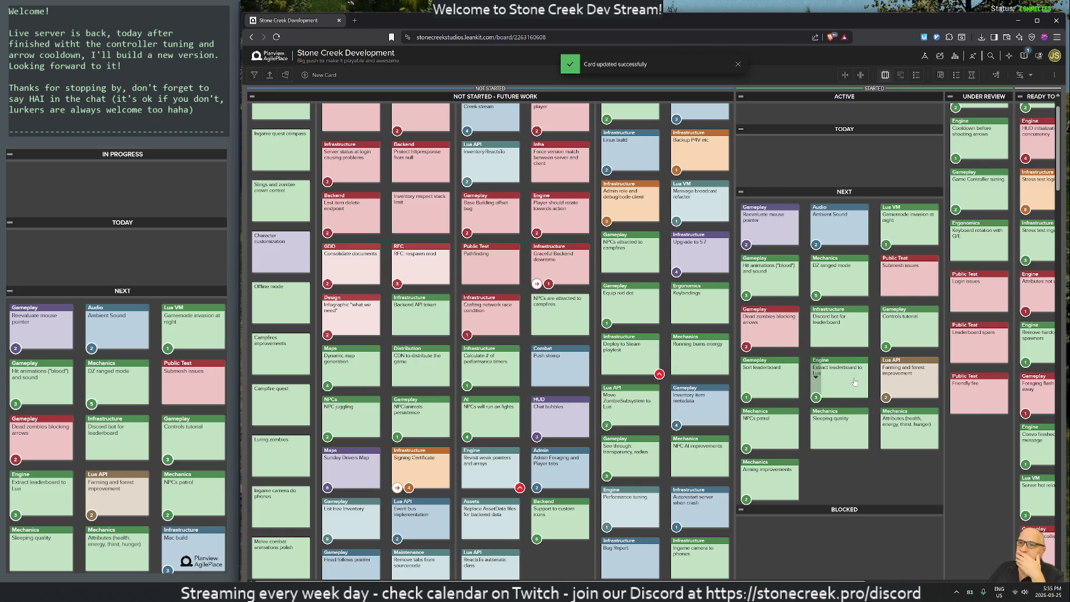
- Move the Discord bot and NPCs patrol cards to Next Sprint; reorder Sort leaderboard and Ambient Sound
left_click_drag(842, 329, 700, 162)
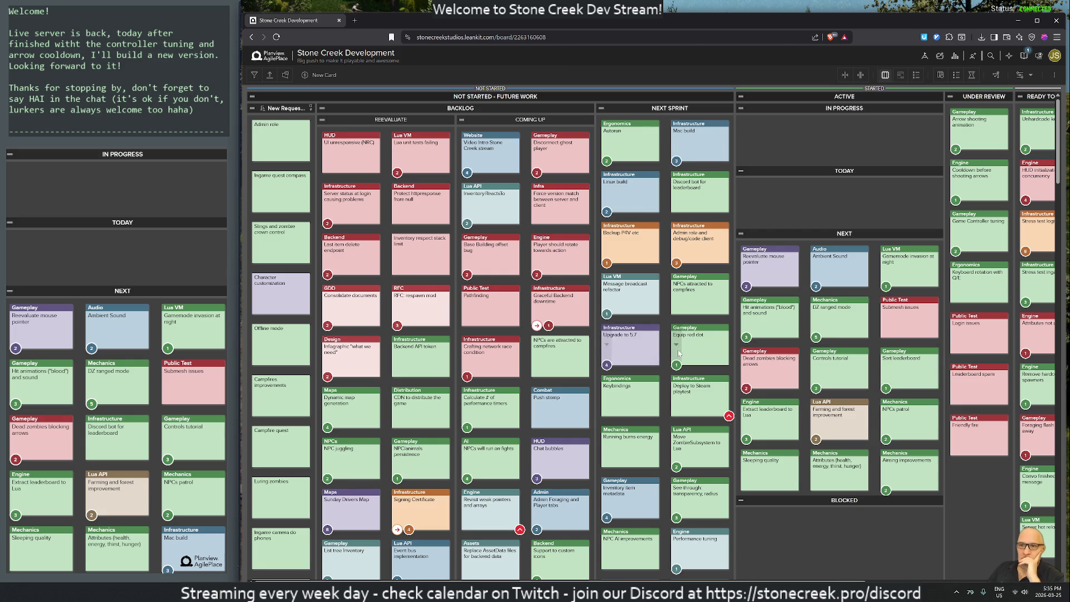
mouse_move(895, 409)
left_mouse_down()
mouse_move(724, 269)
mouse_move(719, 245)
left_mouse_up()
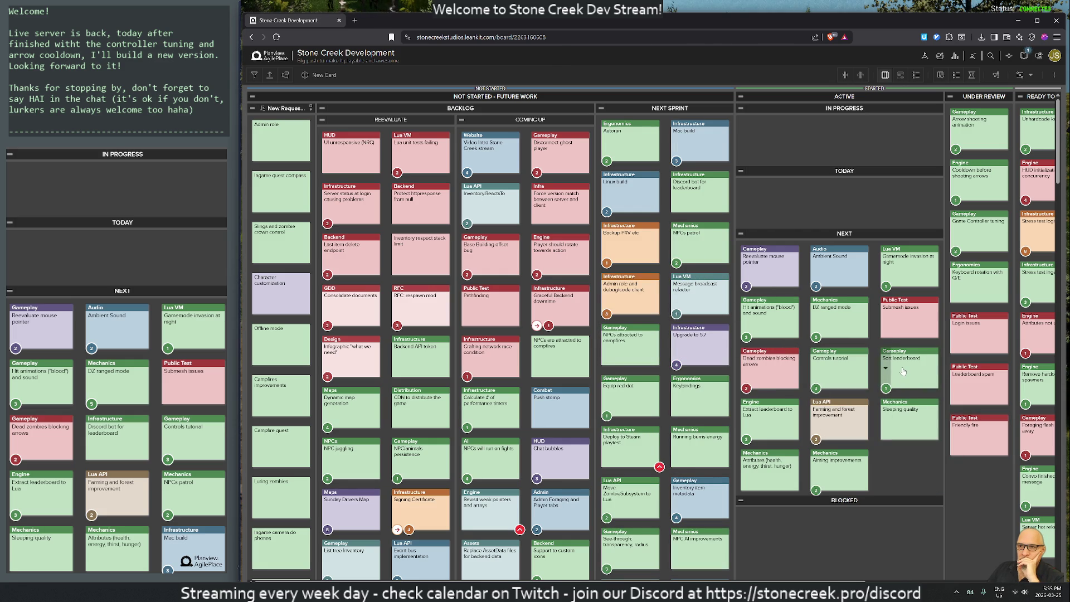
left_click_drag(903, 372, 839, 315)
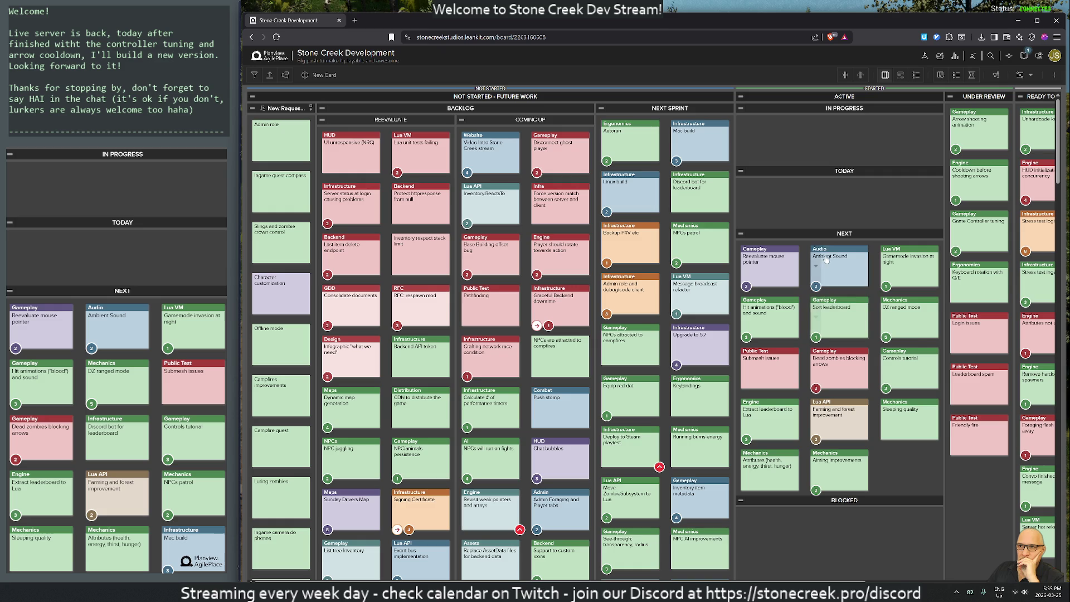
left_click_drag(828, 259, 839, 318)
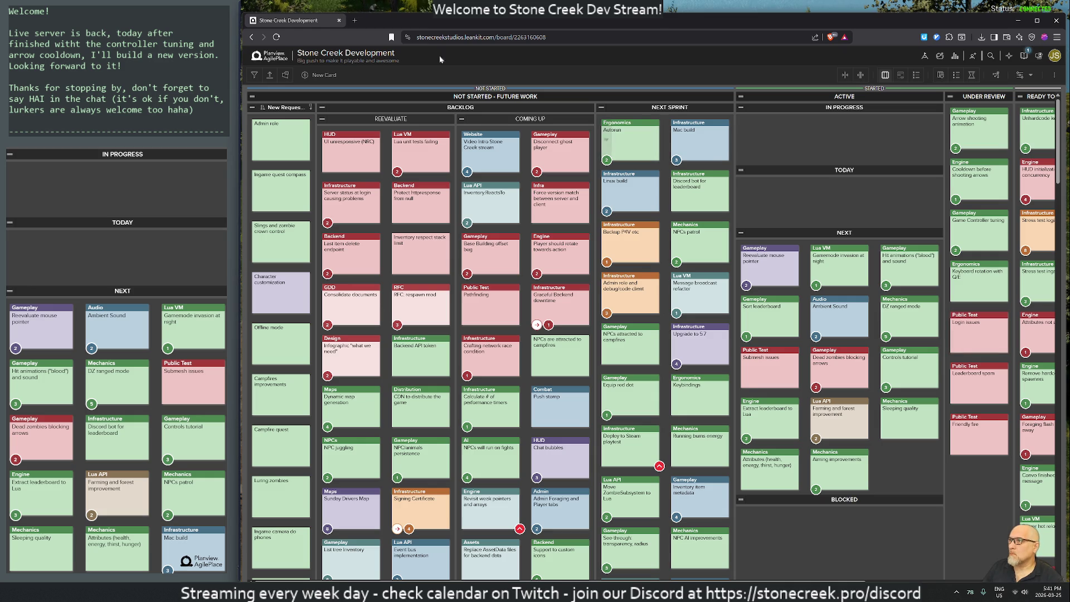
- Return to the game, respawn, and run left past the tents toward the lakeside clearing
key("alt+Tab")
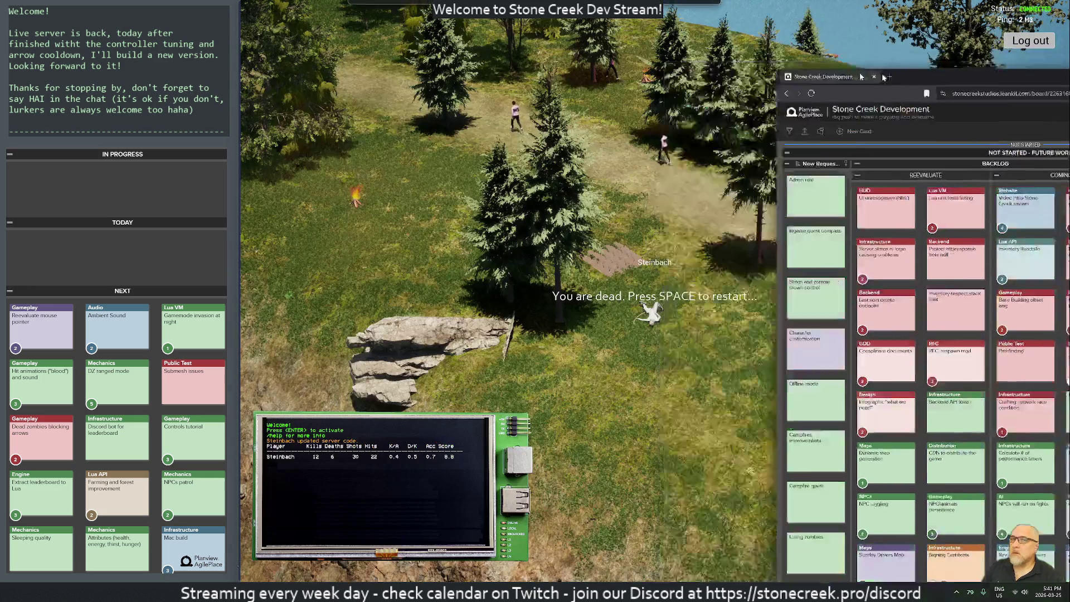
key("space")
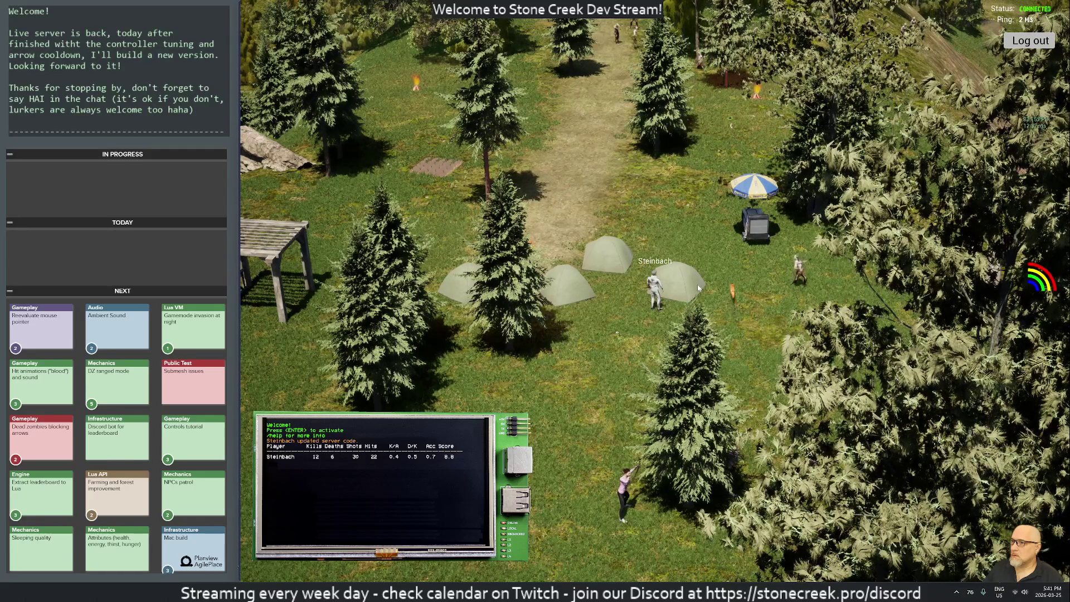
key("a")
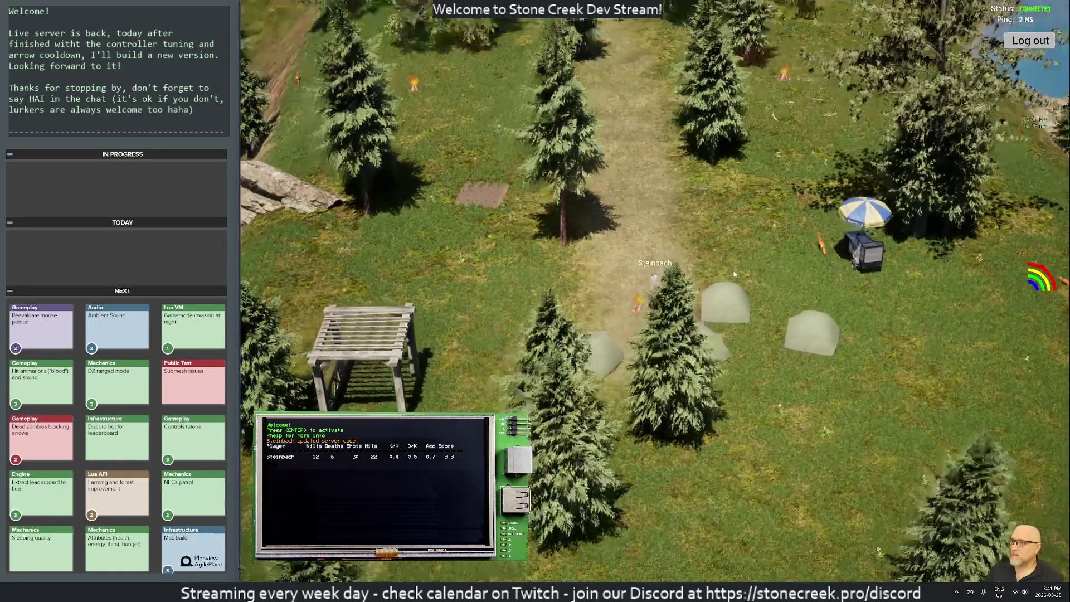
key("a")
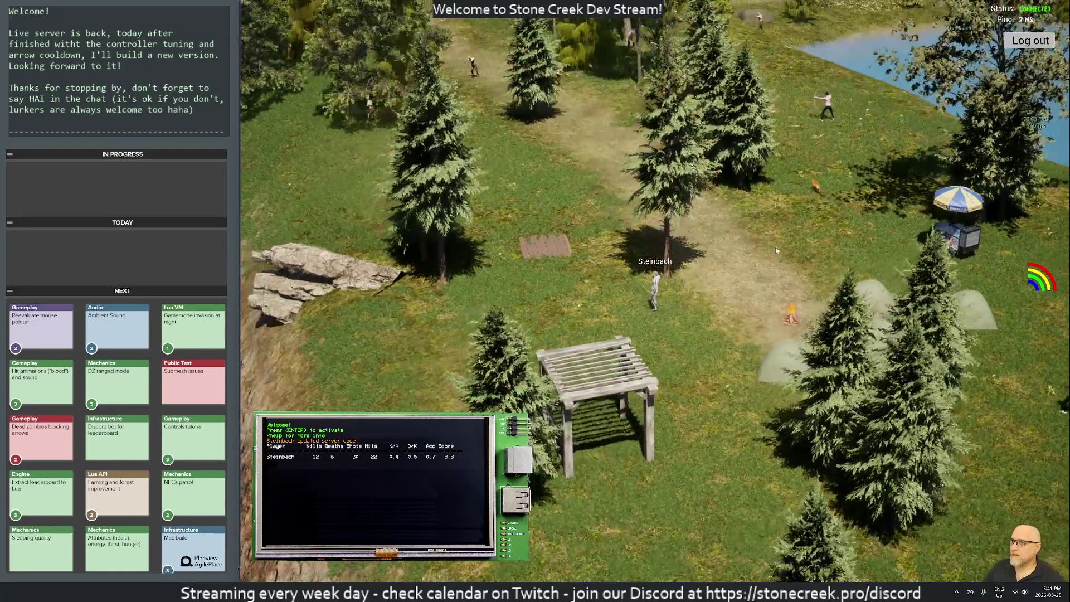
mouse_move(545, 244)
left_mouse_down()
mouse_move(630, 238)
mouse_move(447, 207)
left_mouse_up()
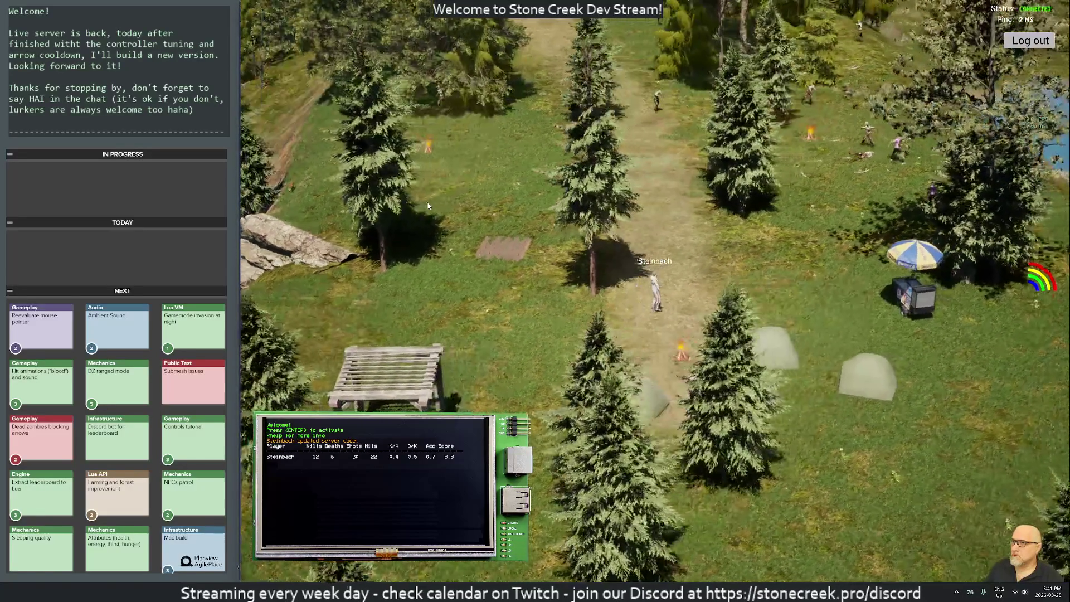
left_click_drag(585, 204, 650, 225)
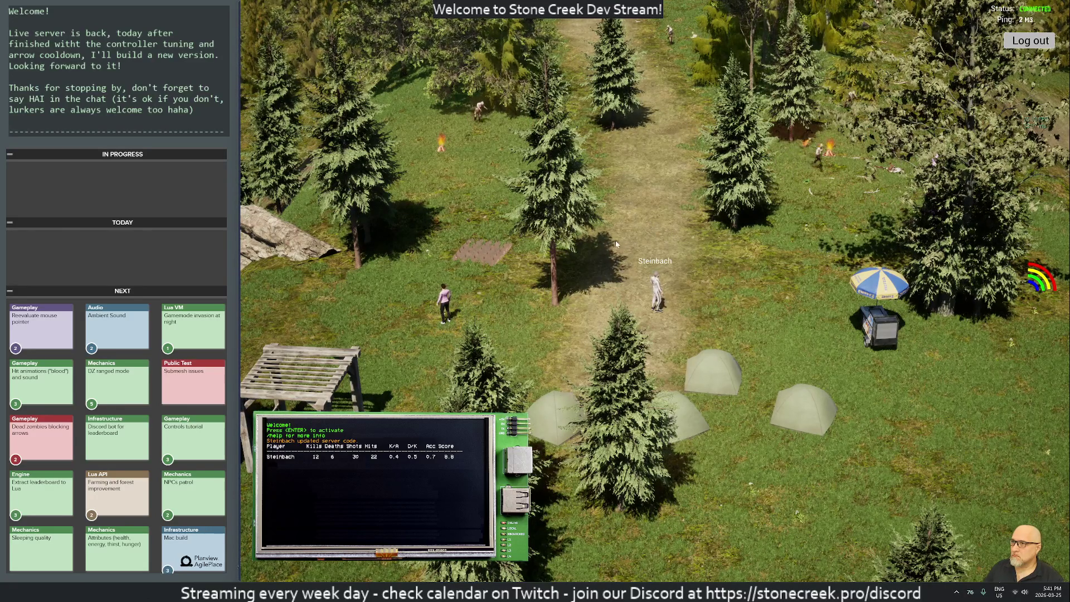
key("a")
mouse_move(688, 229)
left_mouse_down()
mouse_move(776, 226)
mouse_move(934, 244)
mouse_move(1064, 223)
left_mouse_up()
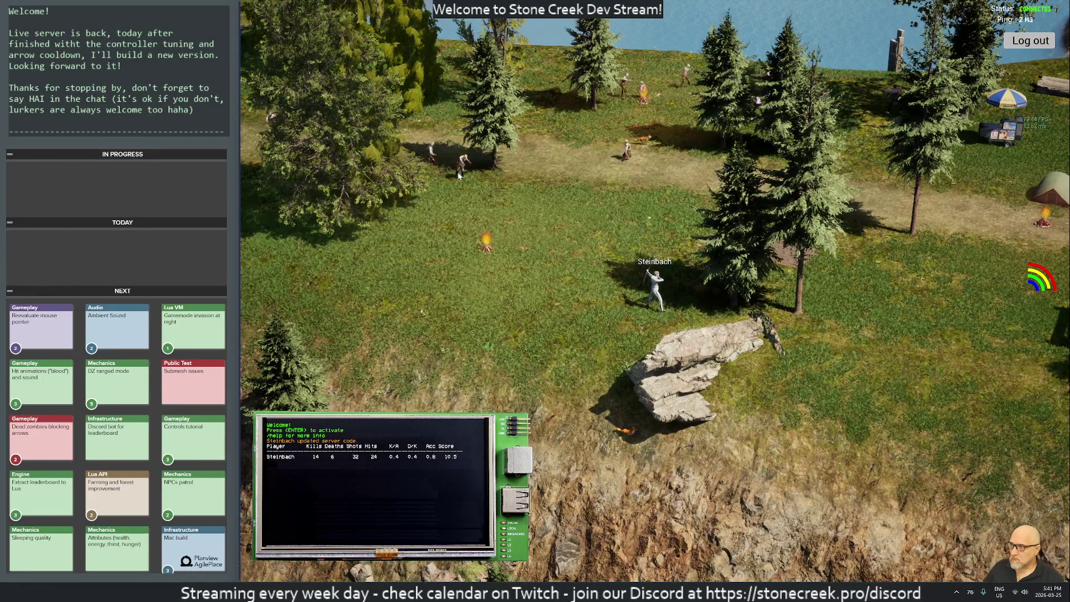
- Shoot arrows repeatedly at the zombies swarming the character in the clearing until it dies
left_click(471, 187)
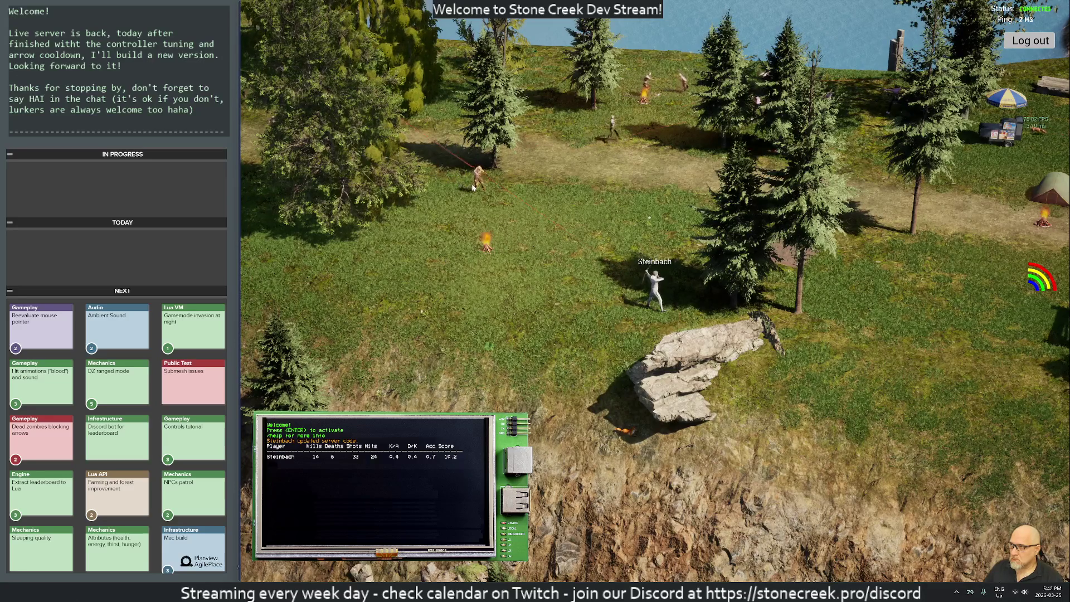
left_click(489, 200)
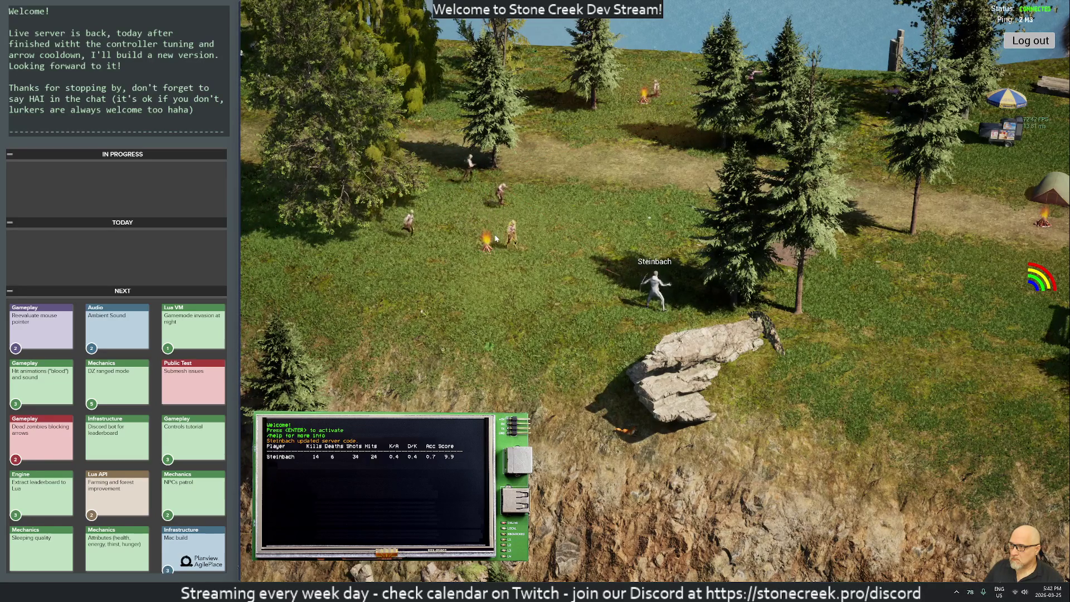
left_click(507, 273)
left_click(490, 282)
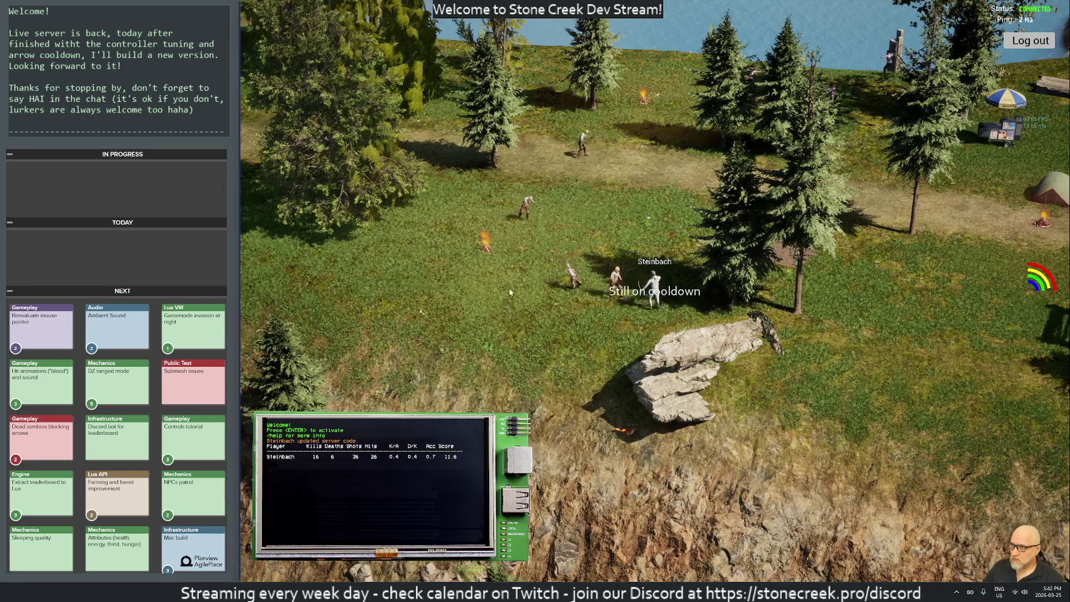
left_click(457, 303)
left_click(457, 302)
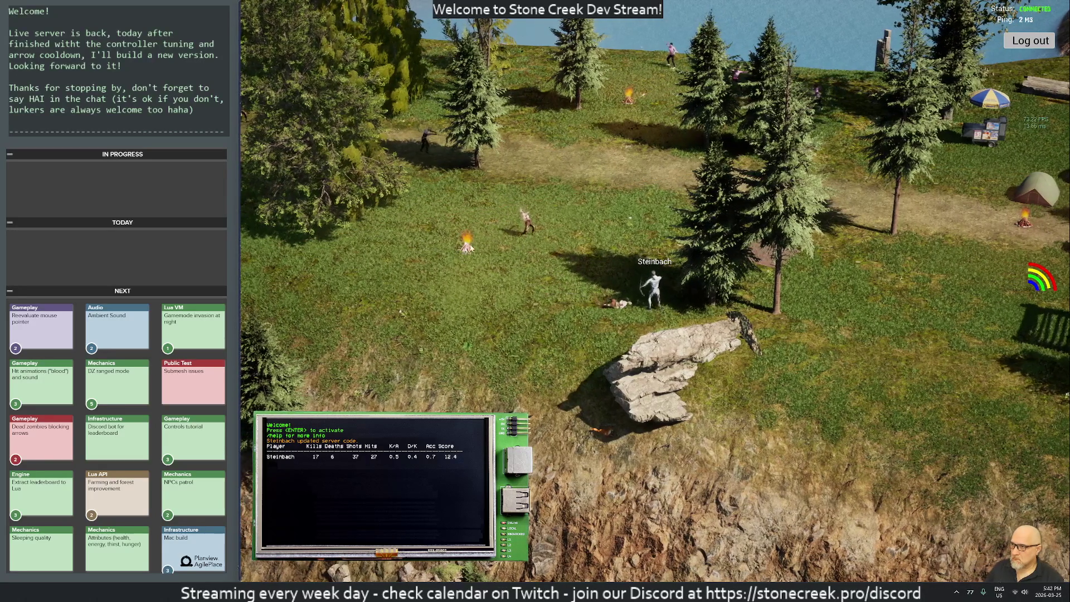
left_click(487, 249)
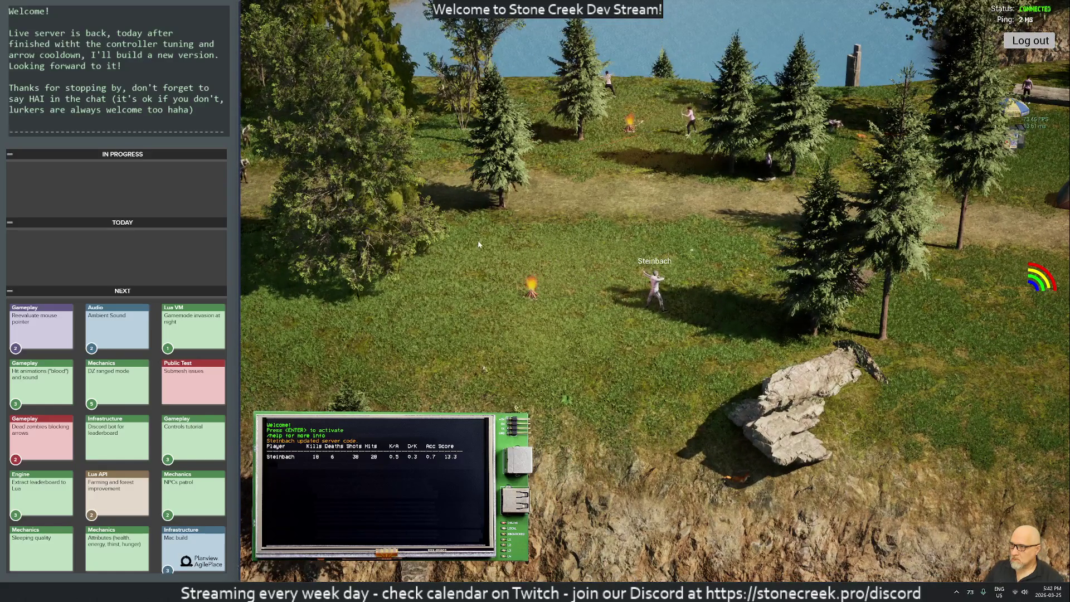
left_click(476, 298)
left_click(481, 310)
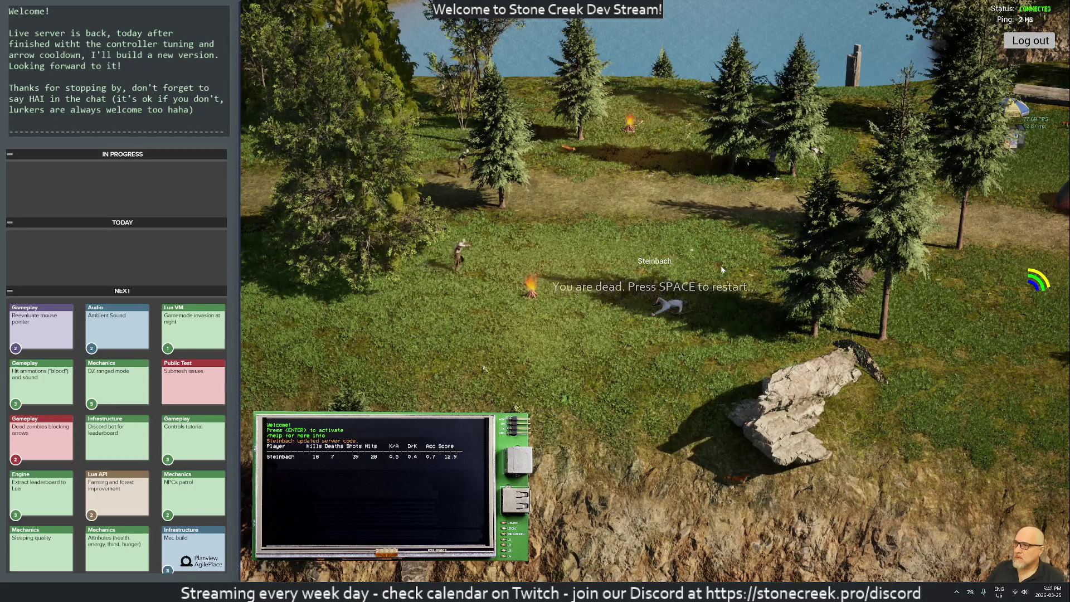
- Respawn the character and move into the tent camp, zooming the camera in
key("space")
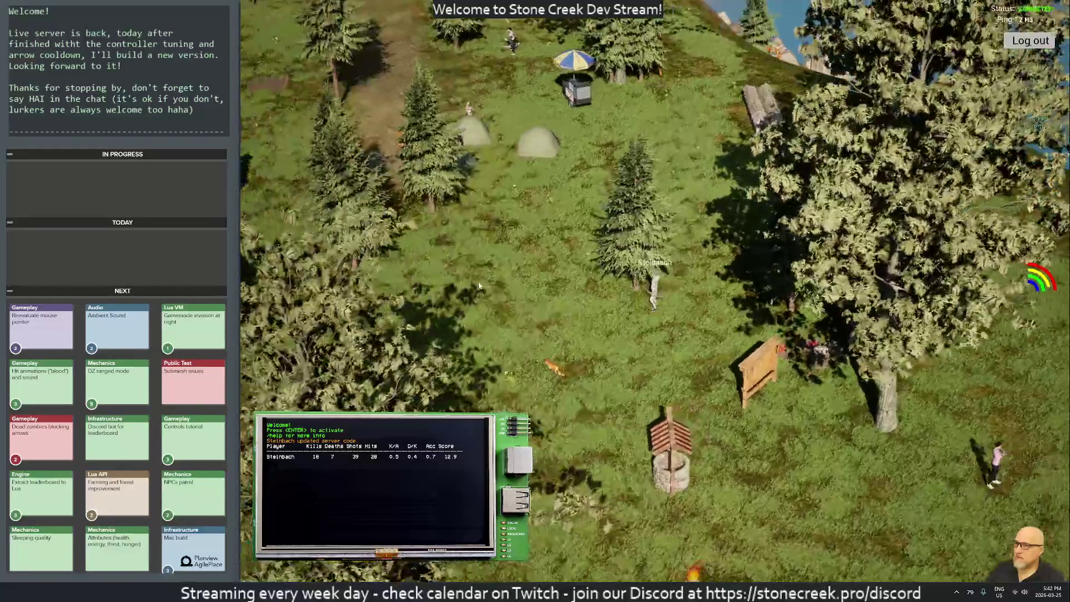
key("w")
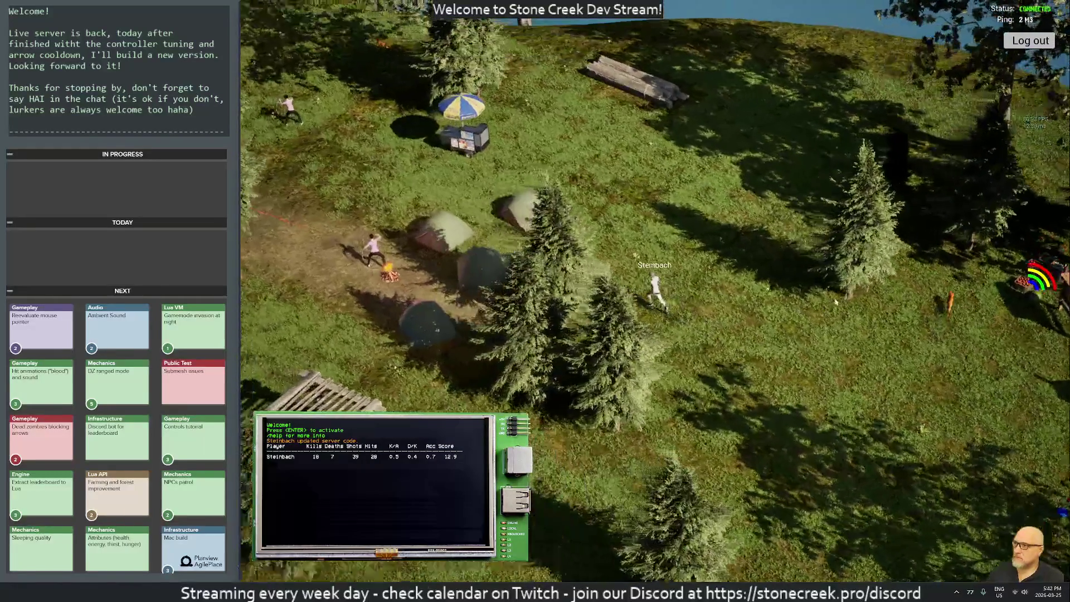
scroll(836, 302, "up", 3)
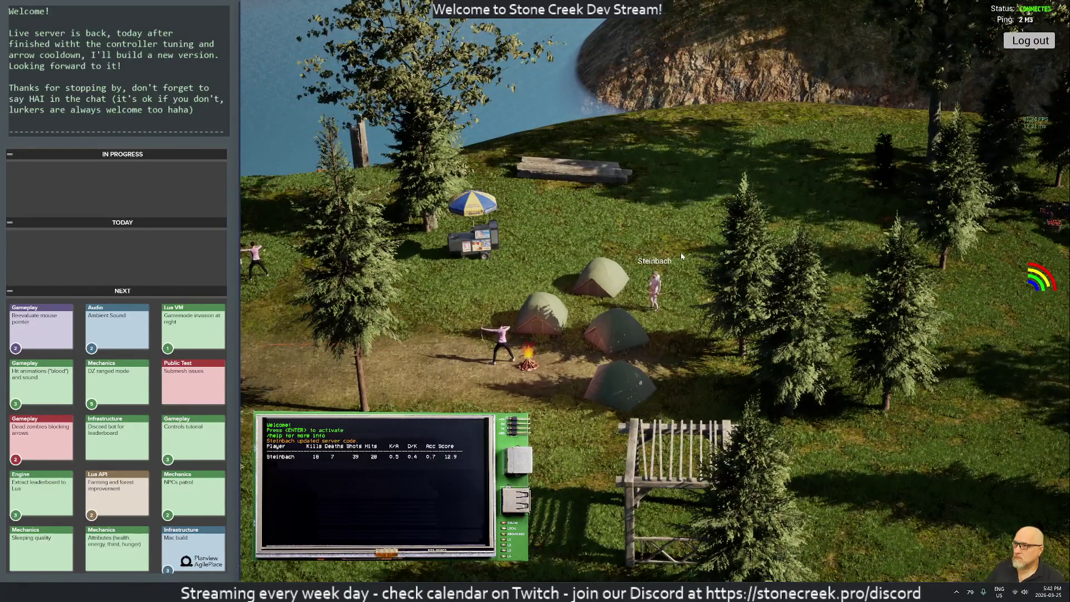
key("s")
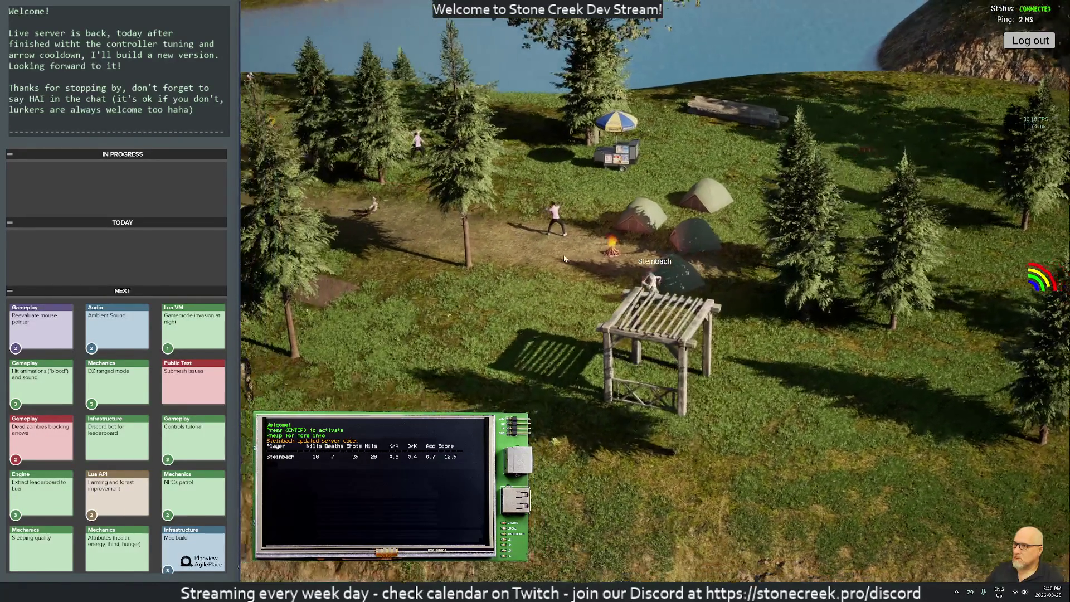
key("a")
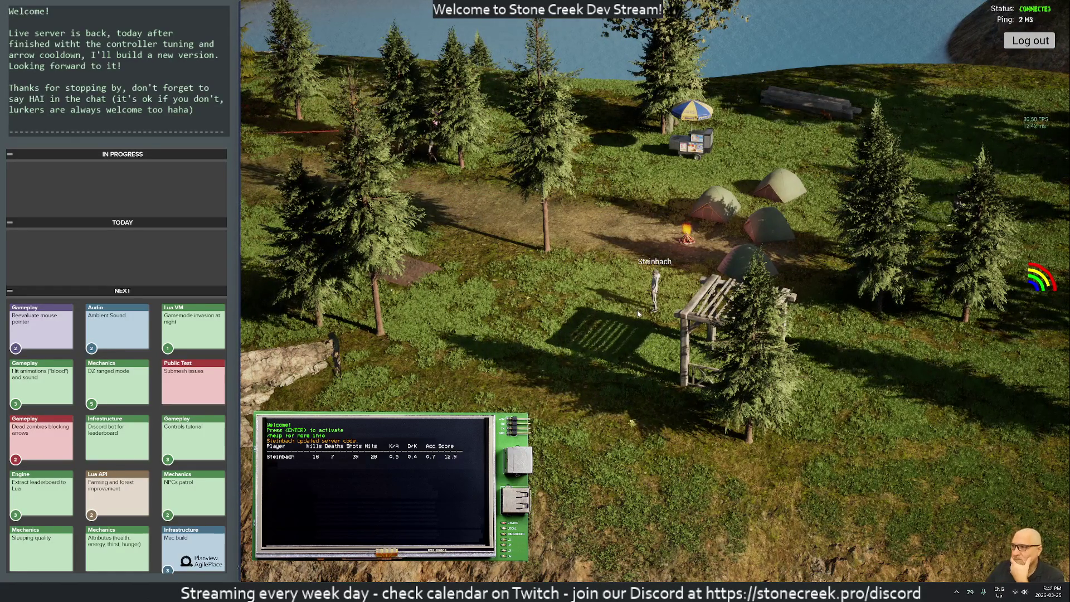
- Shoot arrows at the zombies closing in near the campfire, reaching 20 kills
left_click(601, 221)
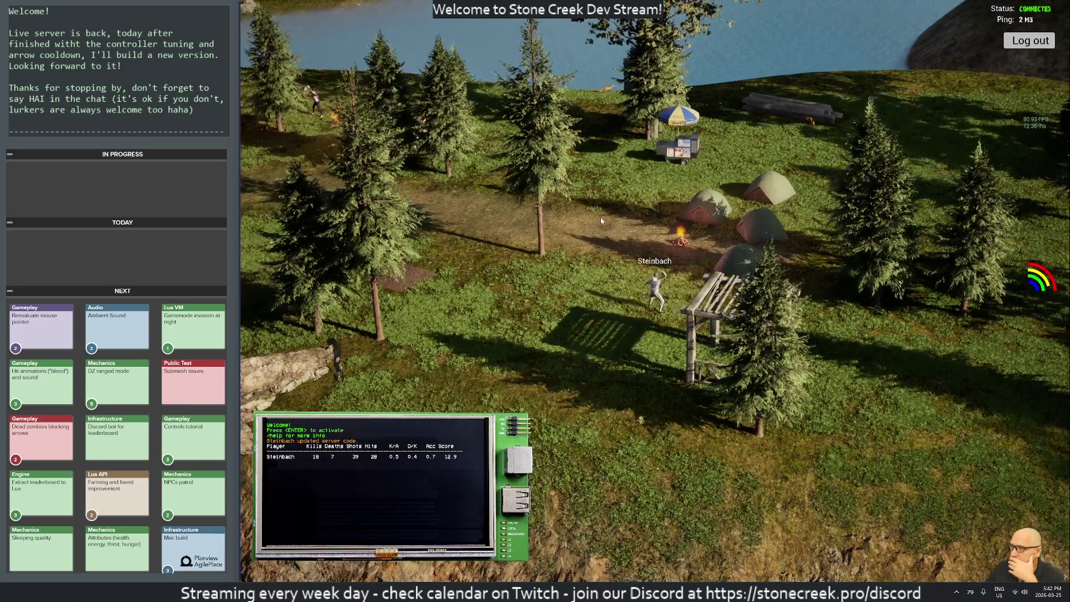
left_click(600, 221)
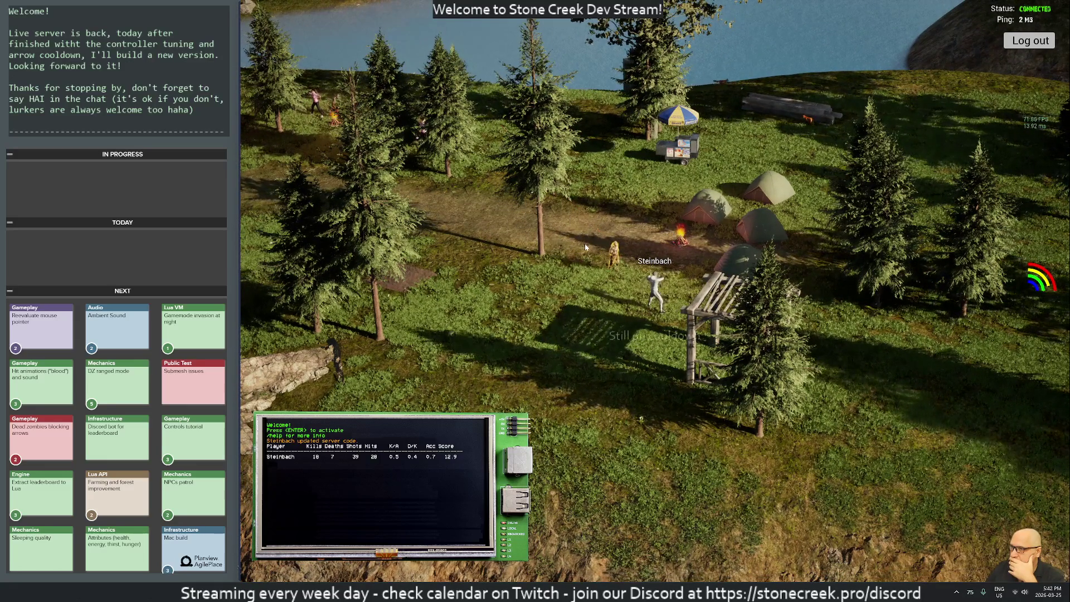
left_click(584, 244)
left_click(583, 243)
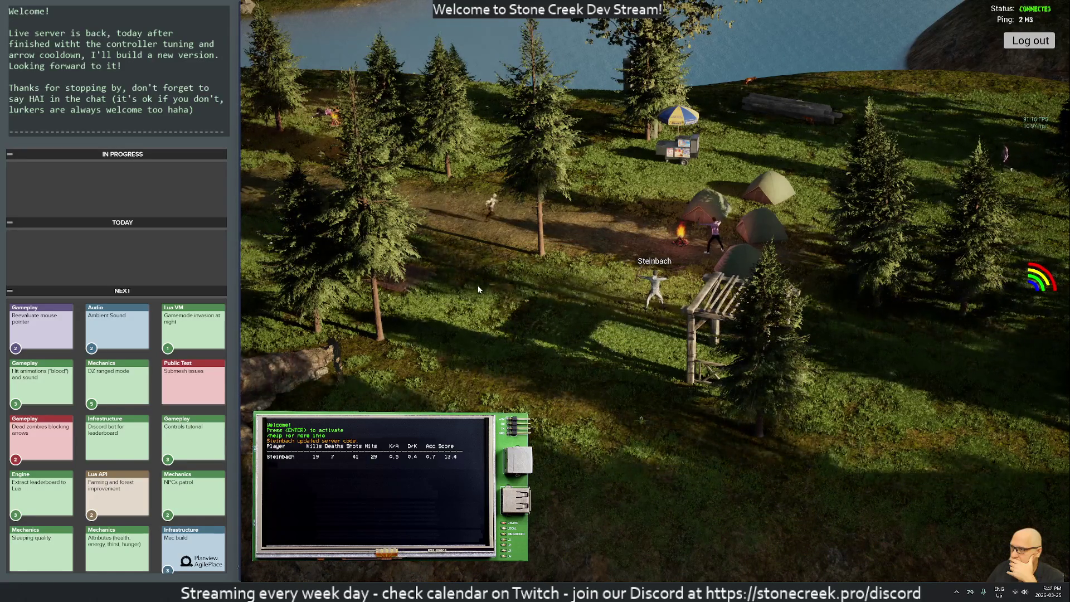
left_click(570, 234)
left_click(584, 213)
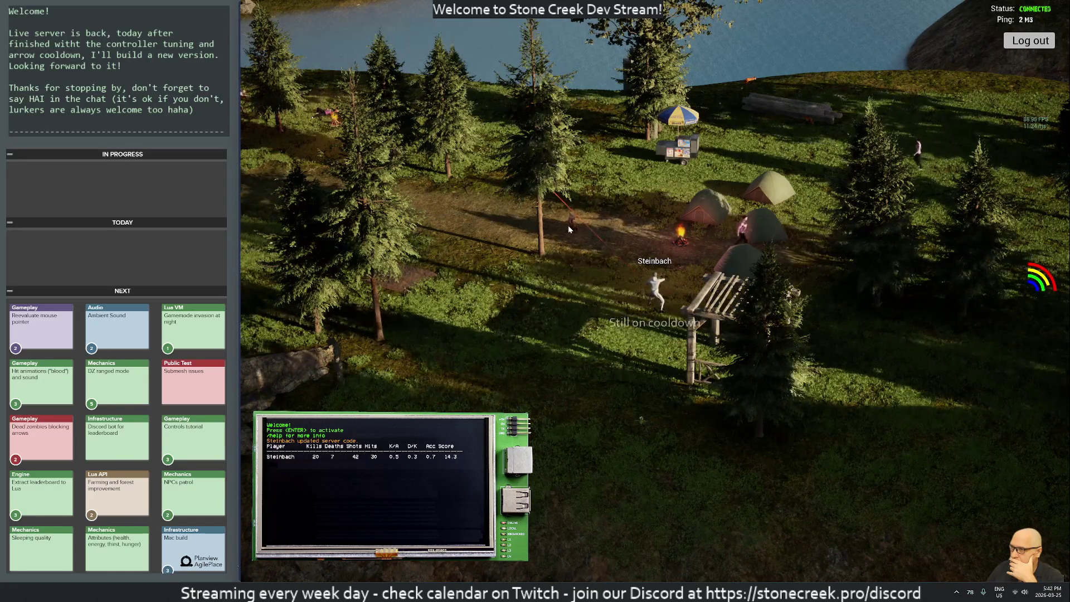
left_click(483, 300)
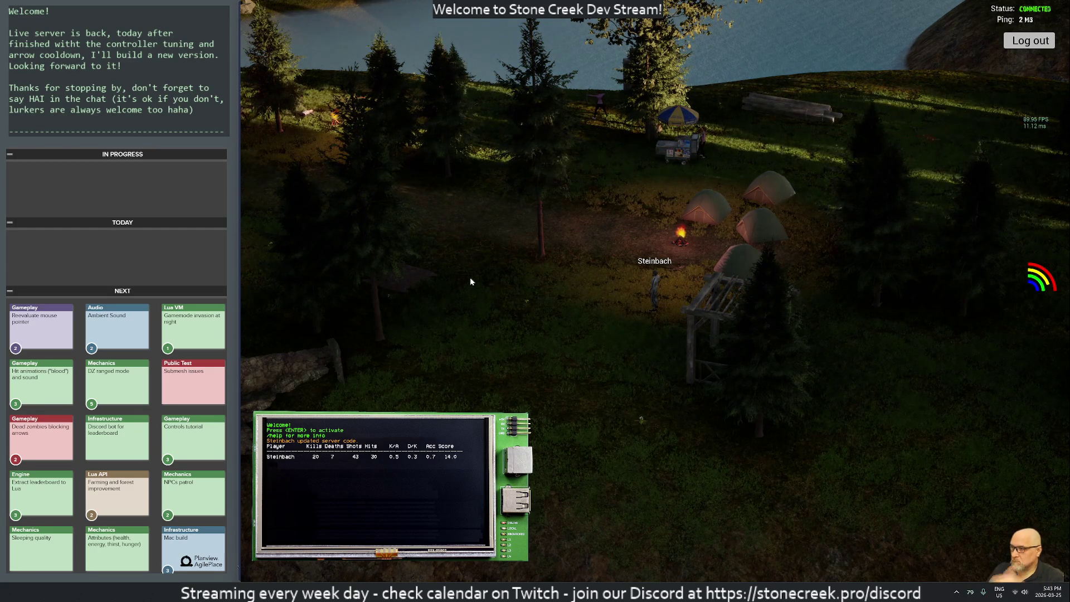
- Run through the night to the well clearing, then leave full-screen immersive mode with F11
left_click_drag(528, 276, 562, 296)
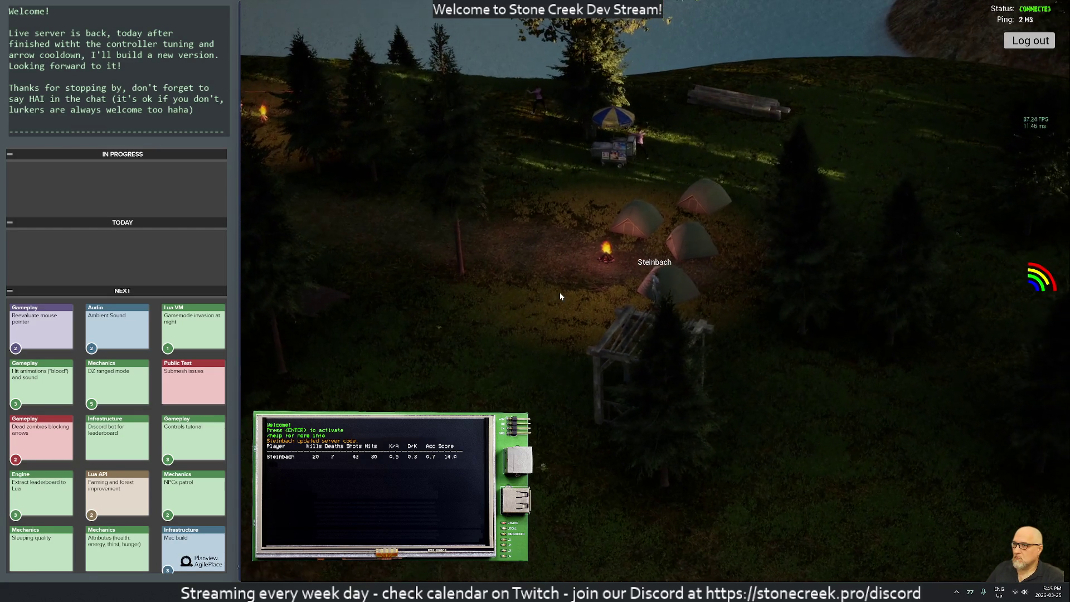
key("d")
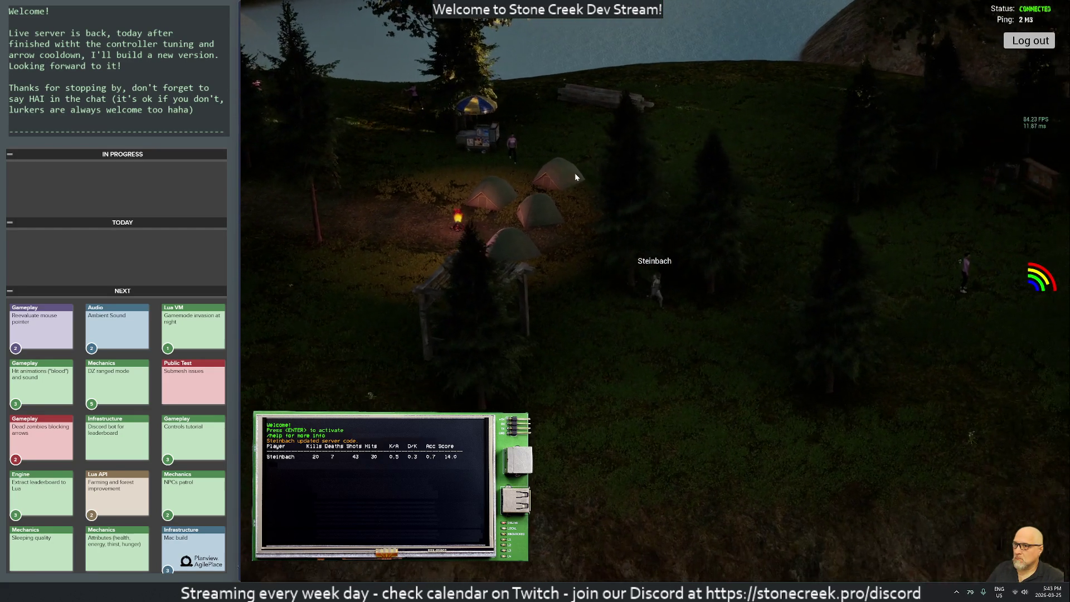
key("d")
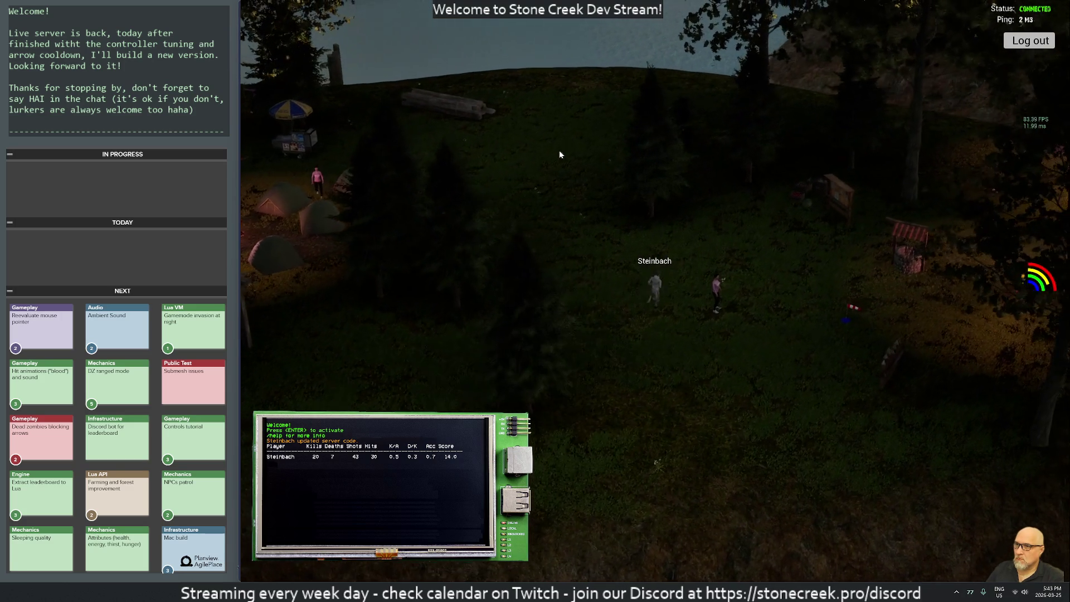
mouse_move(560, 154)
left_mouse_down()
mouse_move(399, 124)
mouse_move(314, 122)
left_mouse_up()
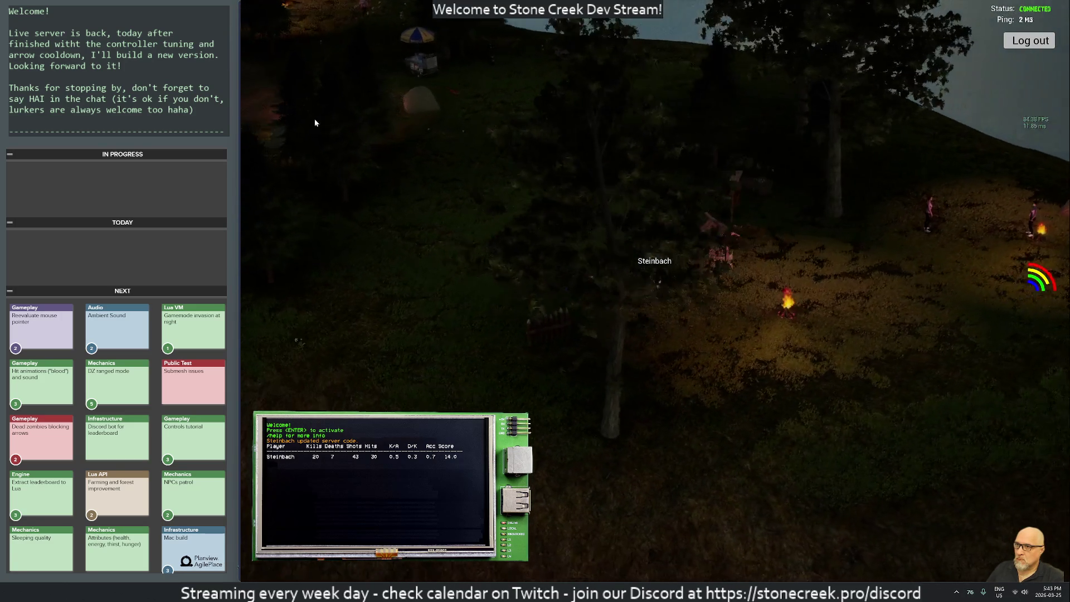
key("w")
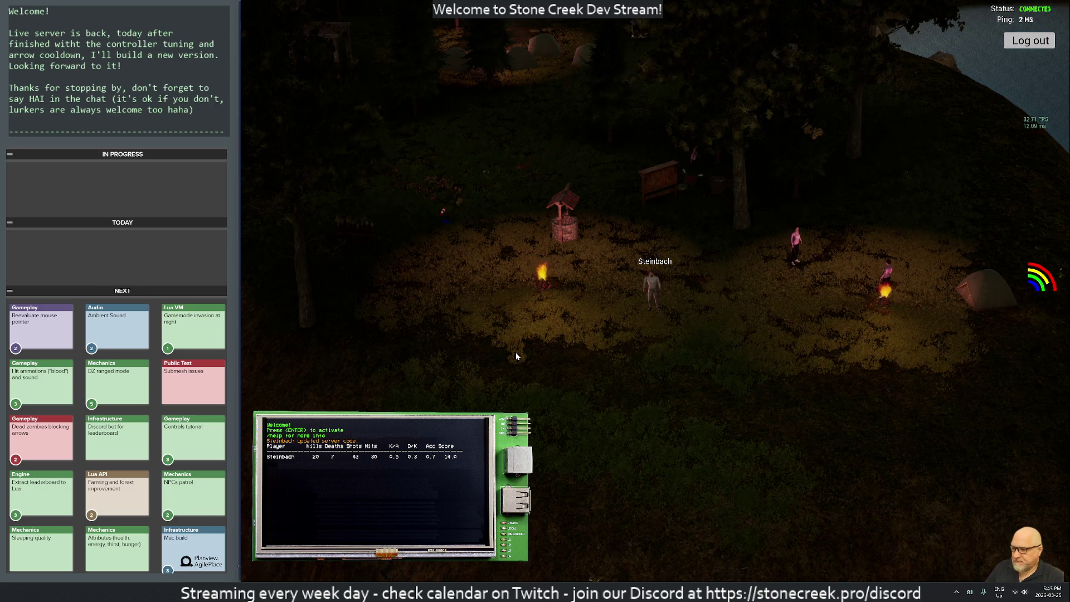
key("F11")
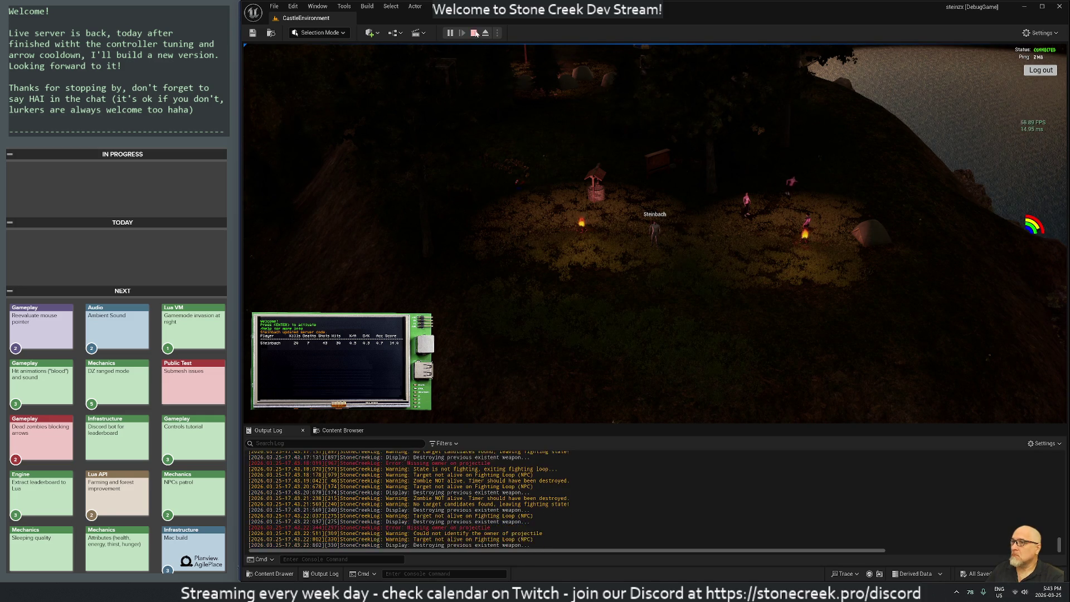
- Stop the play session and open NPC.cpp in Rider
left_click(474, 33)
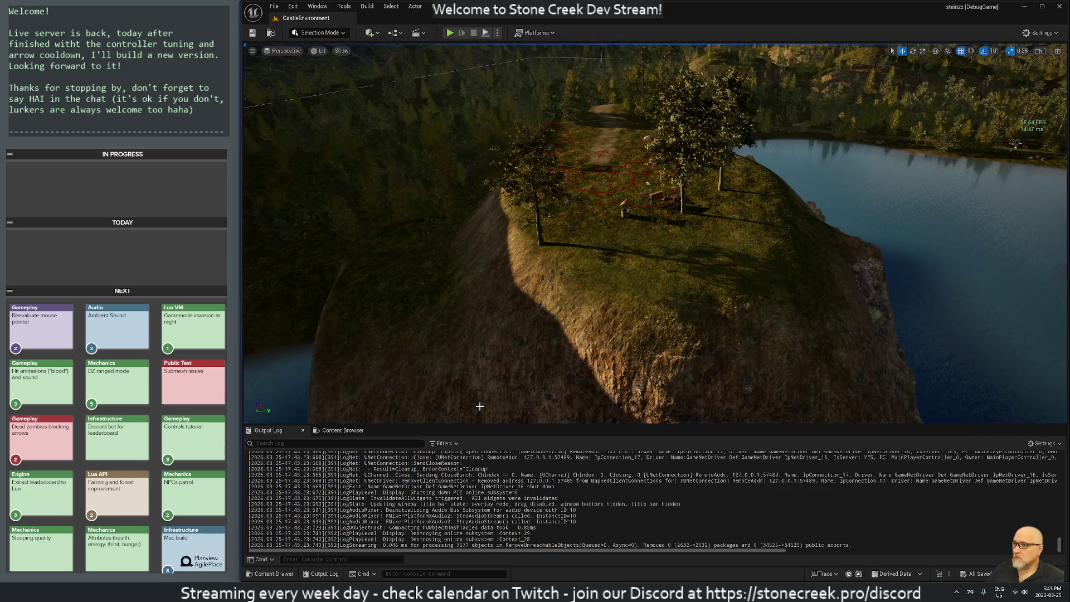
key("alt+Tab")
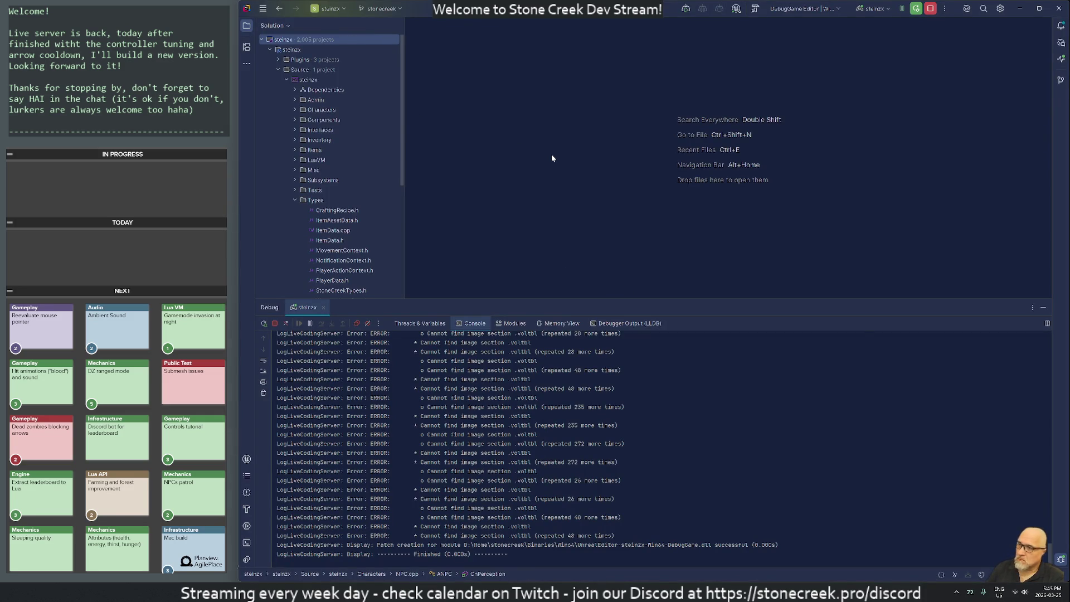
key("shift")
key("shift")
type("npccpp")
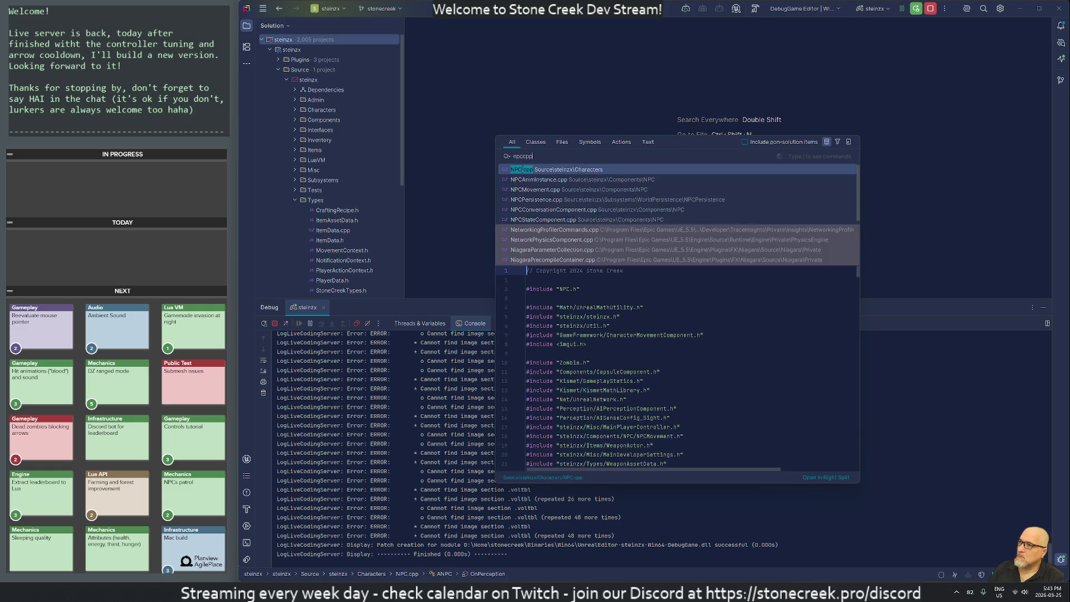
key("Return")
- Change OnPerception's 'leaving fighting state' log on line 455 from Warning to VeryVerbose
type("/leav")
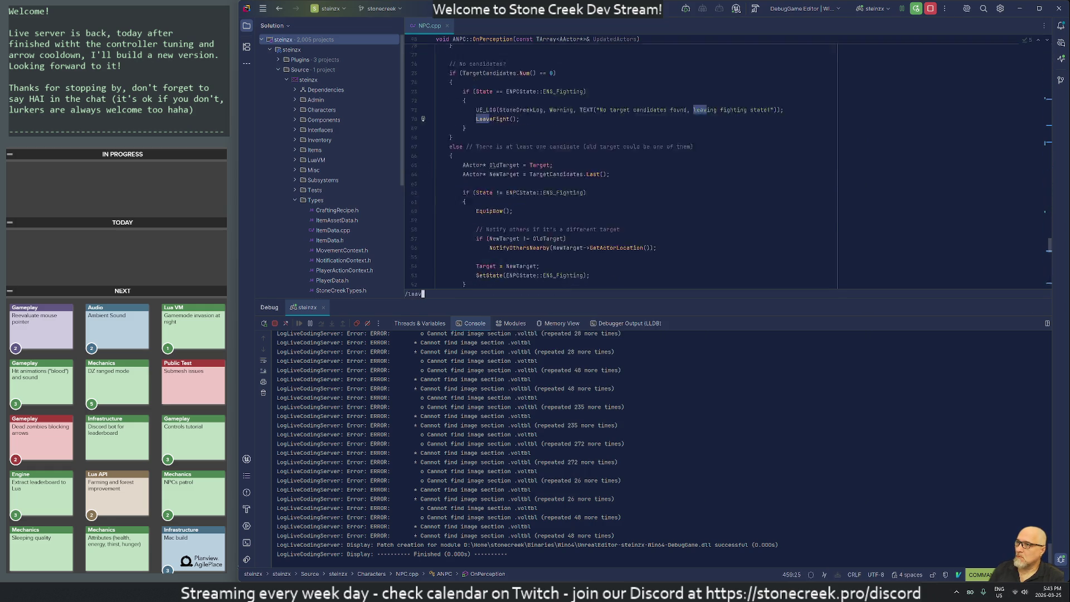
key("Return")
key("n")
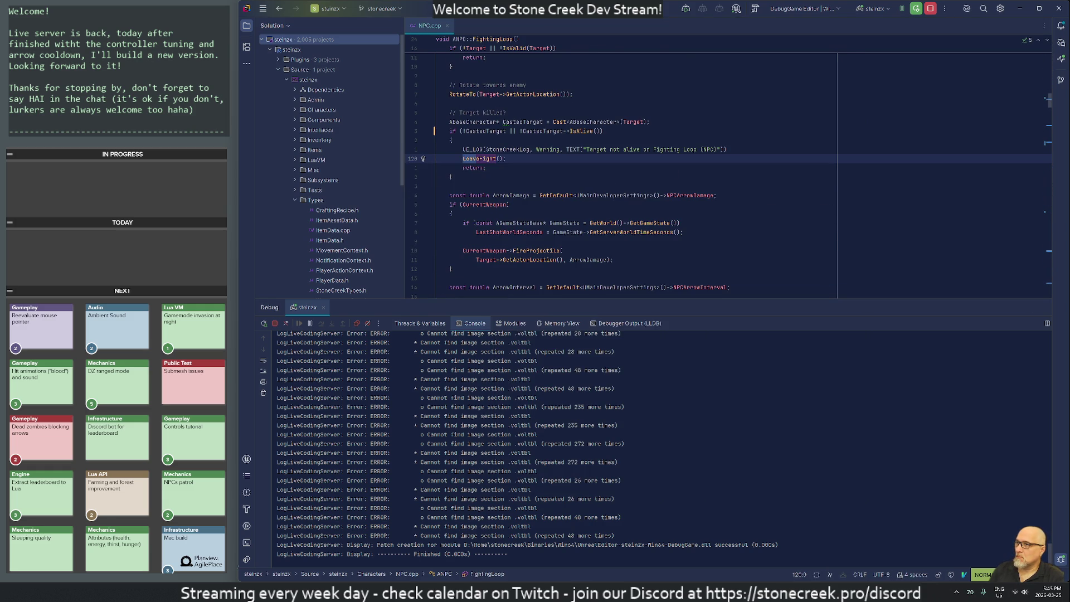
key("n")
key("n")
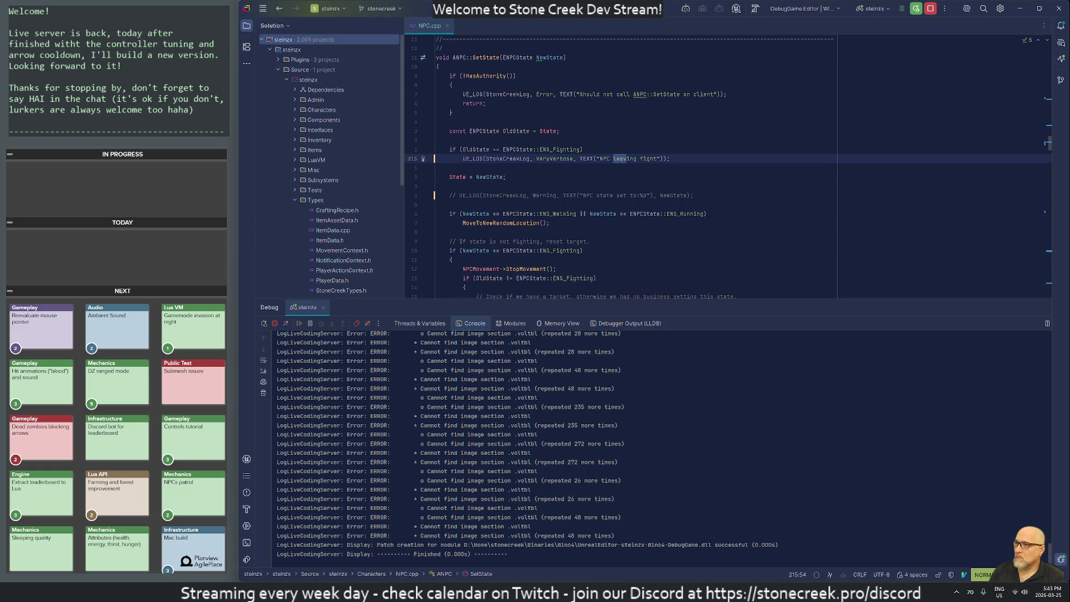
key("n")
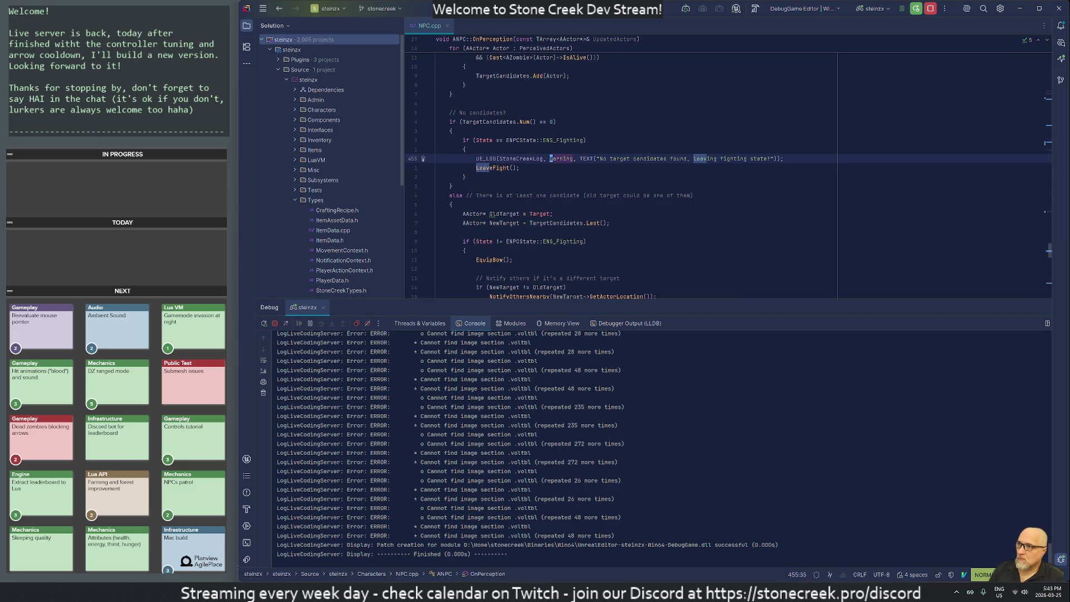
type("Very")
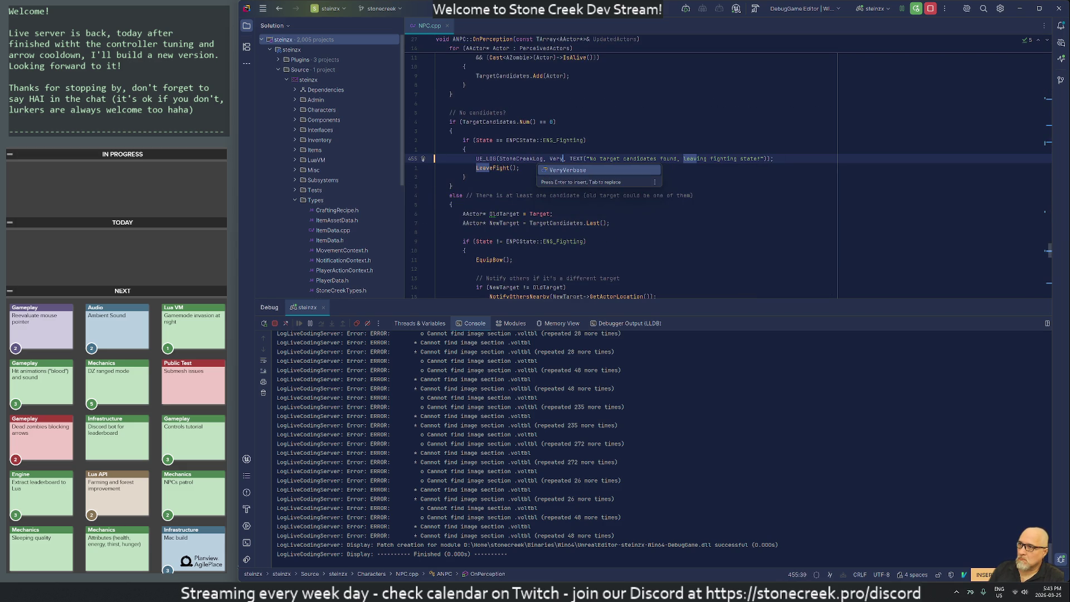
key("Return")
key("Escape")
key("j")
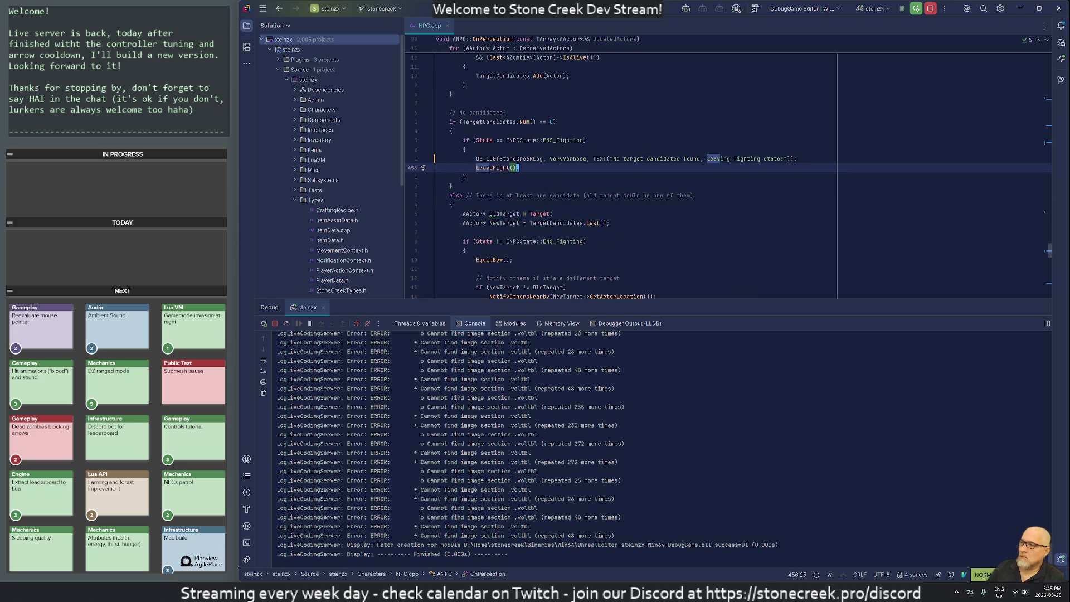
- Filter the Output Log with 'Cre' for StoneCreek entries, scroll the results, then return to NPC.cpp
key("alt+Tab")
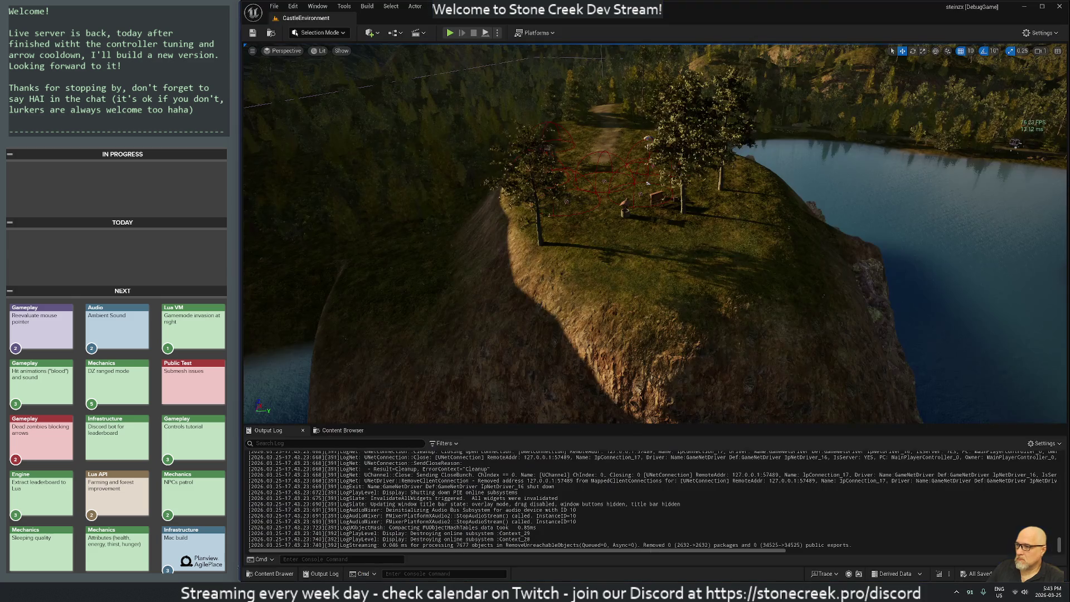
scroll(652, 499, "up", 3)
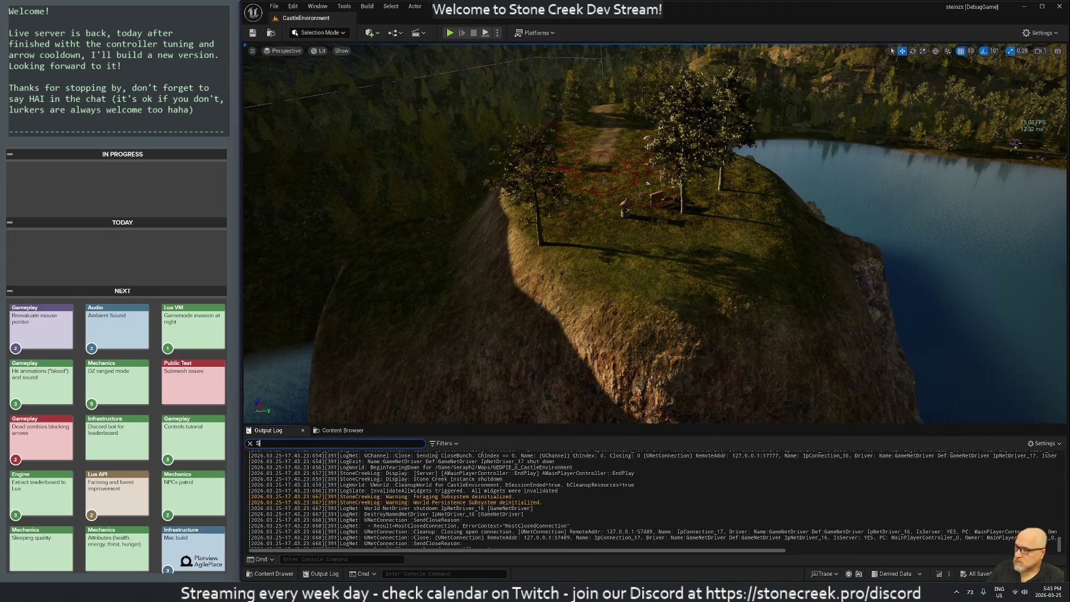
type("Creek")
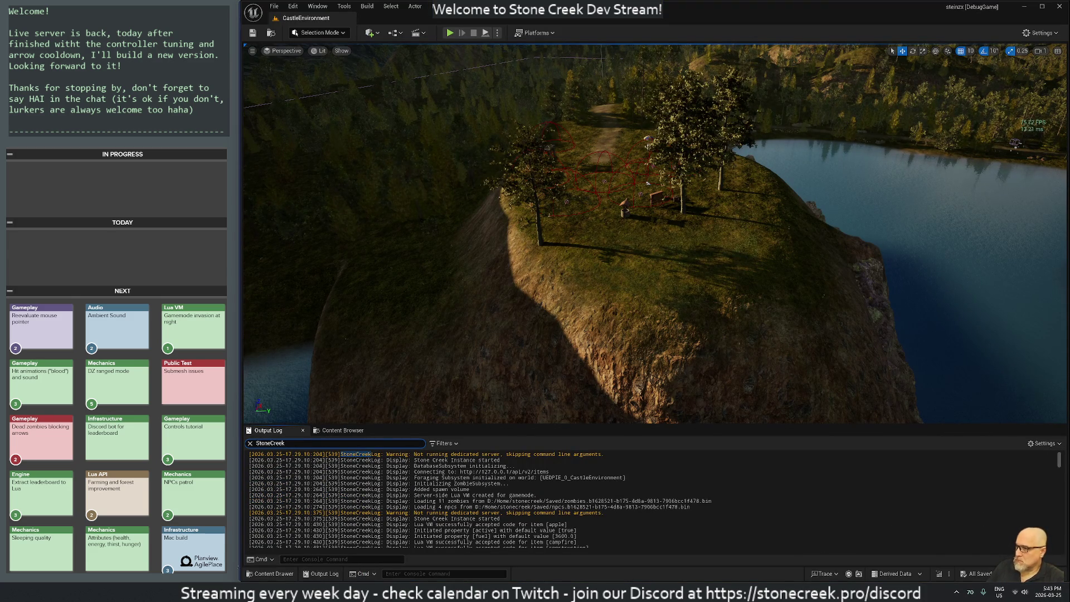
scroll(652, 499, "down", 10)
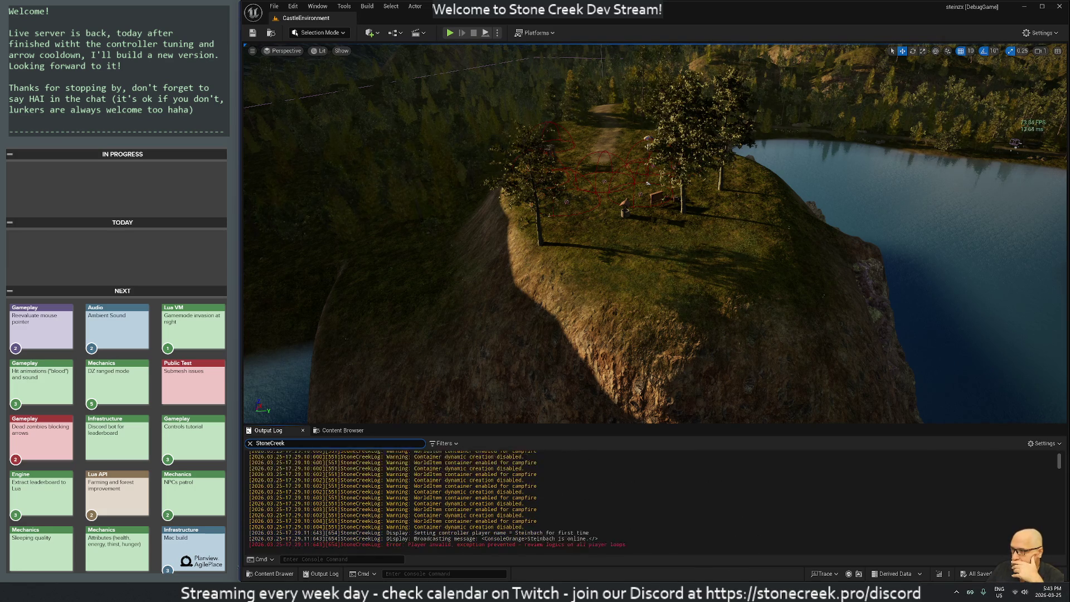
scroll(652, 499, "down", 10)
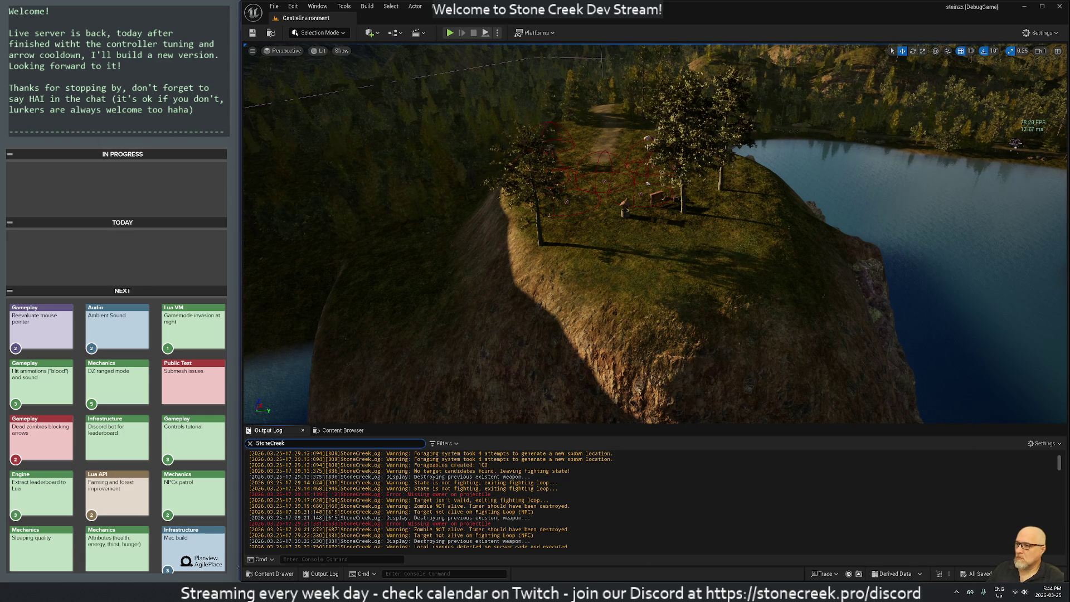
left_click(616, 574)
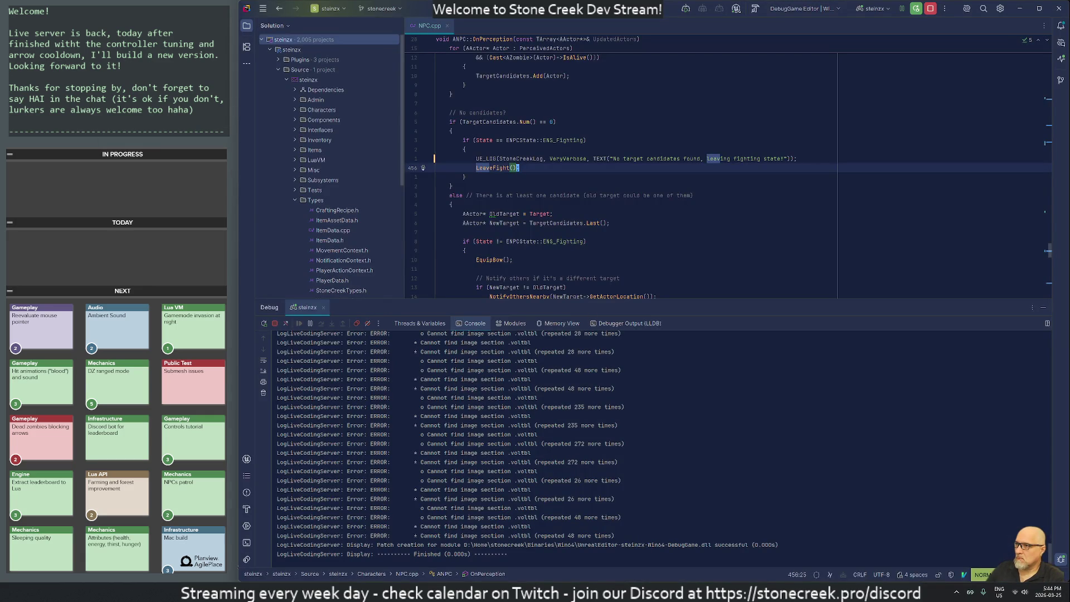
- Change the 'Target isn't valid' log on line 108 to VeryVerbose
type("/target")
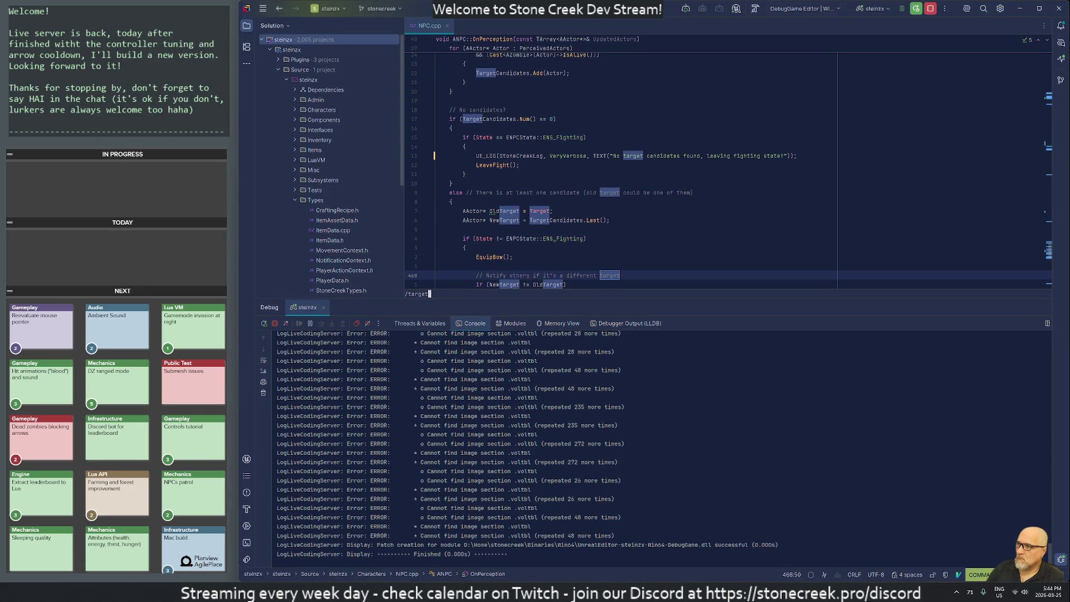
type(" is")
key("Return")
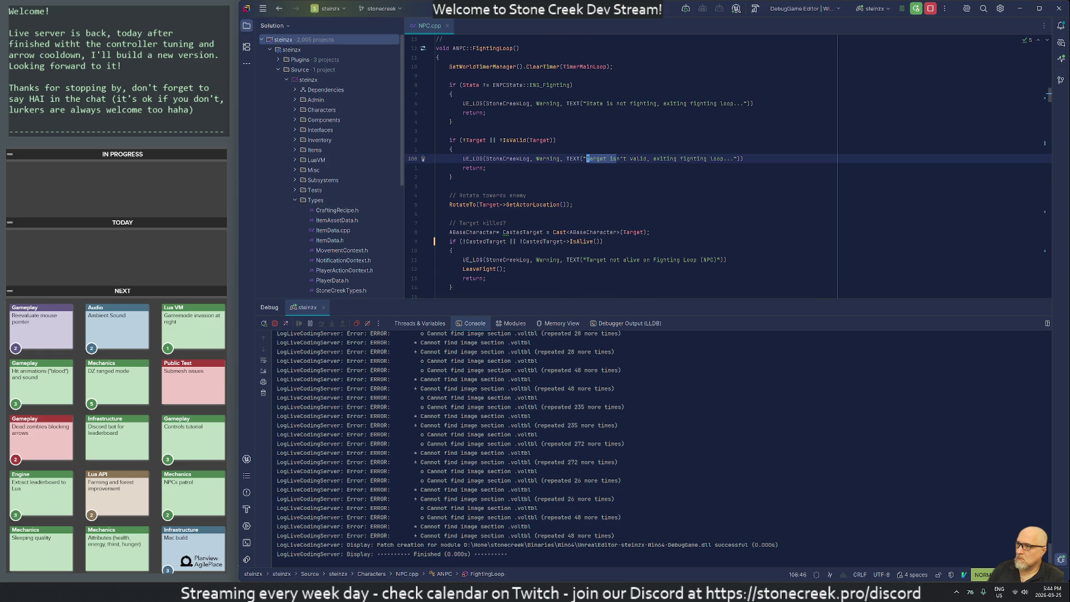
key("w")
key("w")
type("cw")
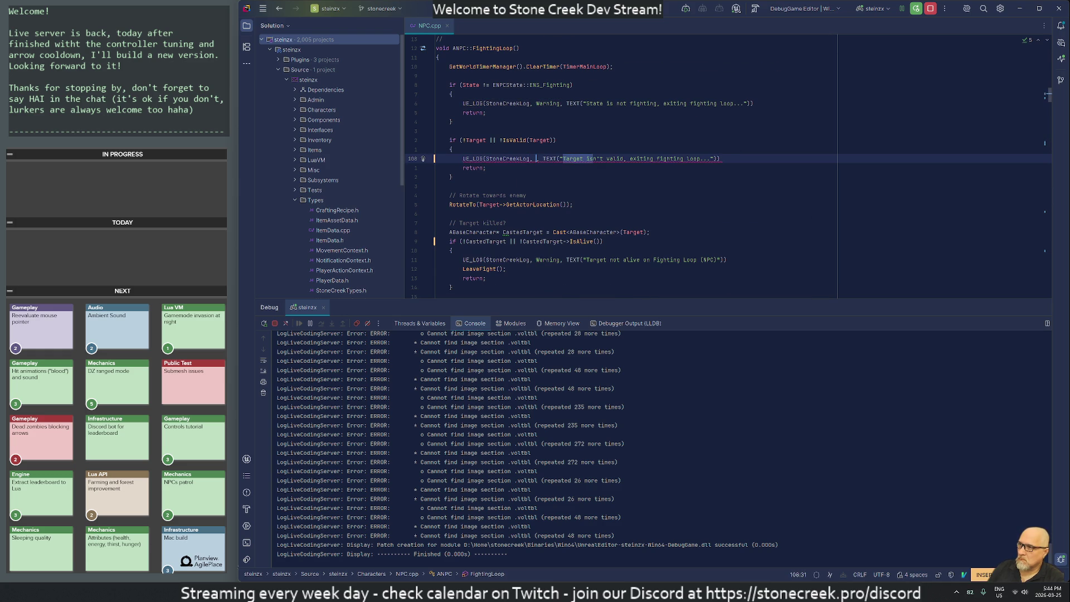
type("Very")
key("Return")
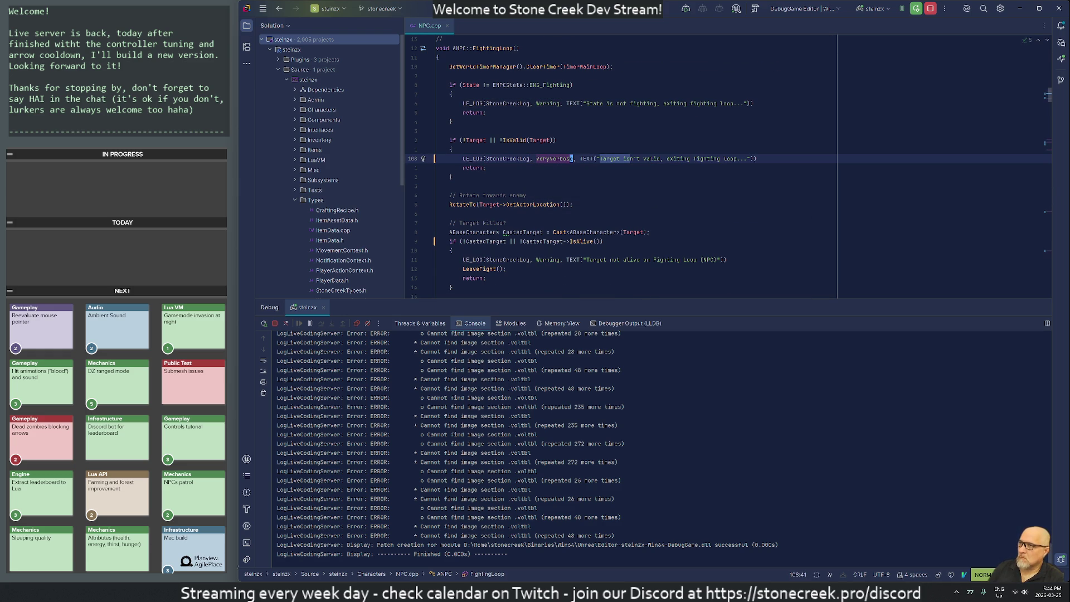
- After checking the editor log, lower the 'State is not fighting' log on line 102 to Verbose
key("alt+Tab")
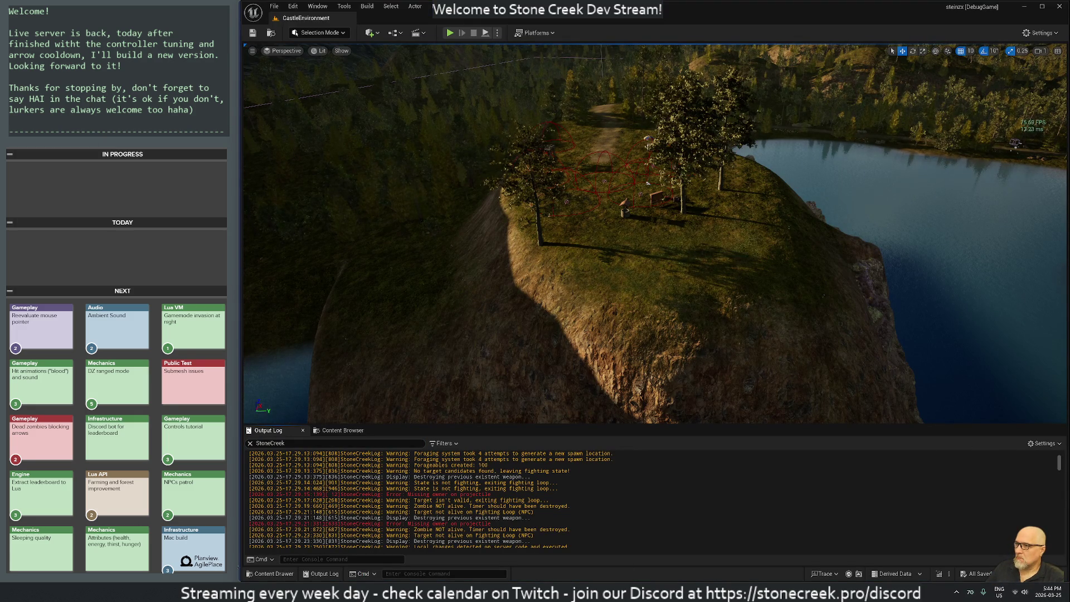
key("alt+Tab")
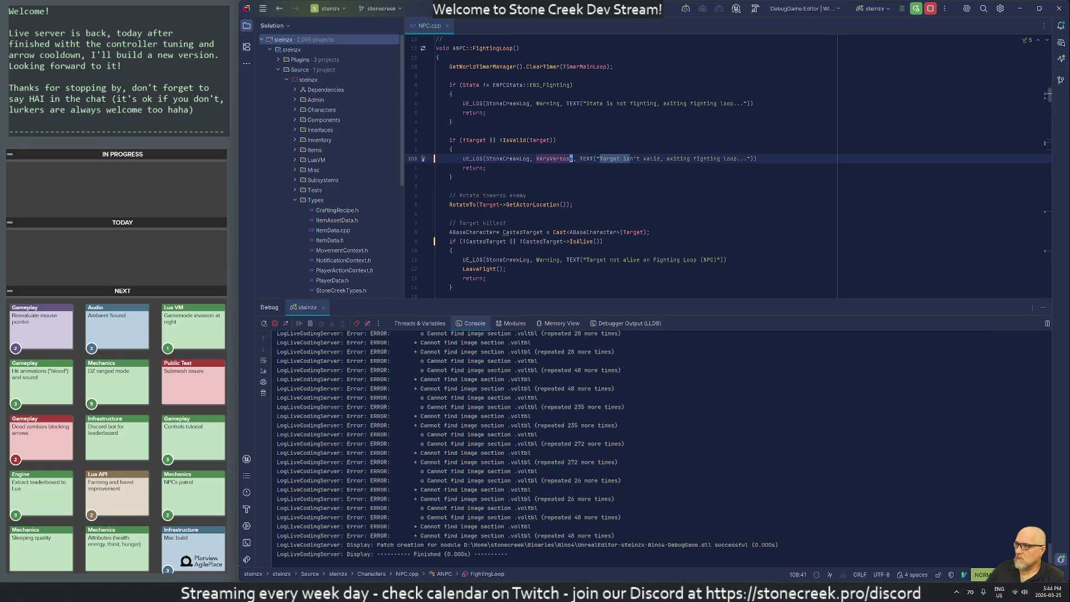
type("/state")
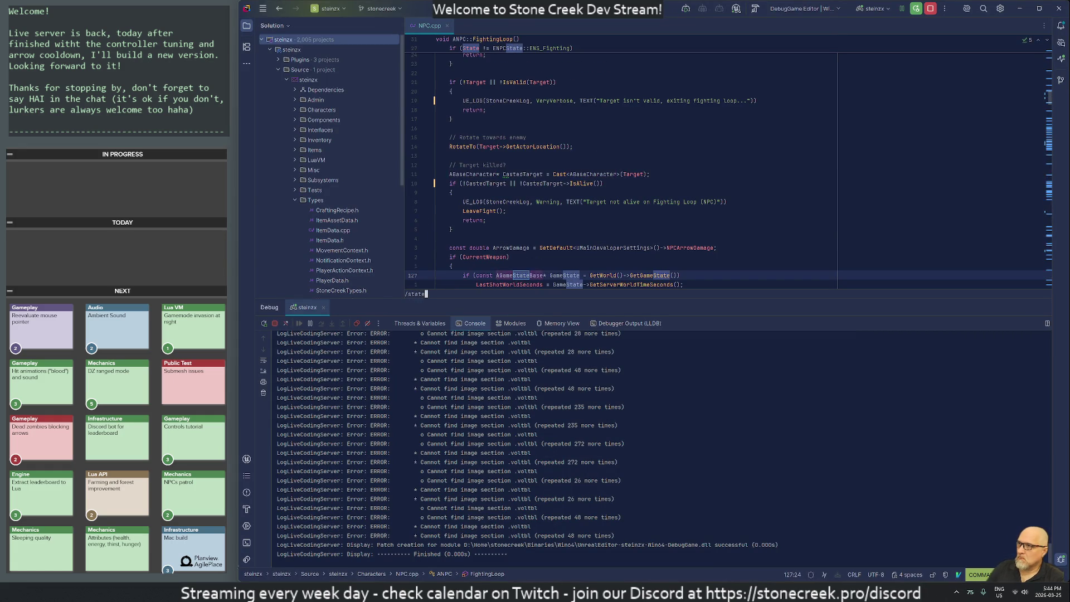
type(" is not ")
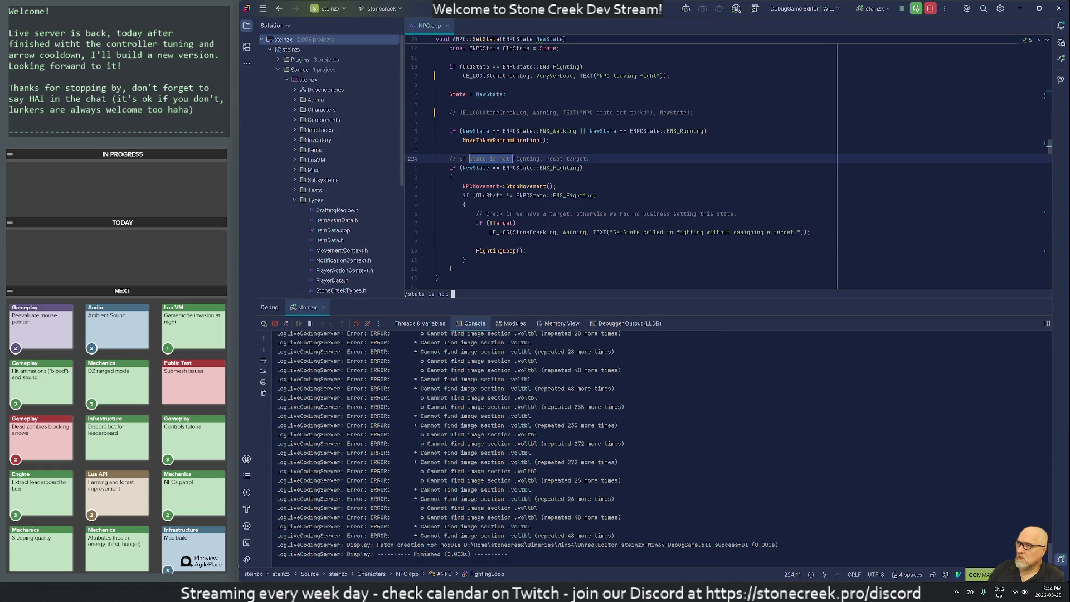
type("fi")
key("BackSpace")
key("Return")
key("n")
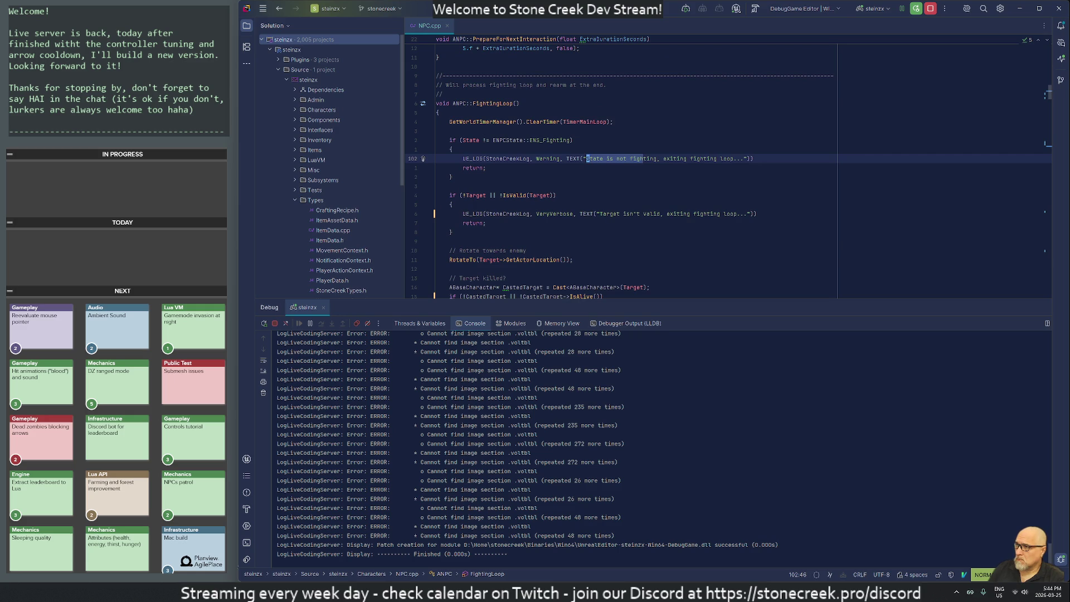
key("w")
key("w")
key("w")
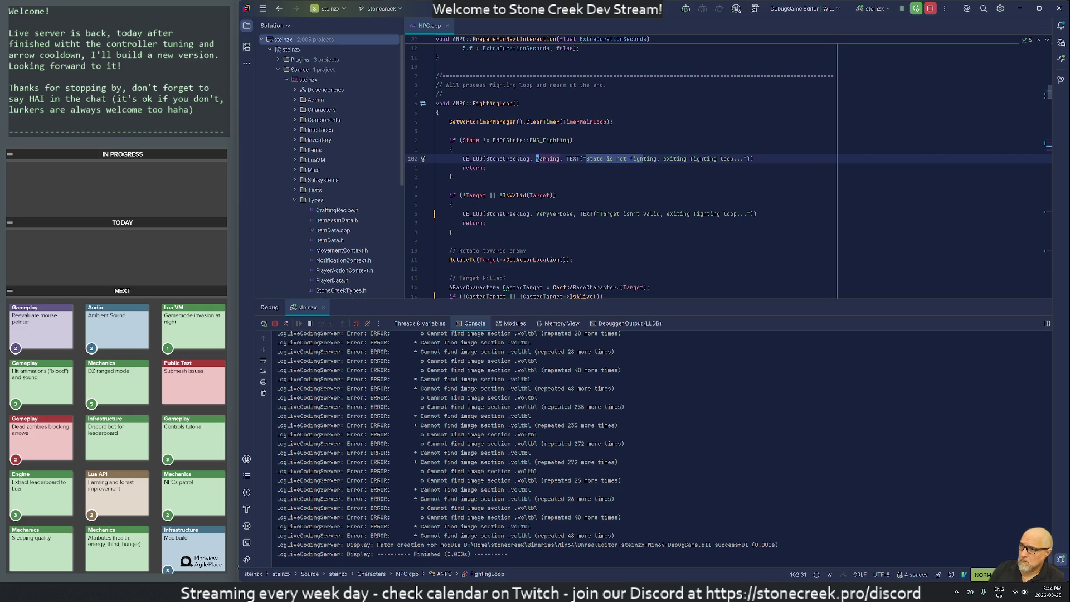
type("cwVerbose")
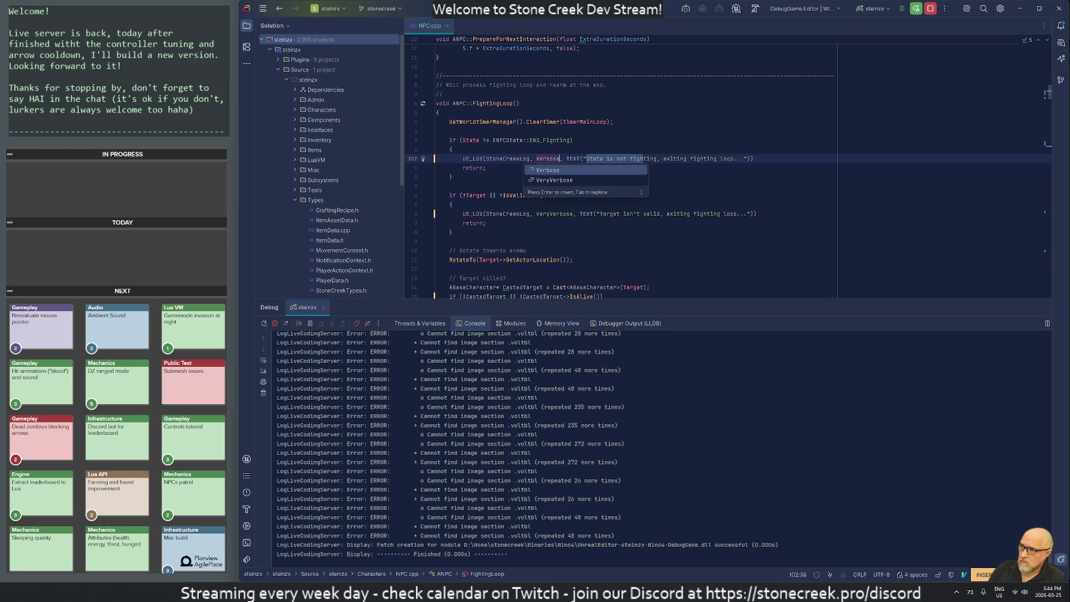
key("Escape")
- Check the editor again, then search all files for the 'destroying previous' message
key("alt+Tab")
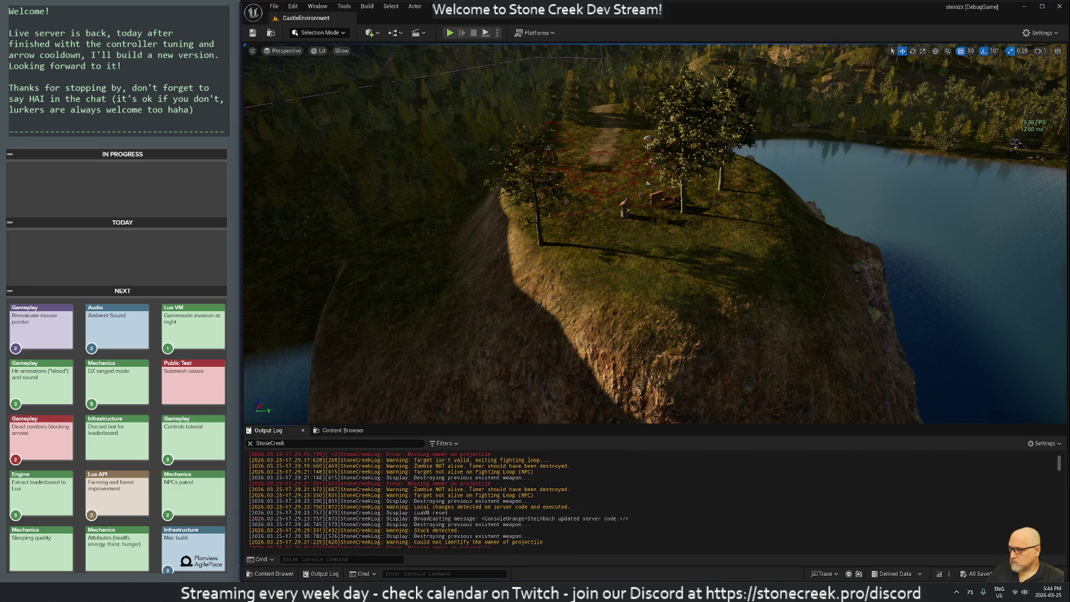
key("alt+Tab")
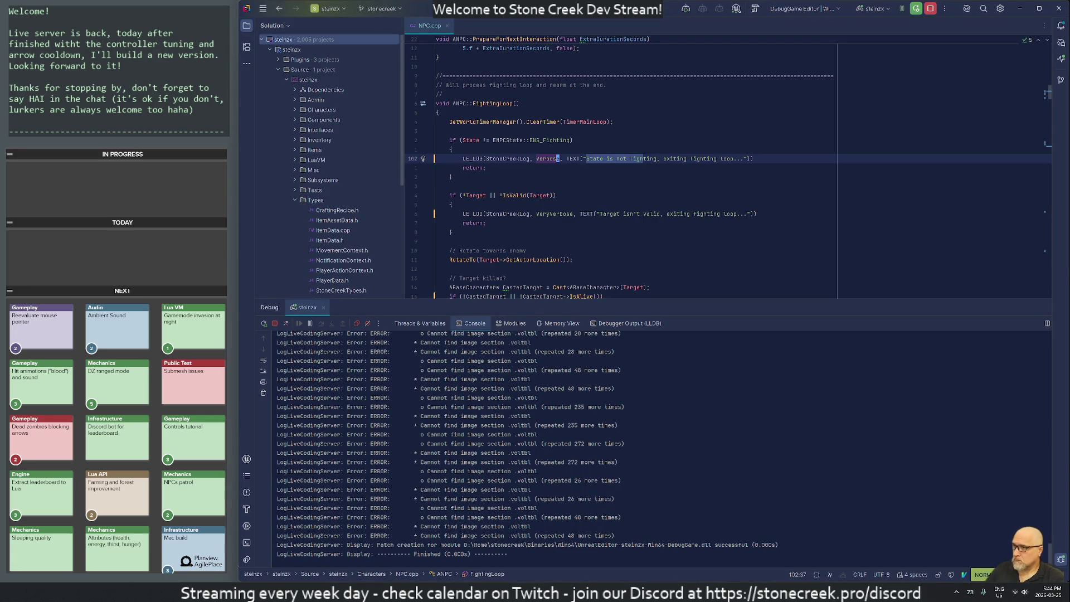
left_click(568, 260)
type("/destroy")
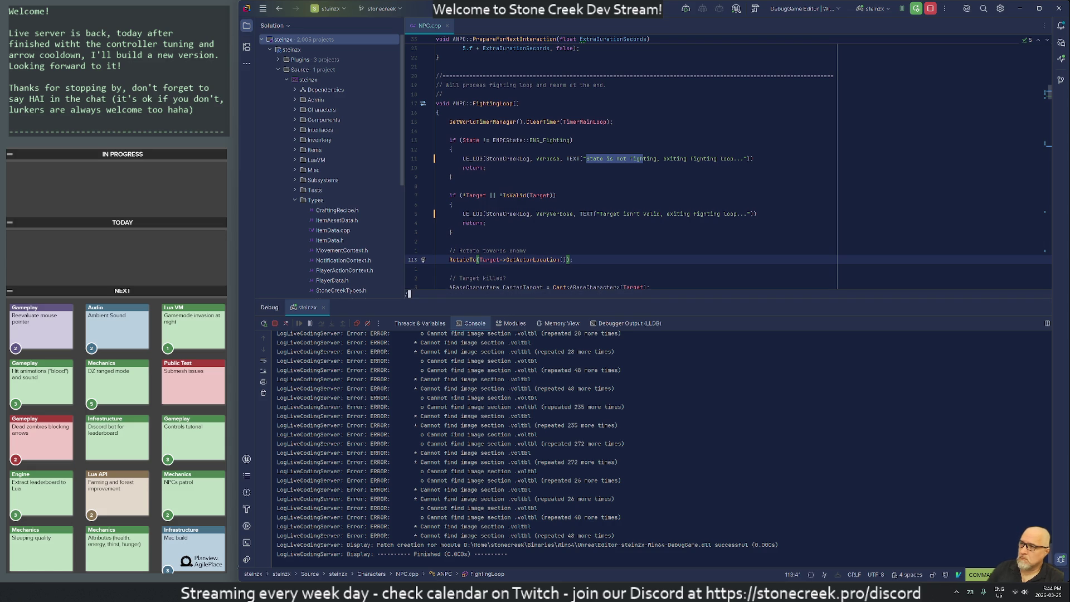
type("ing prei")
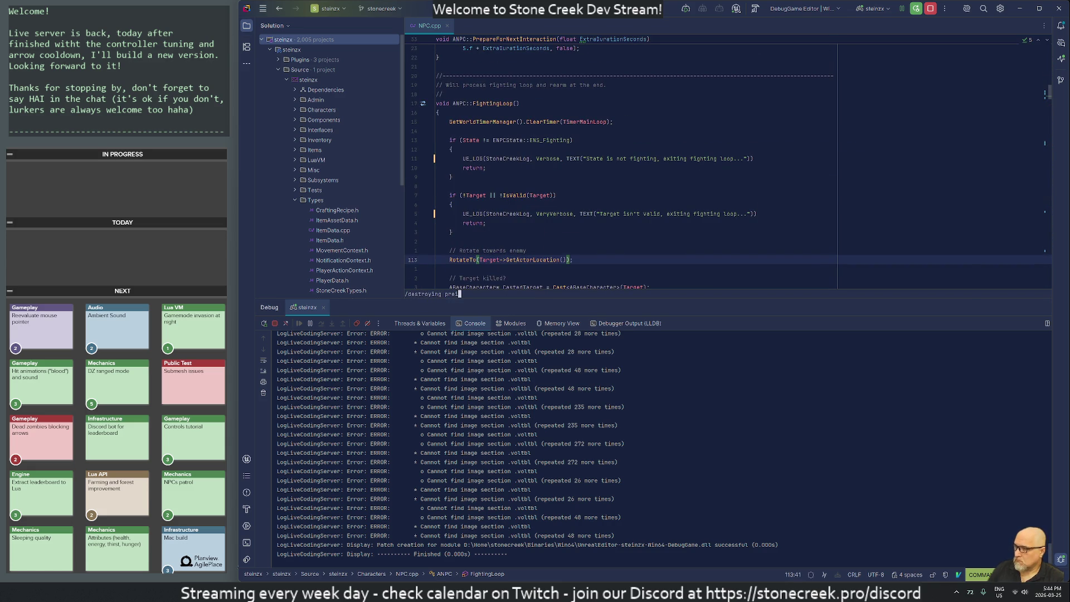
key("ctrl+shift+f")
- Open the 'destroying previous' match in BaseCharacter.cpp and change Display to Verbose on line 378
type("destroying previous")
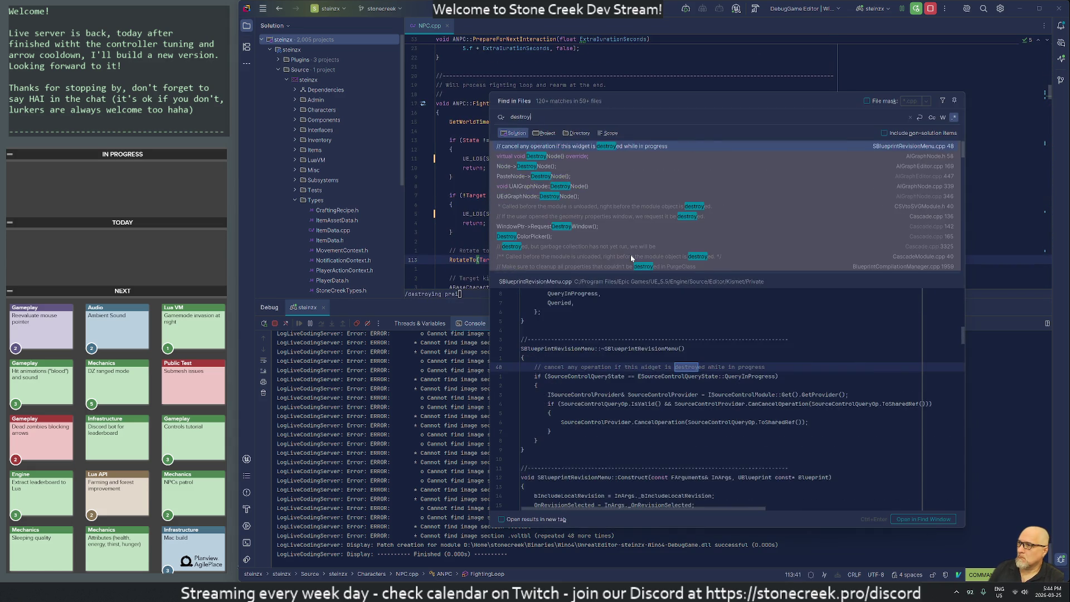
key("Return")
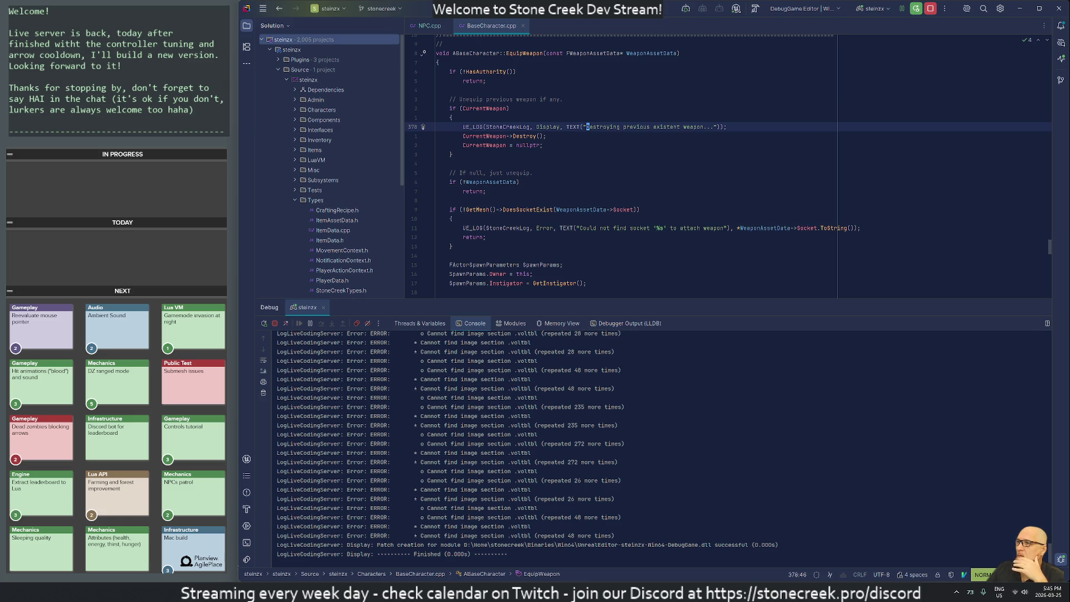
key("Home")
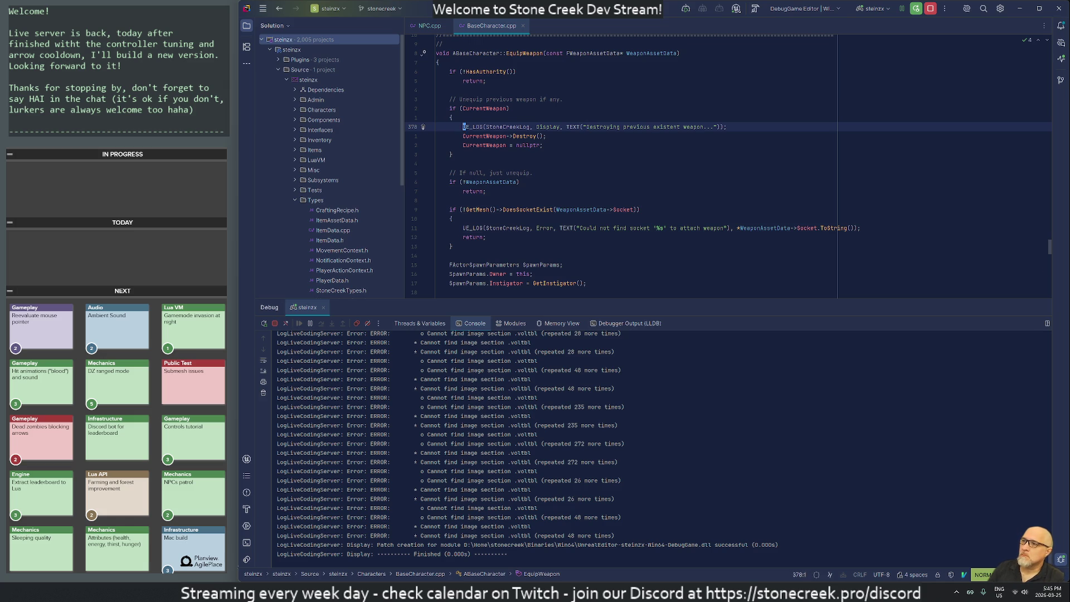
key("w")
key("w")
key("w")
key("c")
key("w")
key("Return")
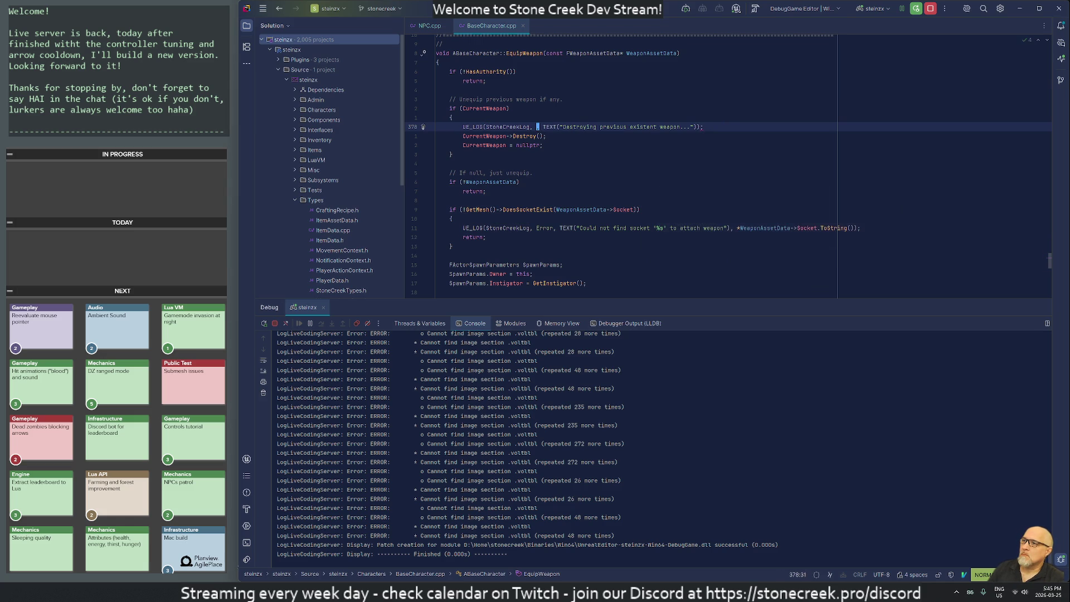
type("Verbose")
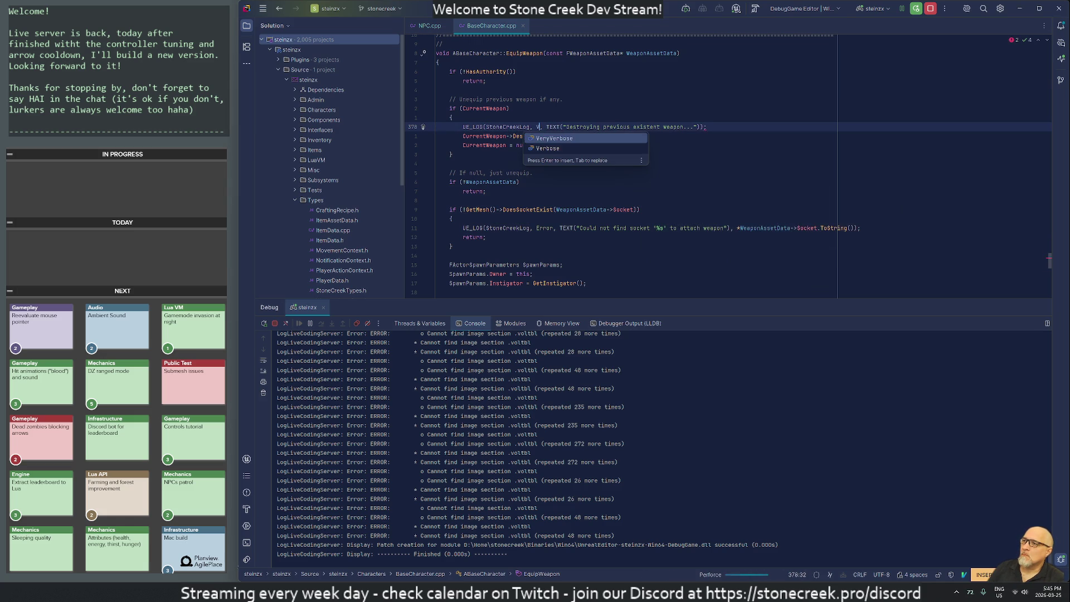
key("Escape")
- Record a short movement macro around the if statement on line 411 in EquipWeapon
key("0")
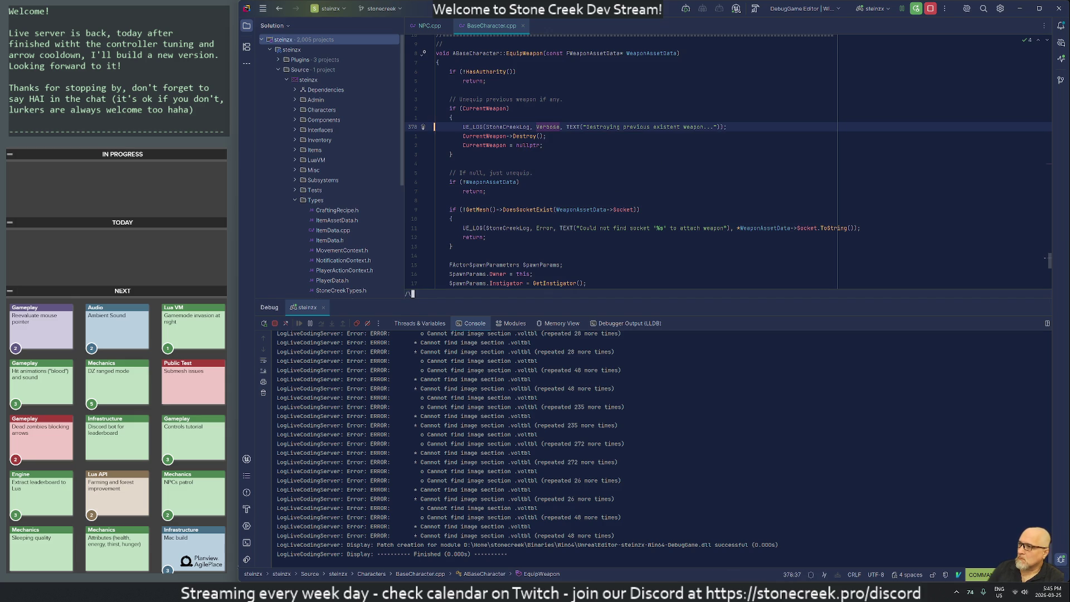
key("j")
key("j")
key("j")
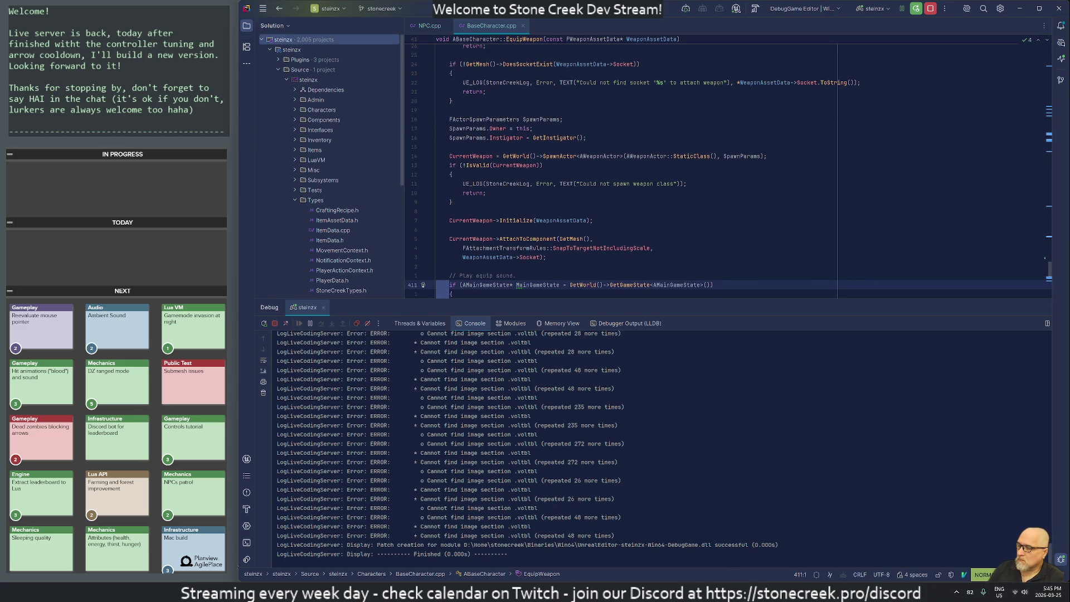
key("q")
key("w")
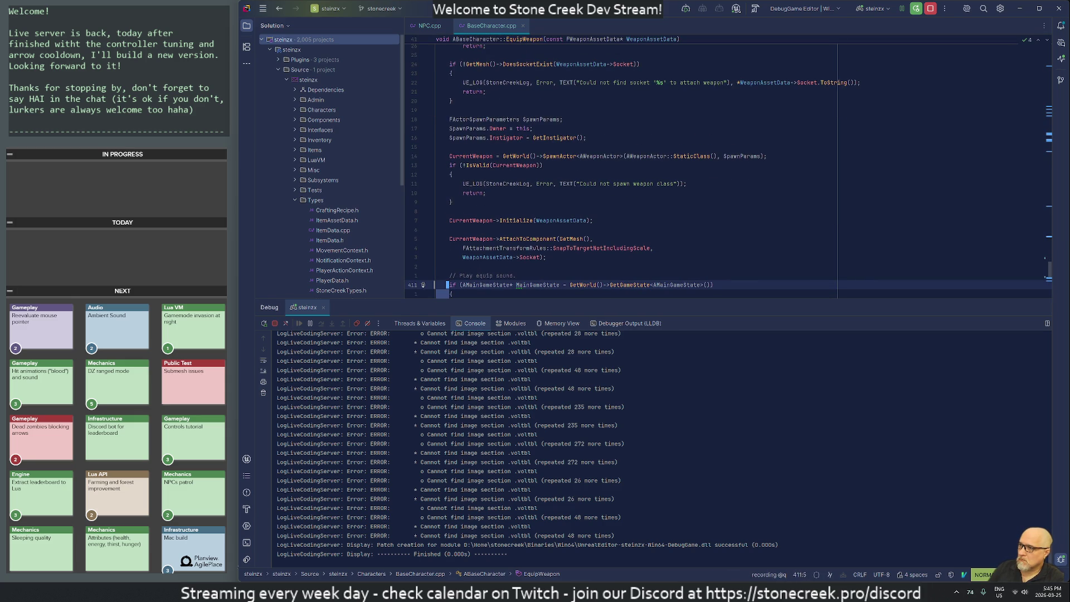
key("j")
key("q")
key("j")
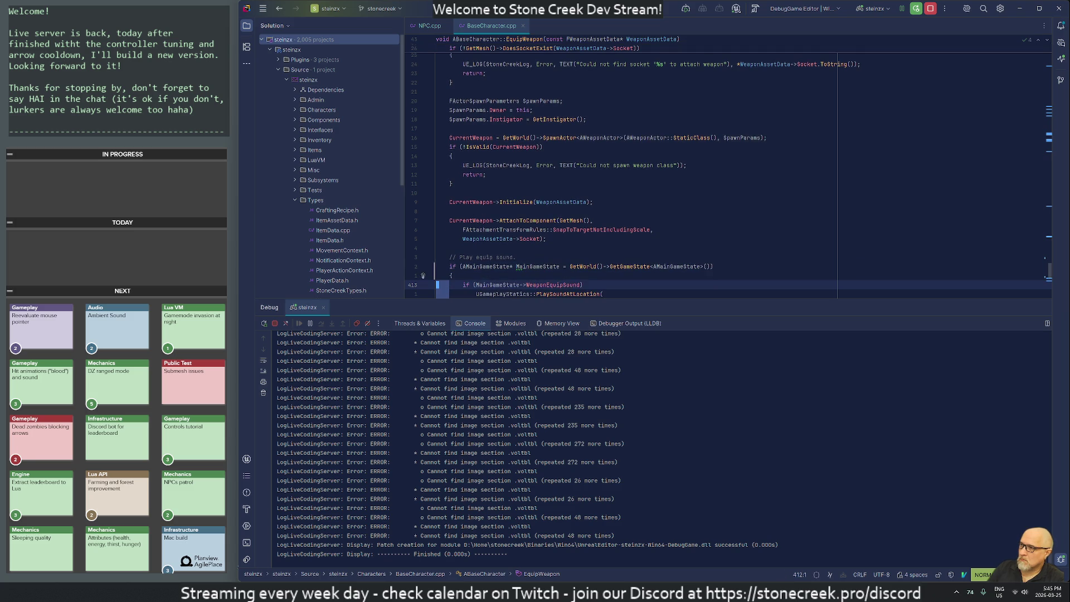
key("alt+Tab")
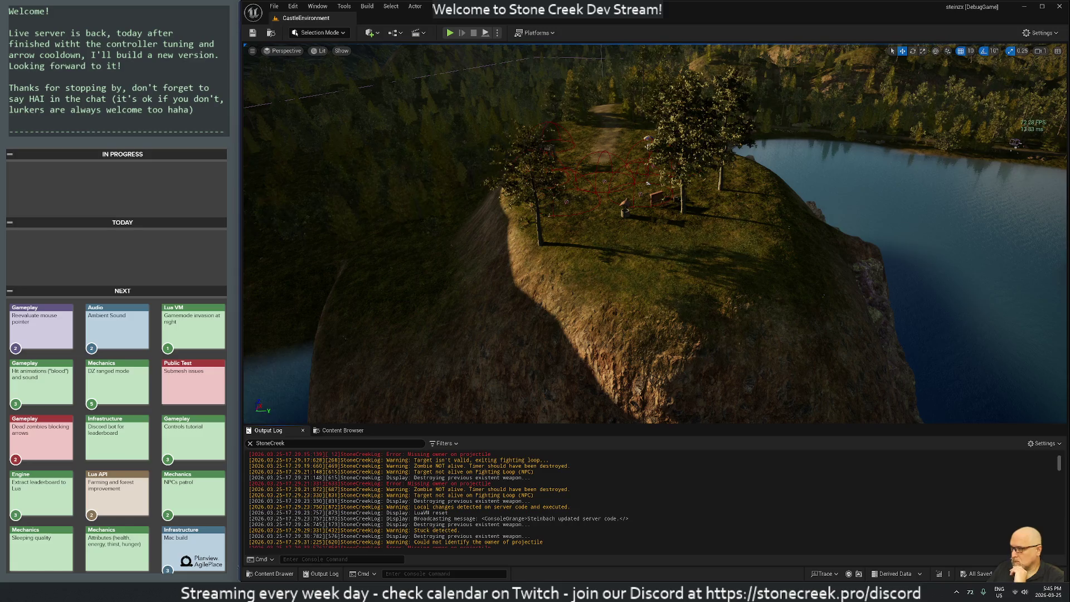
key("alt+Tab")
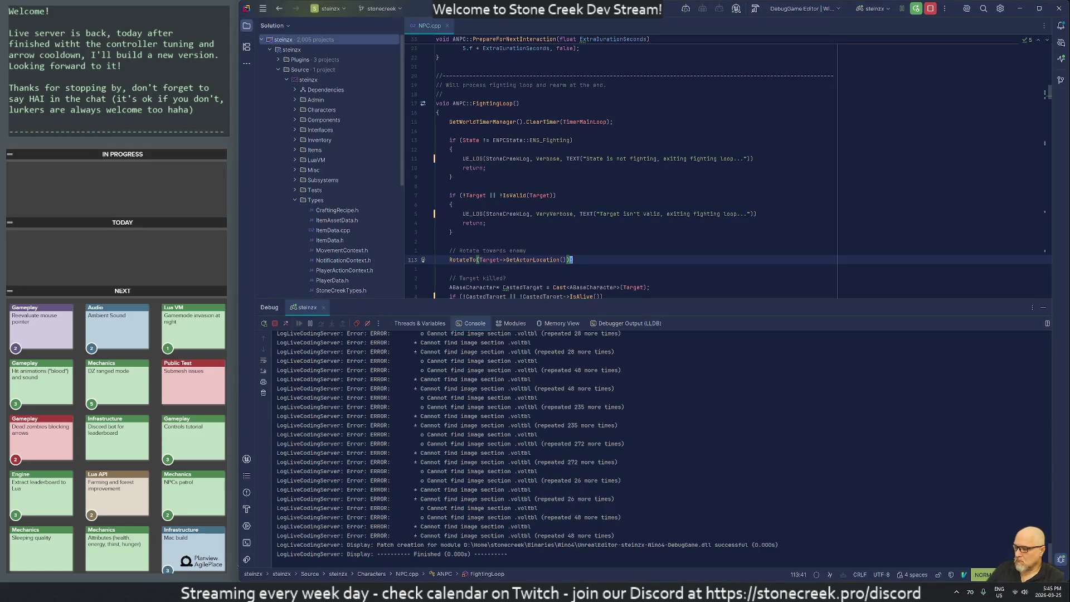
- Find 'zombie not a' across files, open Zombie.cpp, and jump from MainAI to its call site
key("ctrl+shift+f")
type("zombie not")
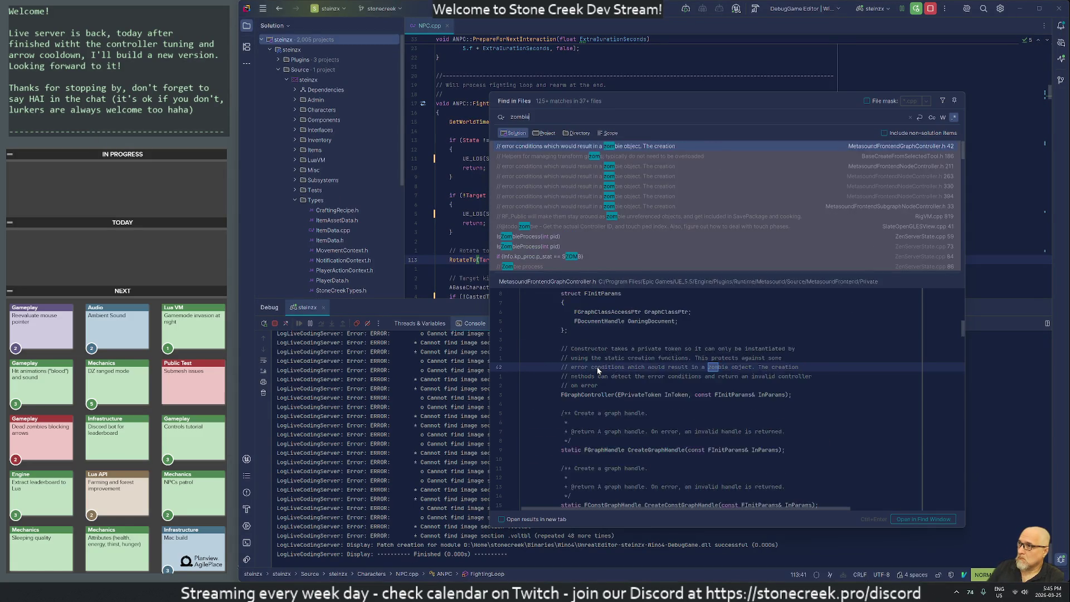
type(" alive")
key("Return")
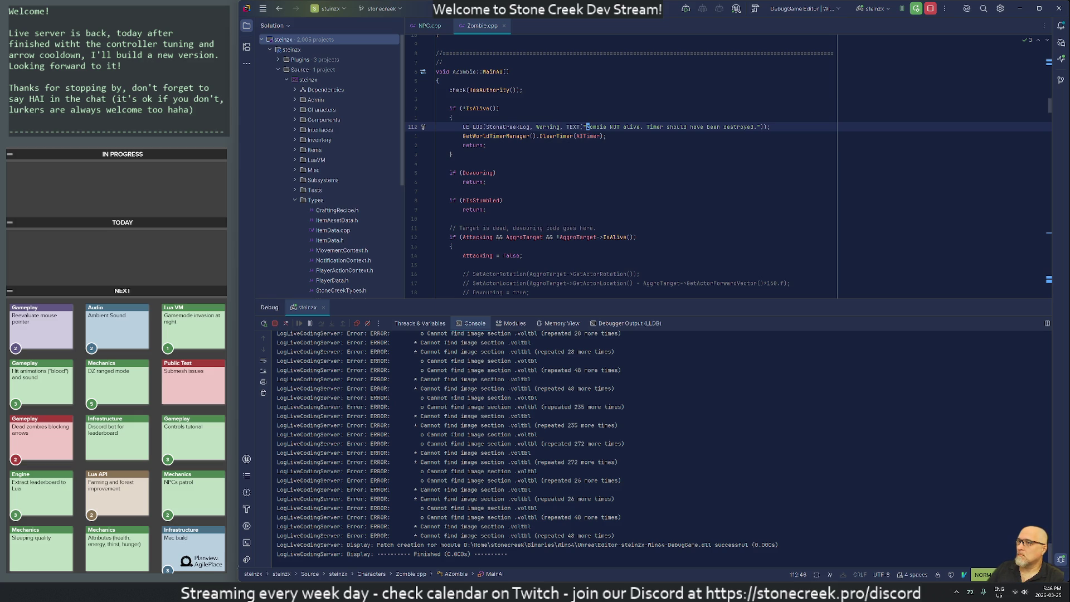
scroll(728, 166, "up", 2)
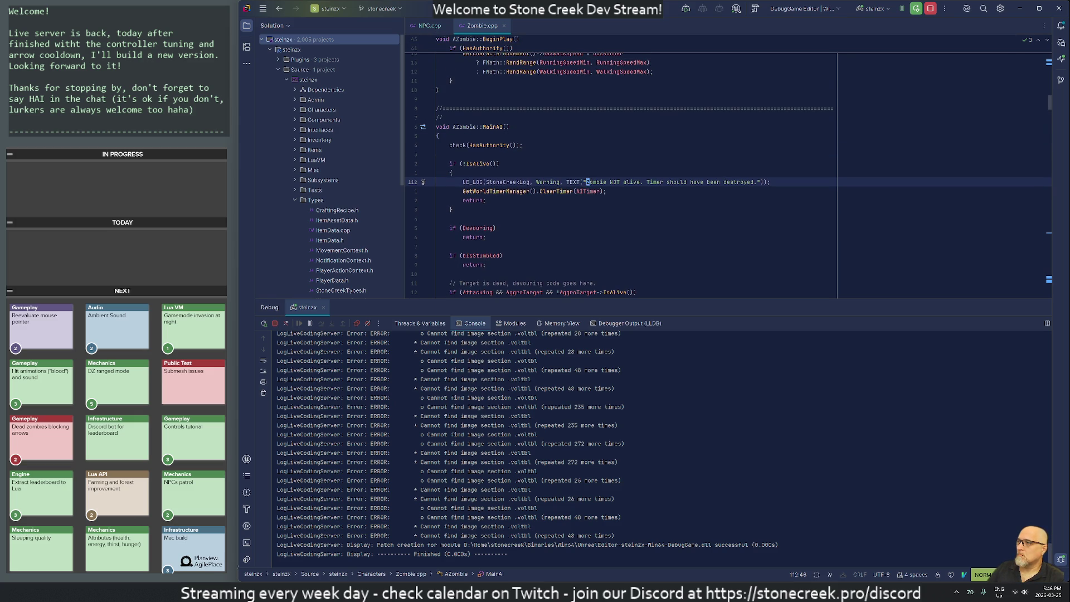
key("Up")
key("Up")
key("Up")
key("ctrl+b")
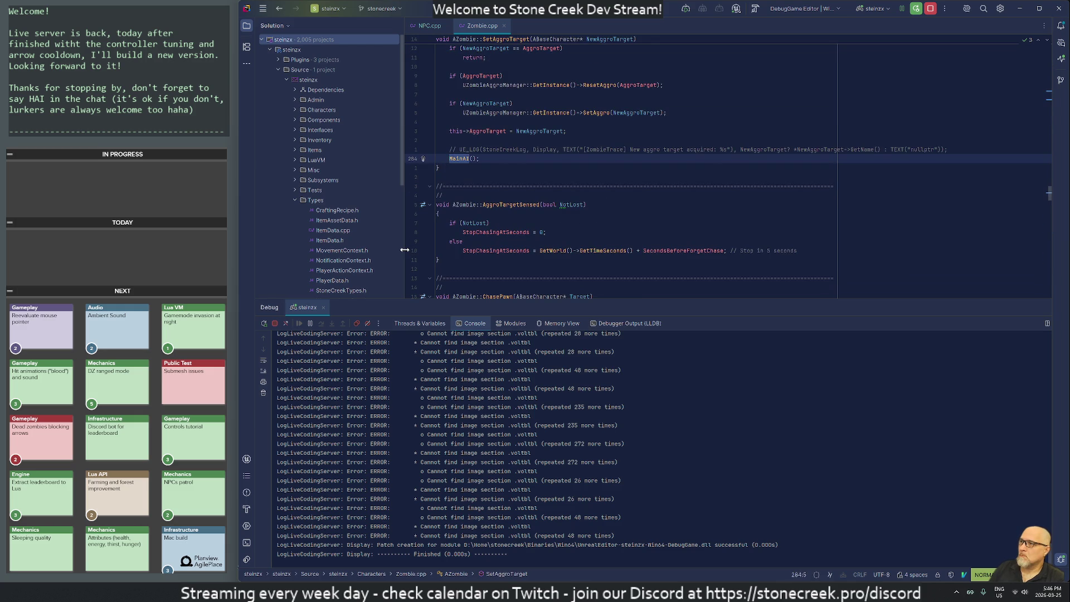
key("z")
key("b")
key("z")
key("z")
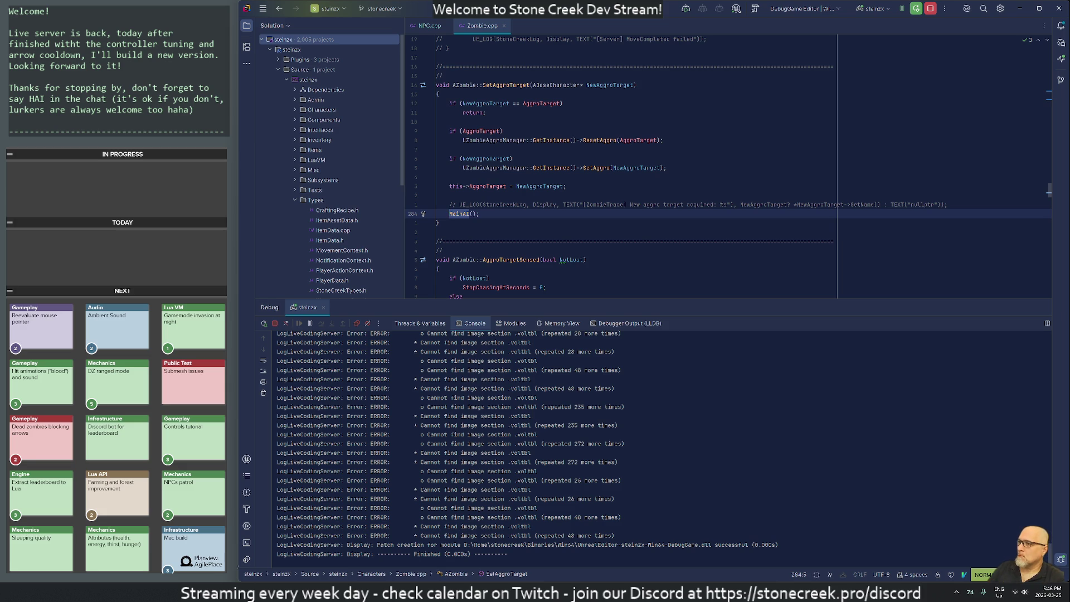
key("numbersign")
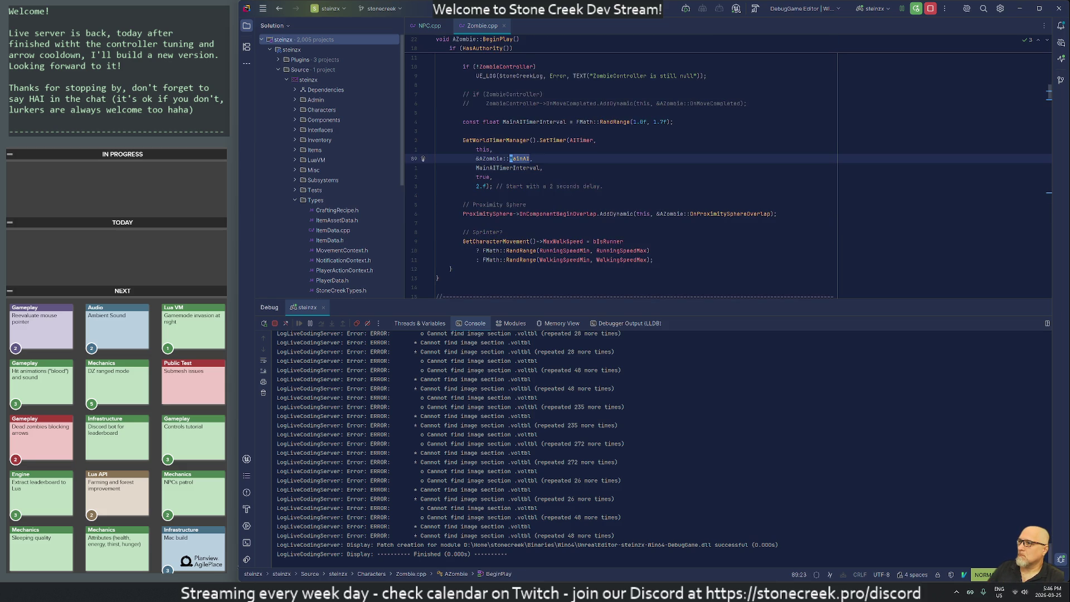
- Cycle through MainAI's definition, BeginPlay timer binding and call, ending on SetAggroTarget
scroll(725, 168, "up", 2)
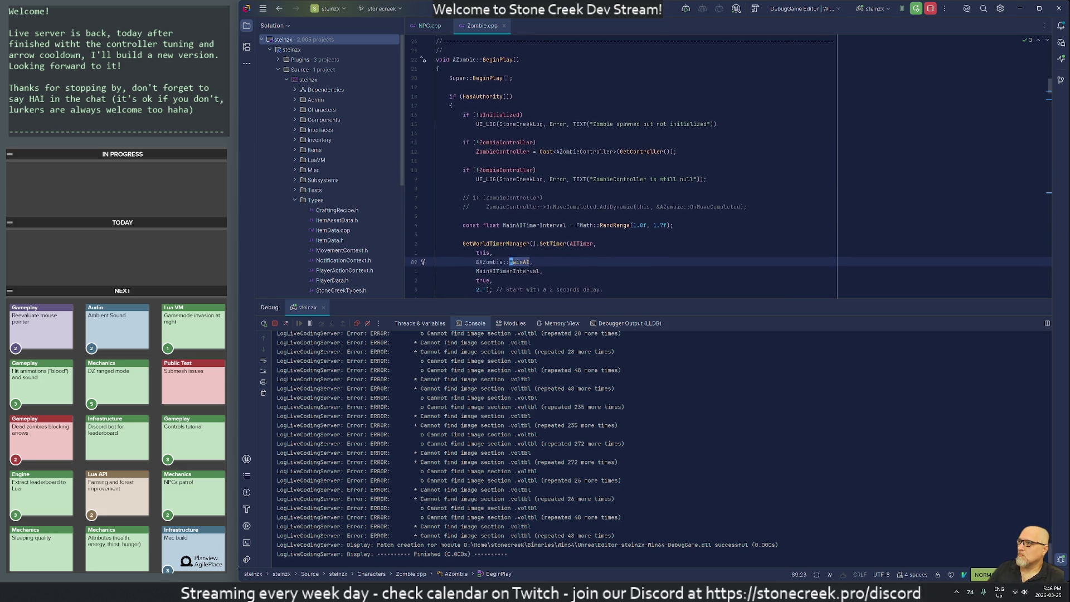
key("asterisk")
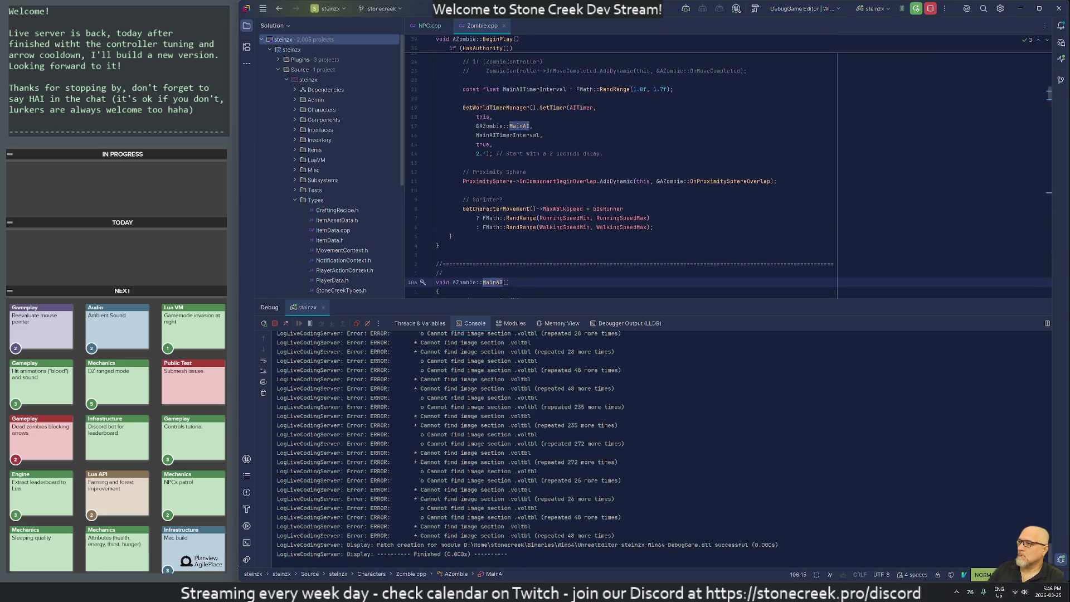
key("n")
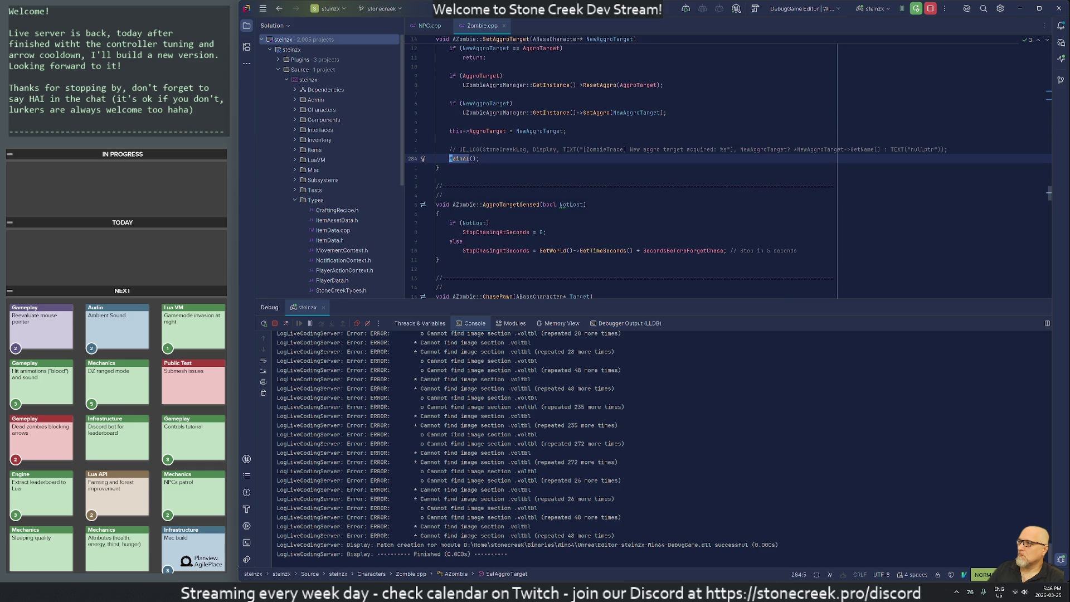
scroll(725, 167, "up", 2)
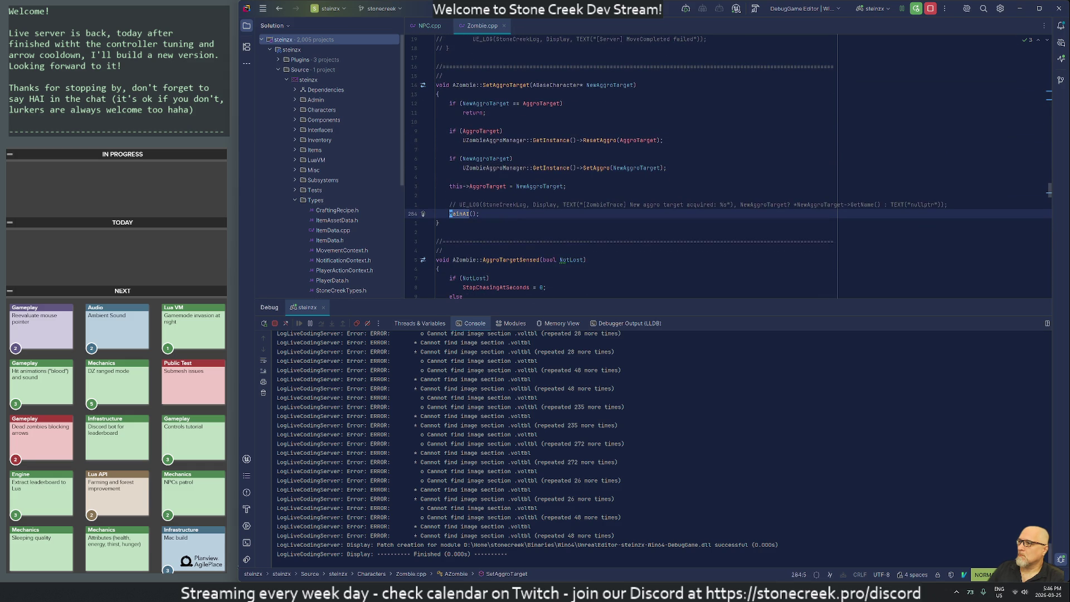
key("n")
key("n")
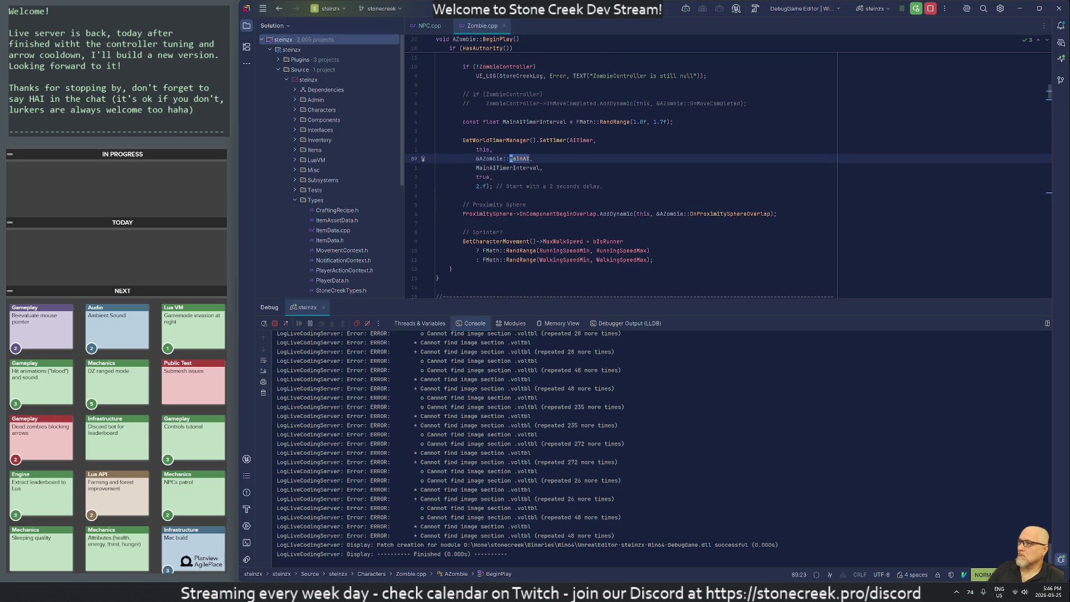
key("n")
key("n")
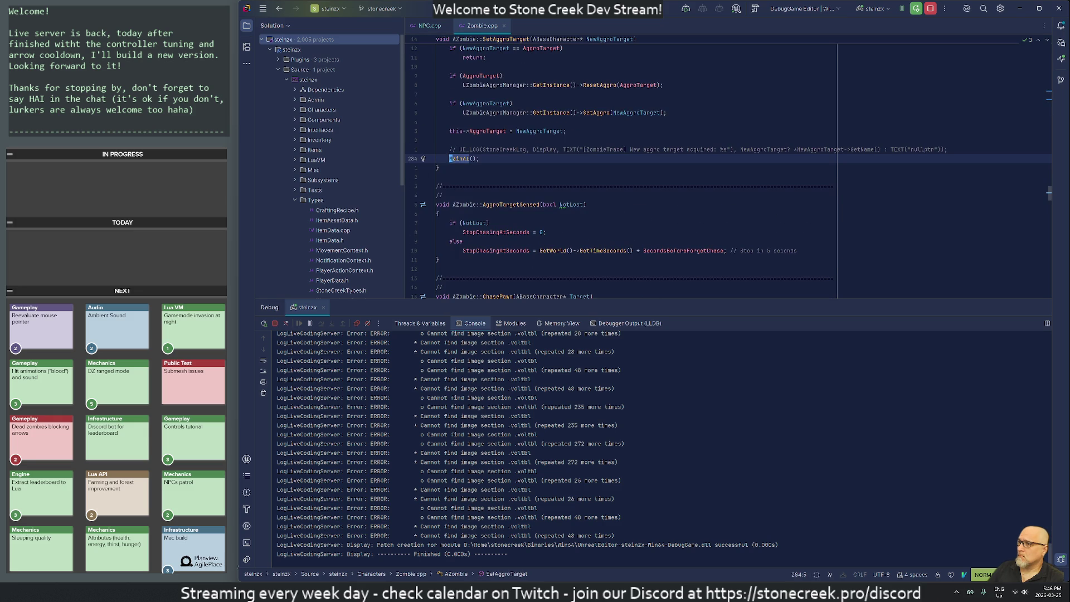
key("n")
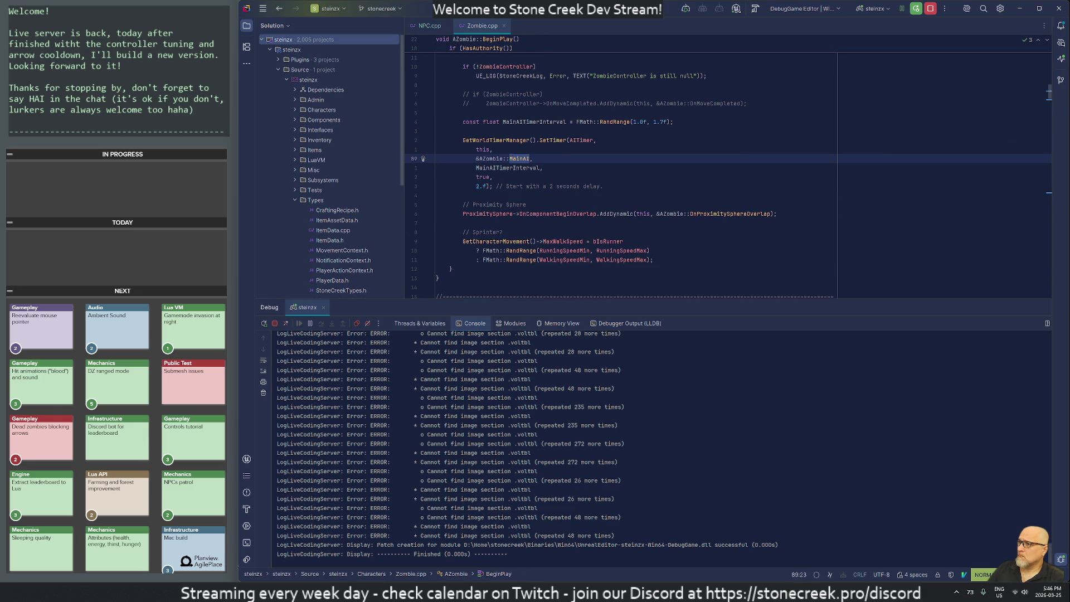
key("n")
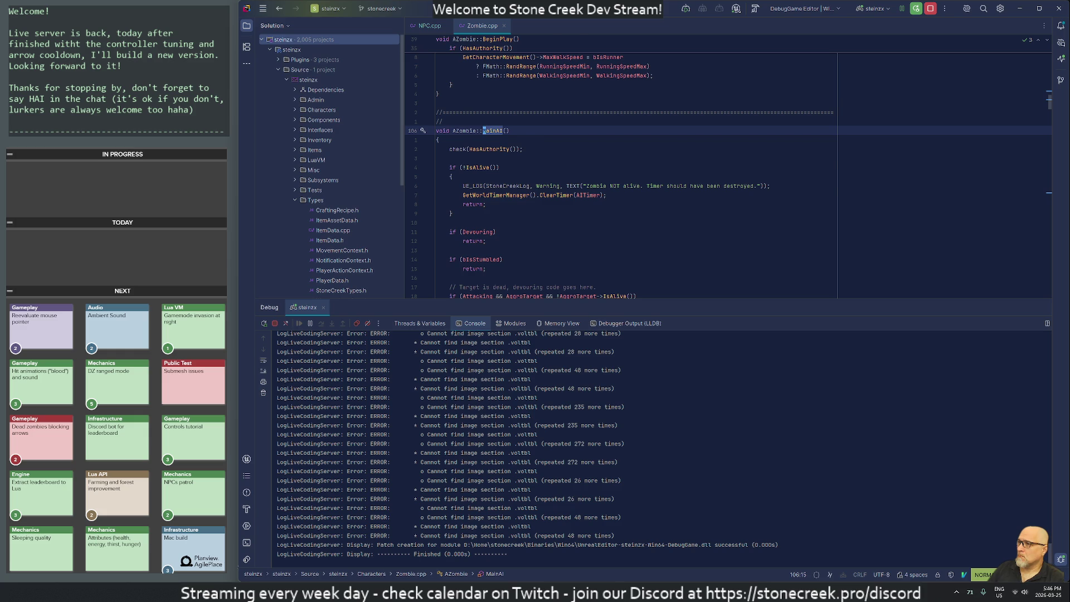
key("n")
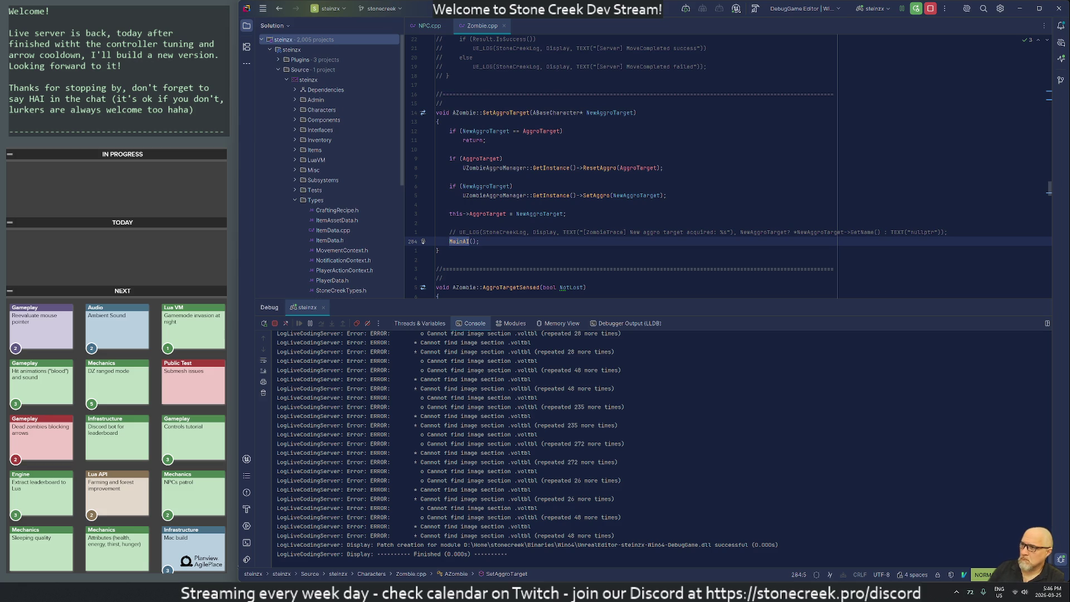
- Remove the MainAI call and the empty line above the aggro log comment in SetAggroTarget
key("v")
key("i")
key("w")
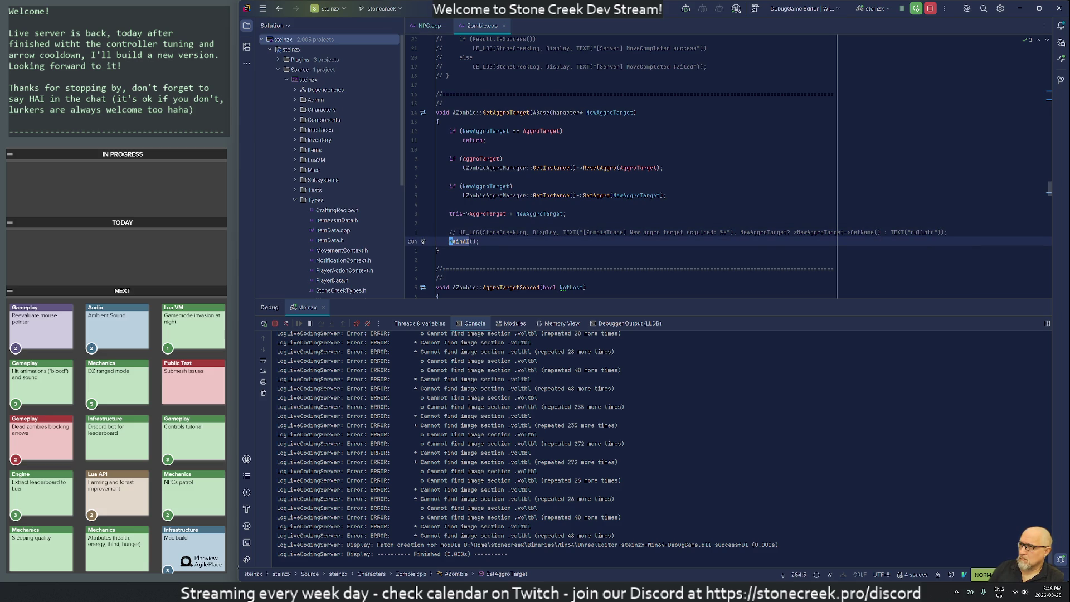
key("p")
key("Return")
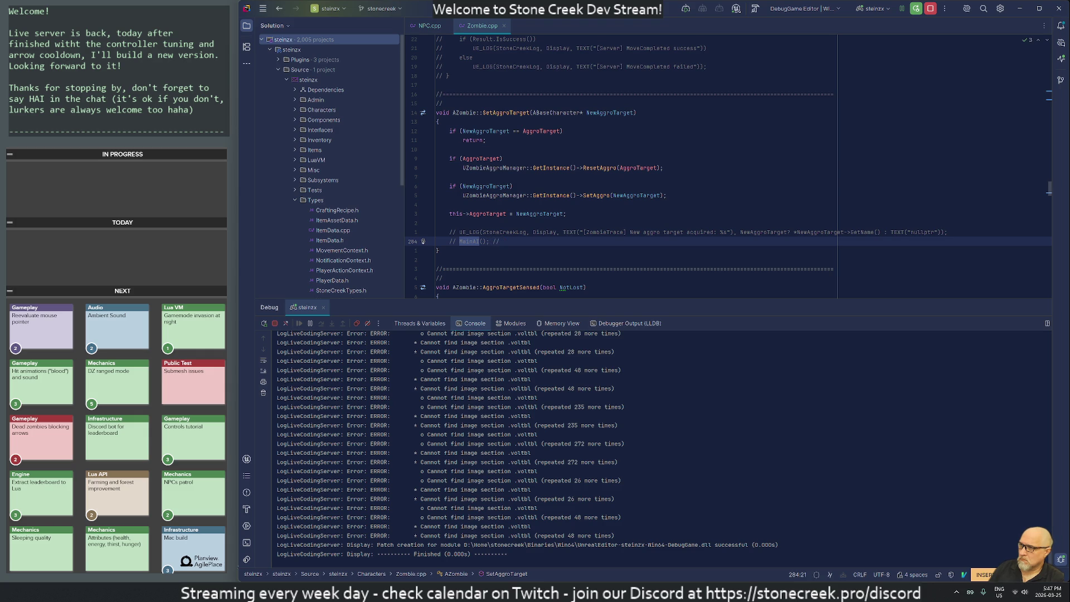
key("Escape")
key("d")
key("d")
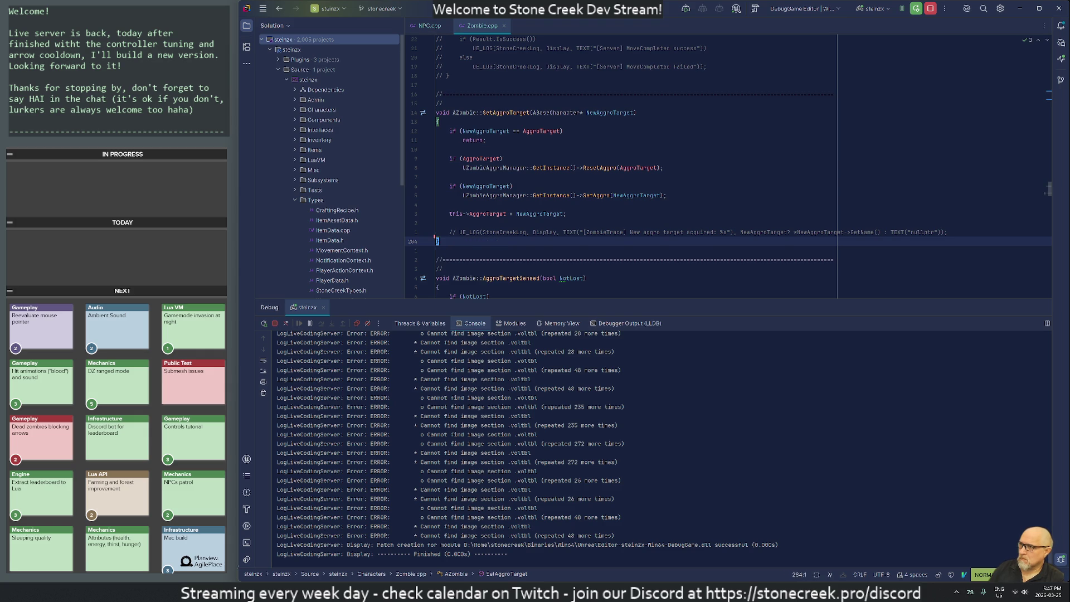
key("k")
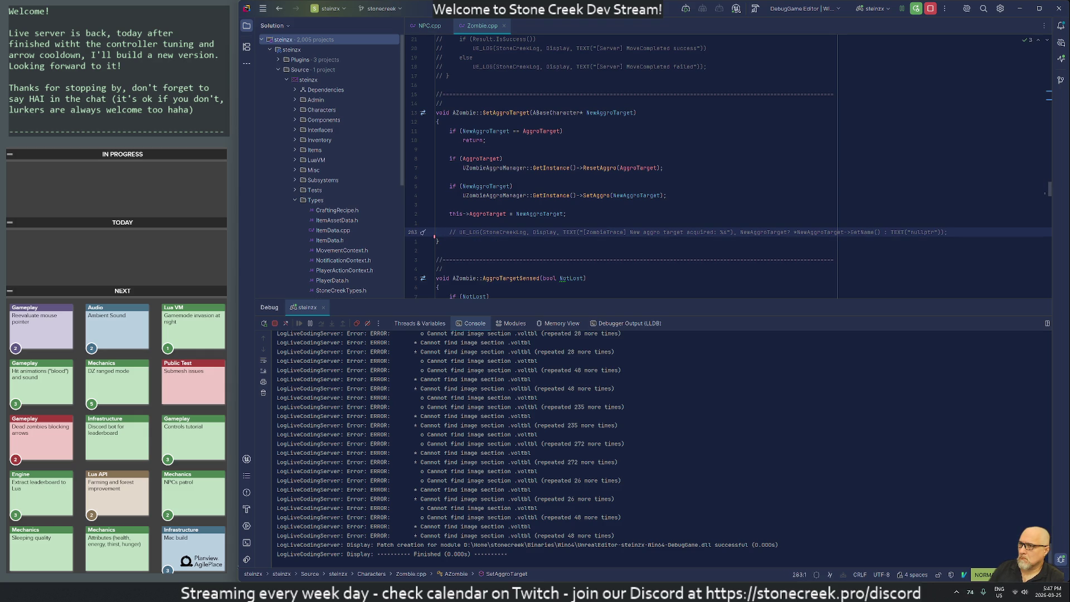
key("k")
key("k")
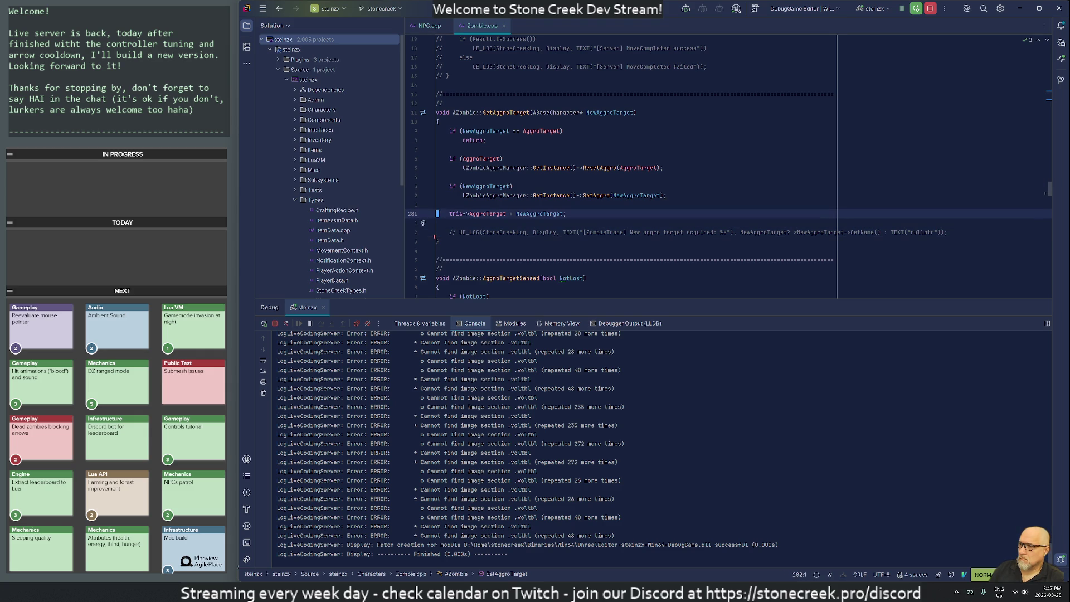
key("j")
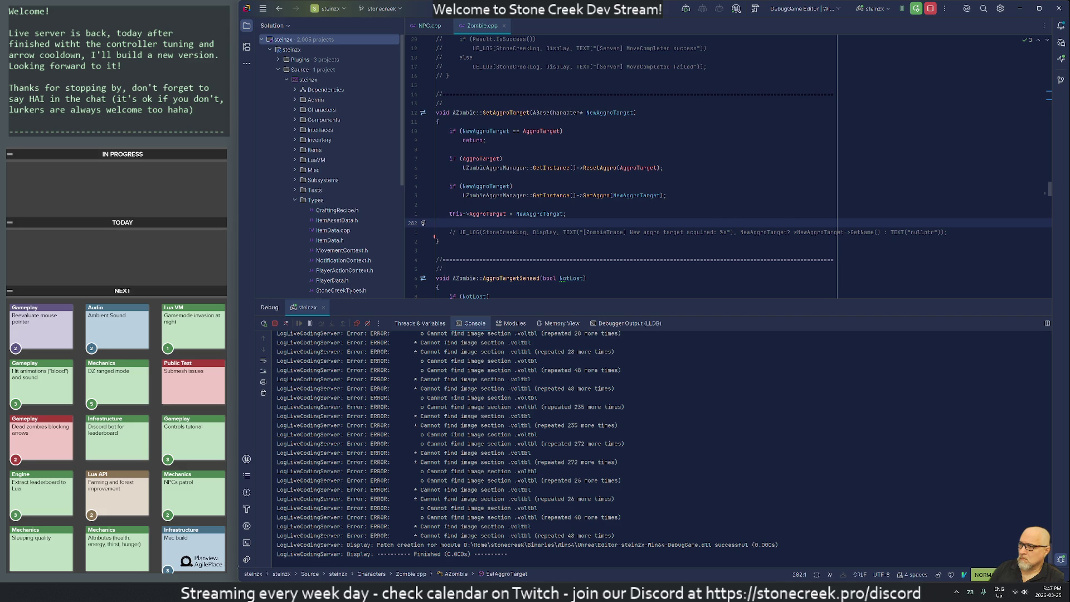
key("d")
key("d")
key("d")
key("d")
key("k")
key("shift+p")
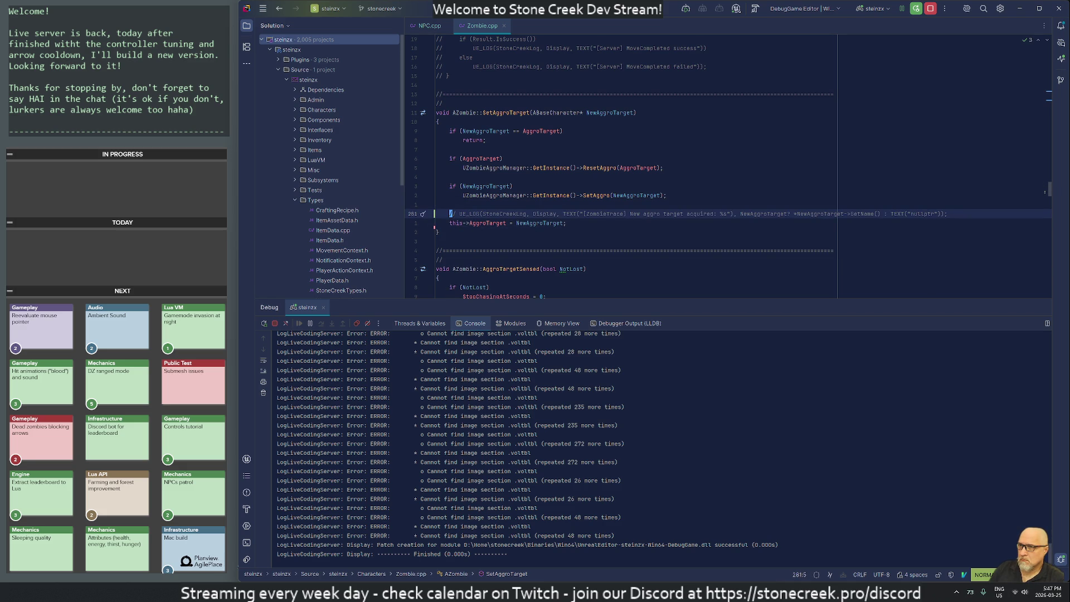
- Uncomment the aggro-target UE_LOG and change GetName to GetHumanReadableName
key("j")
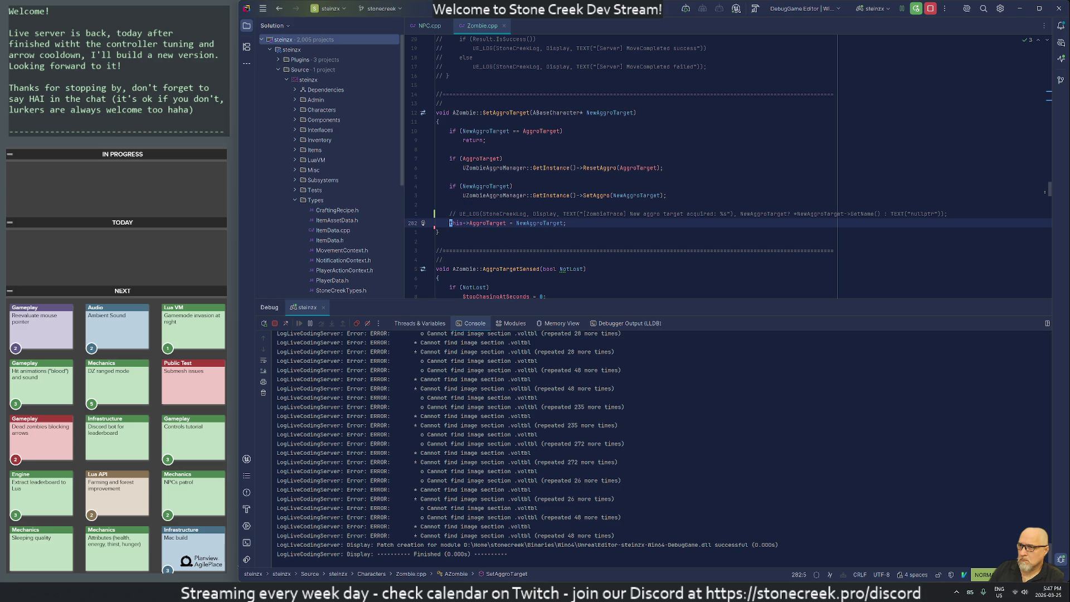
left_click(863, 213)
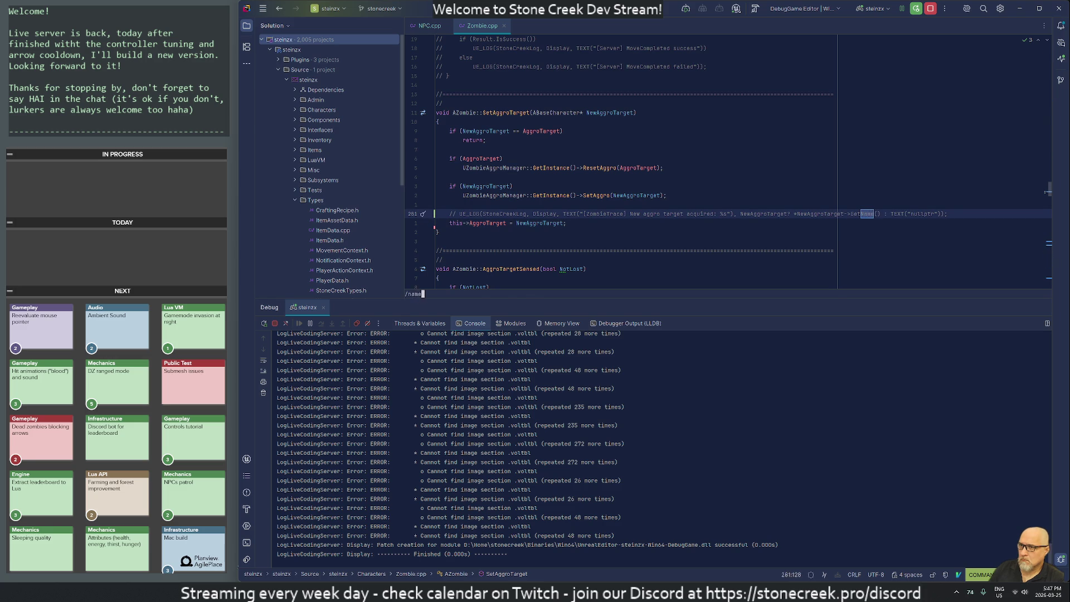
key("c")
key("c")
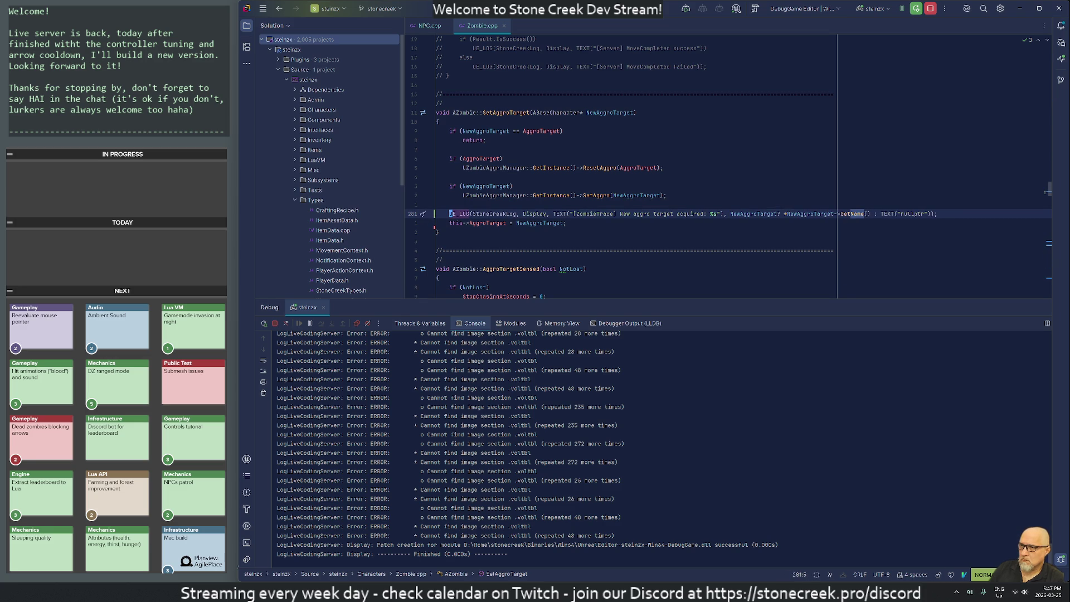
key("shift+i")
left_click(849, 213)
type("Hu")
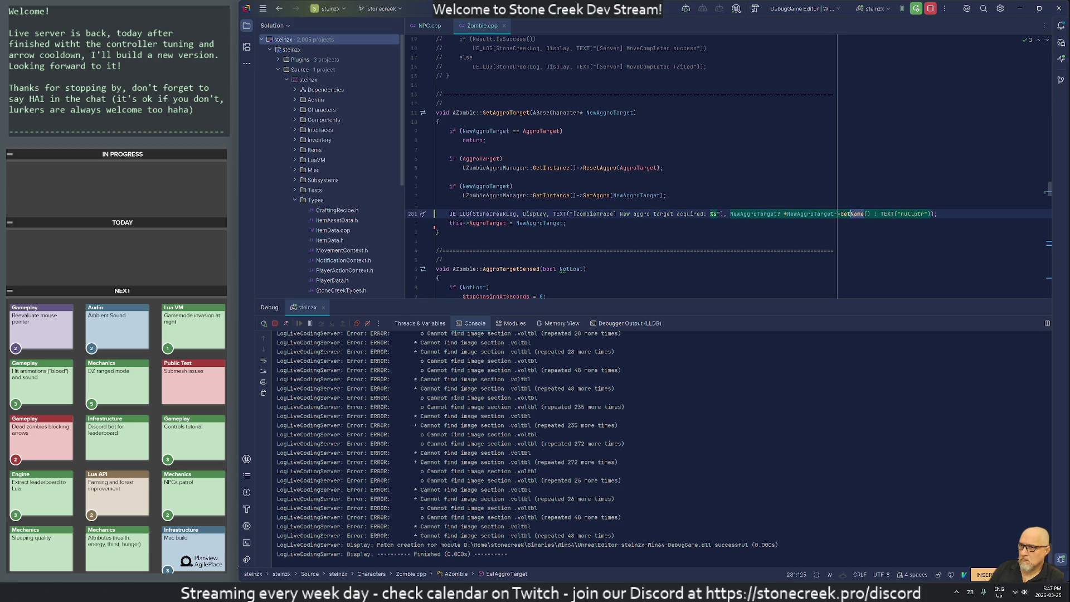
key("Tab")
key("Escape")
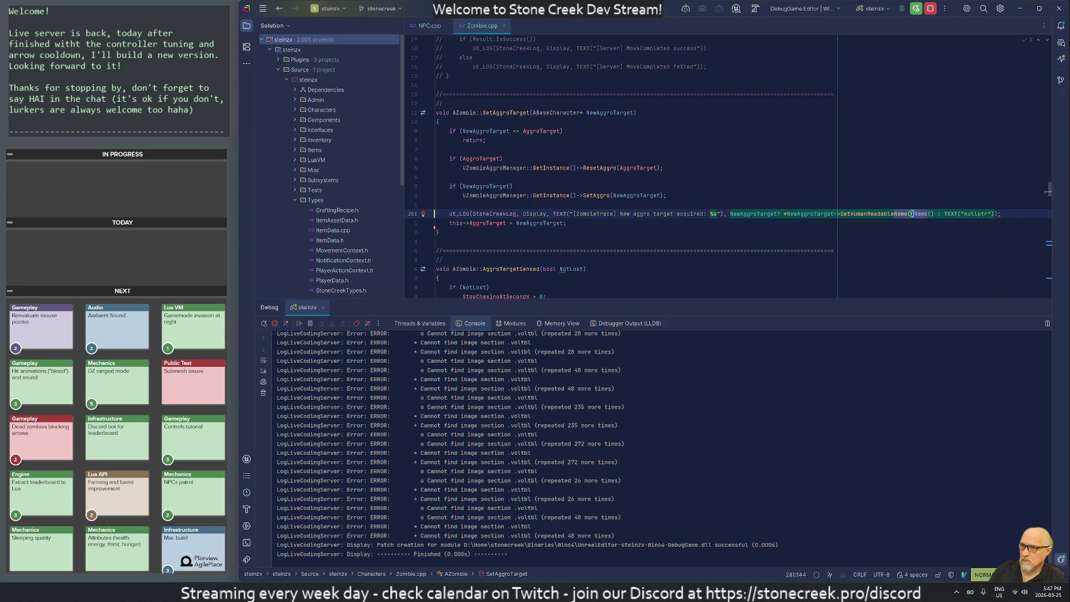
- Split the log call's arguments over three lines and add a blank line before the AggroTarget assignment
left_click(471, 213)
key("w")
key("w")
key("a")
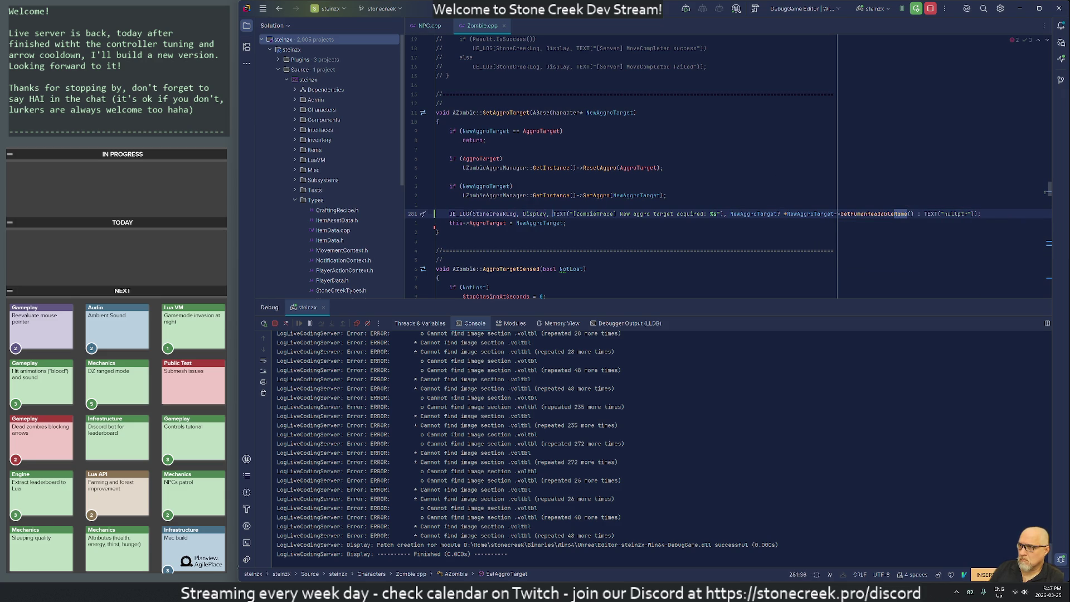
key("Return")
key("Escape")
key("w")
key("w")
key("w")
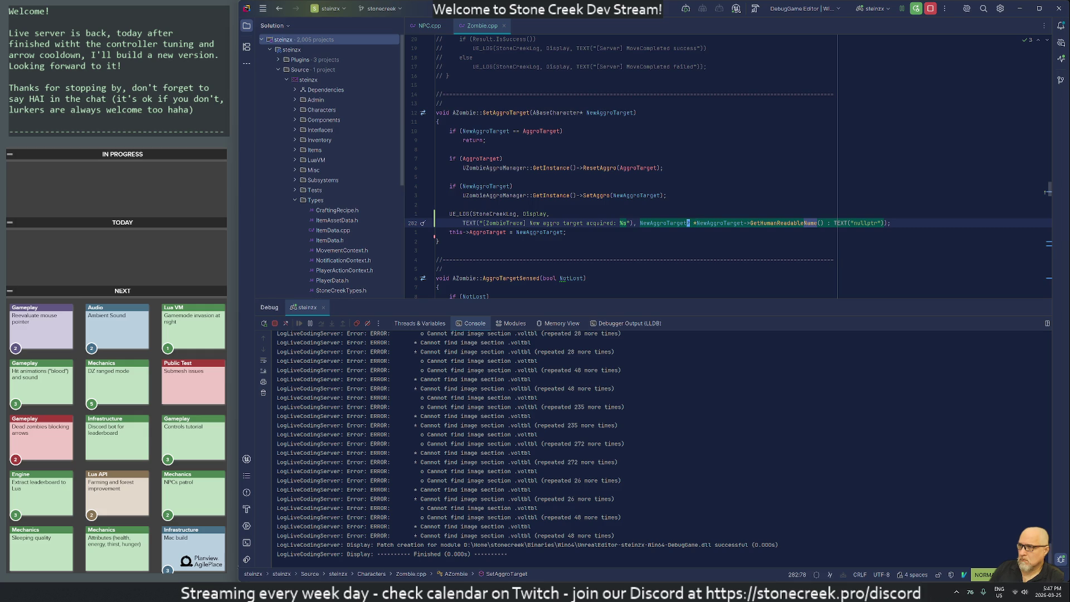
key("i")
key("Return")
key("Escape")
key("j")
key("k")
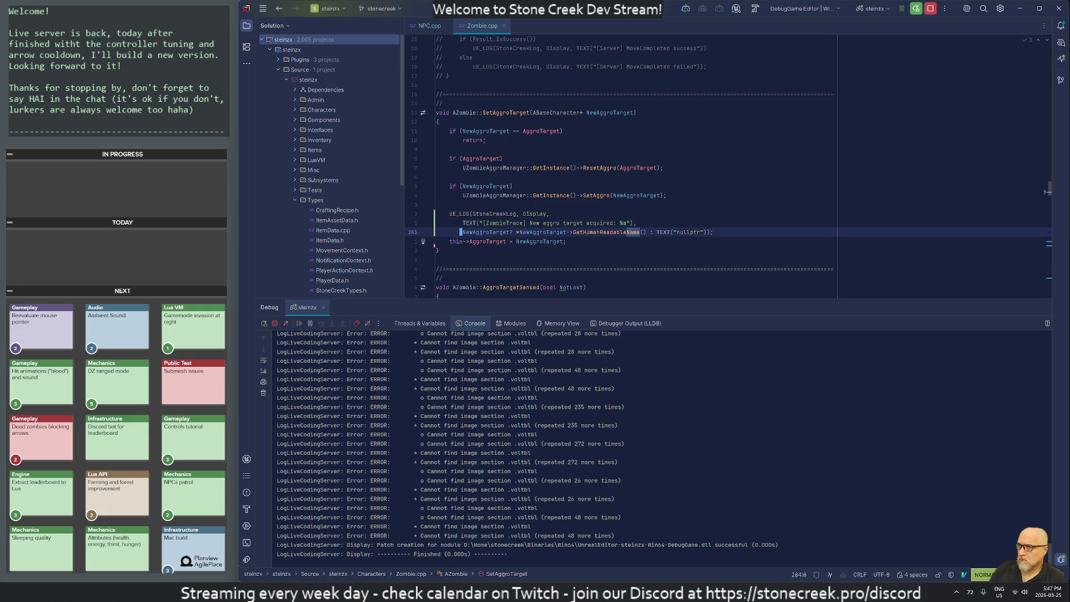
key("o")
key("Escape")
key("j")
- Comment out the three-line log block with gcj and save Zombie.cpp with :wq
key("k")
key("k")
key("k")
key("shift+v")
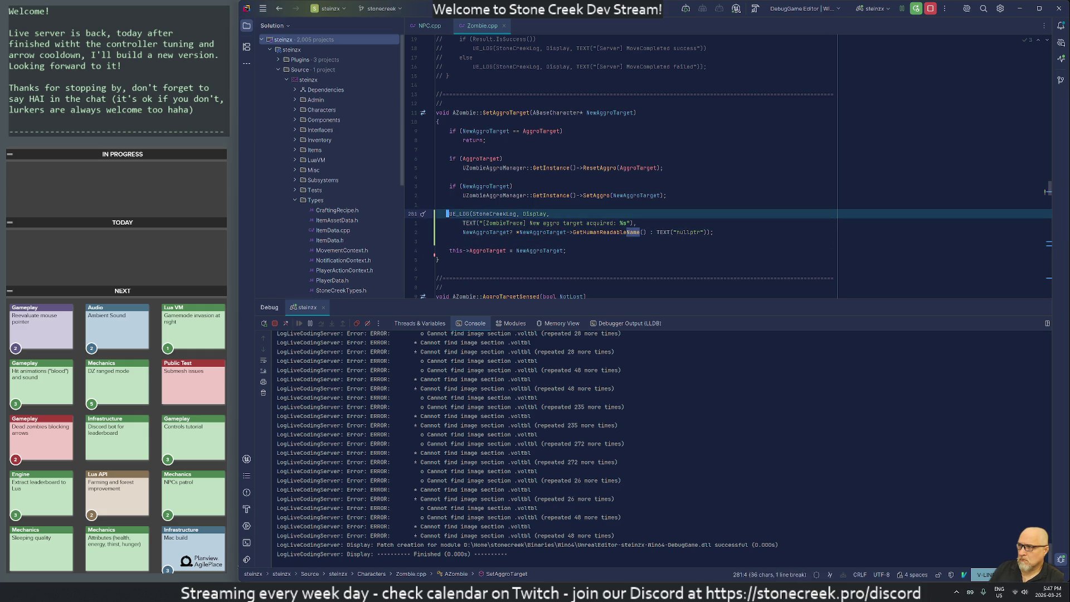
key("j")
key("j")
type("gcj")
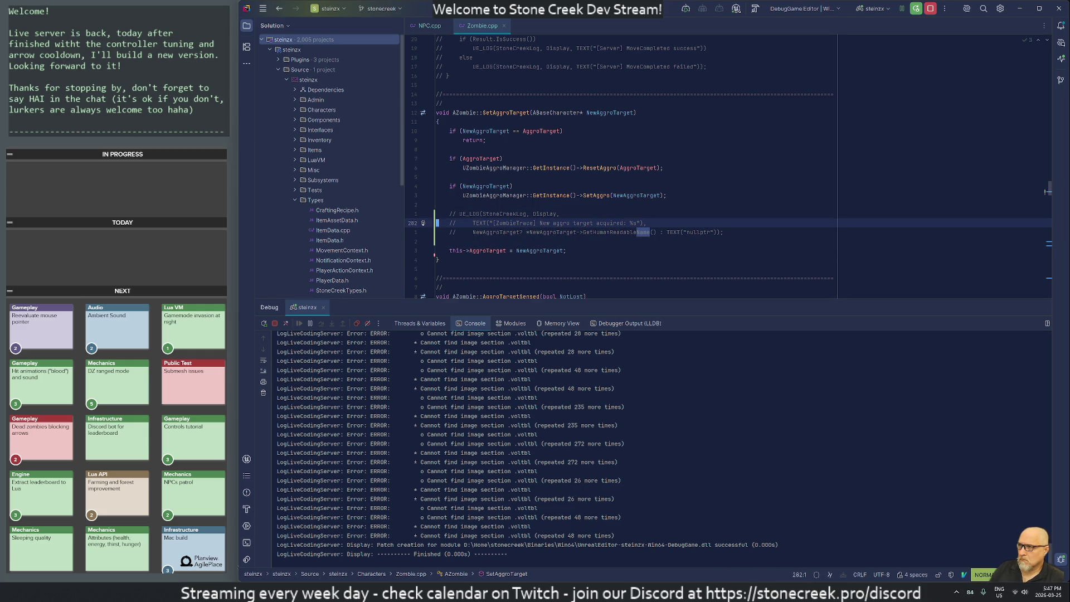
type(":wq")
key("Escape")
type("/\\t")
key("Return")
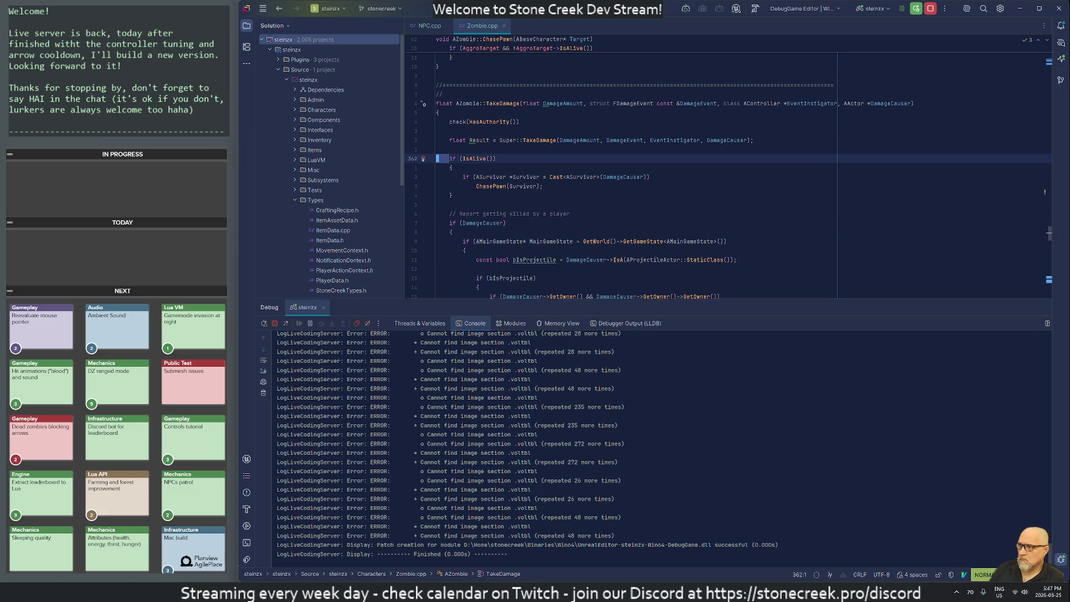
- Step past the remaining tab matches, then save and close Zombie.cpp with :wq
key("n")
key("n")
key("n")
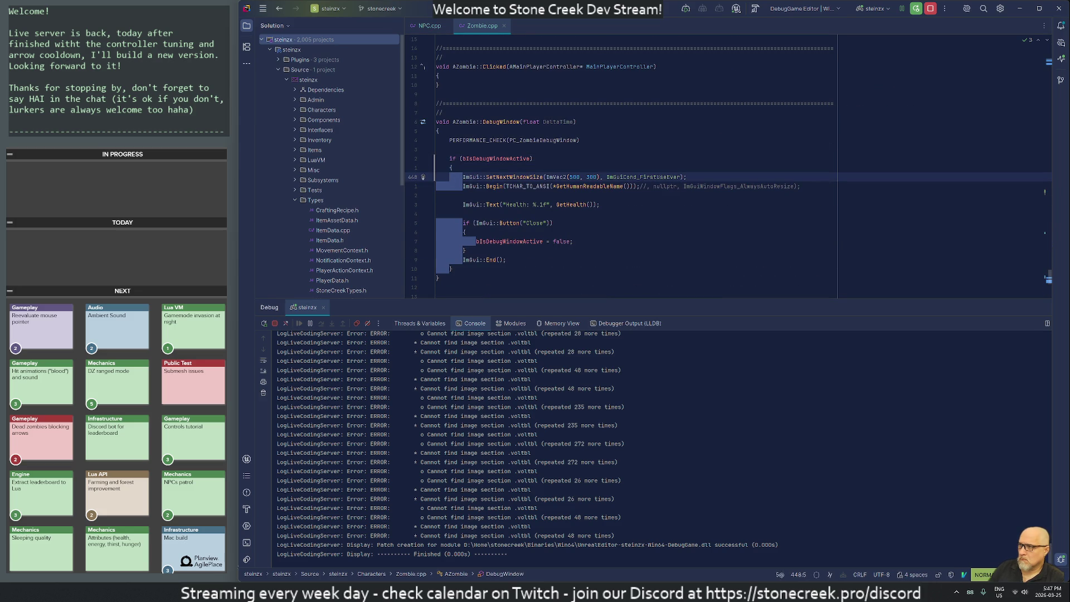
key("n")
key("n")
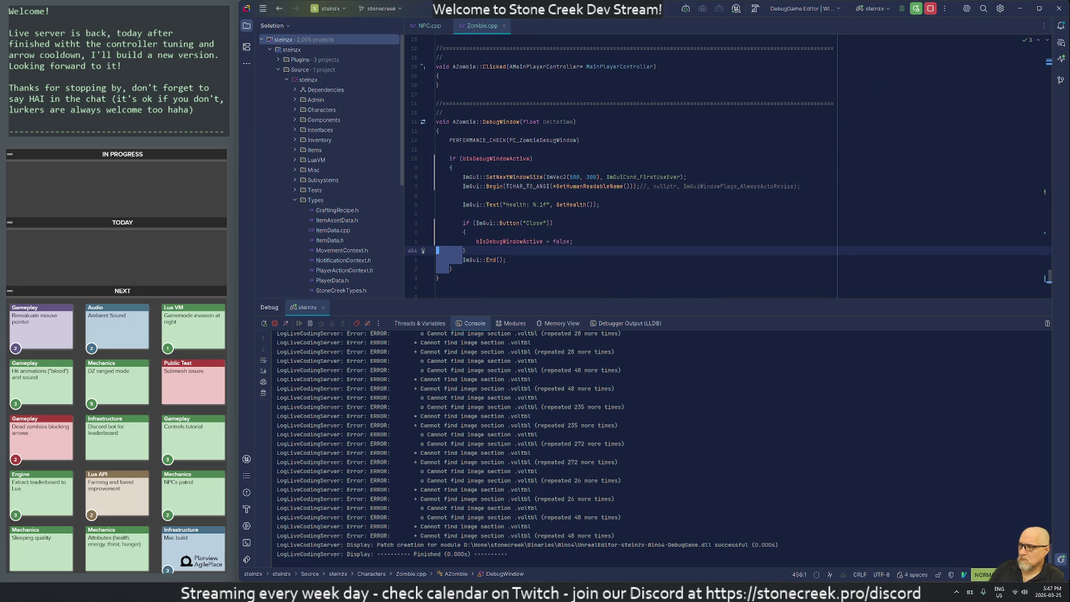
key("n")
key("n")
key("n")
key("n")
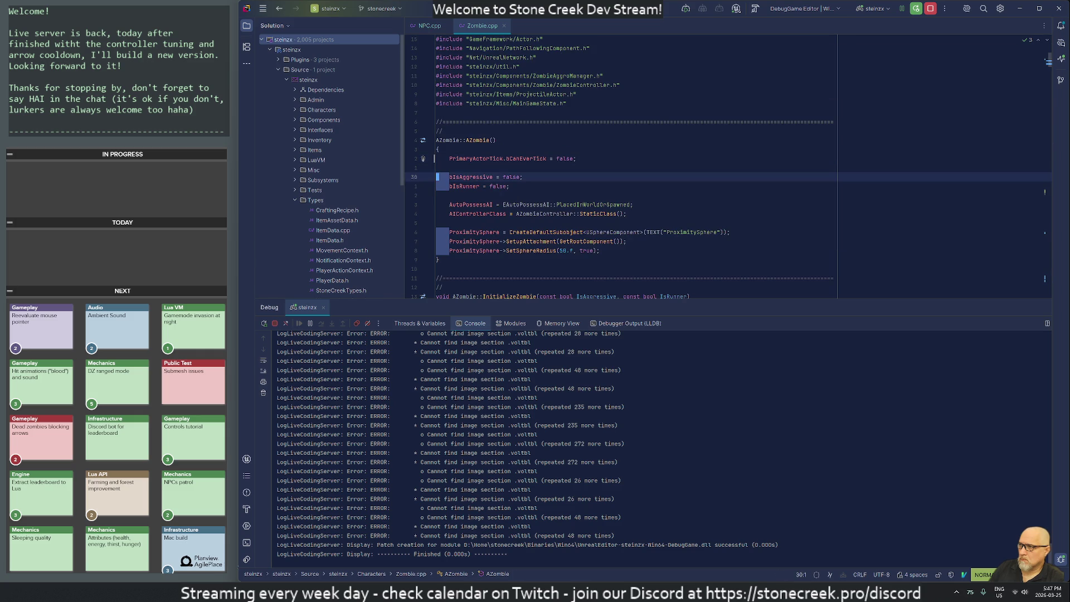
type("w")
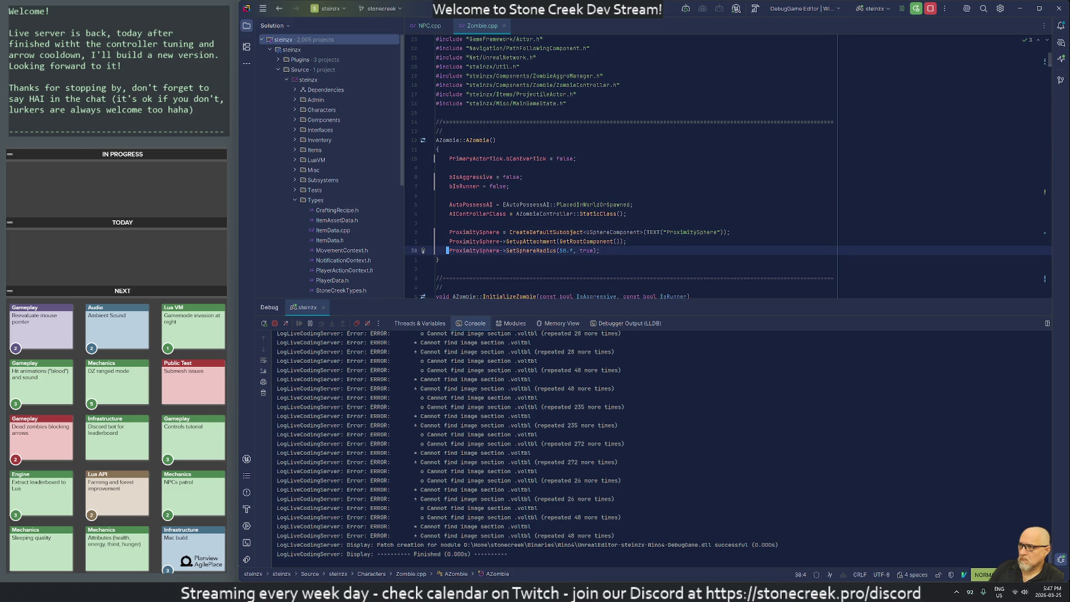
type(":q")
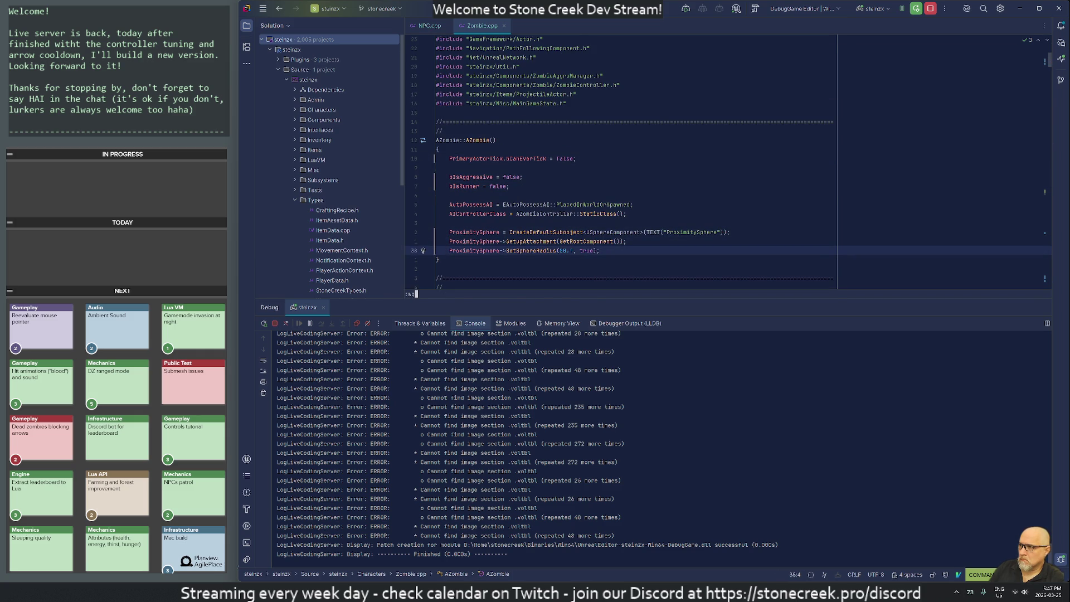
key("Return")
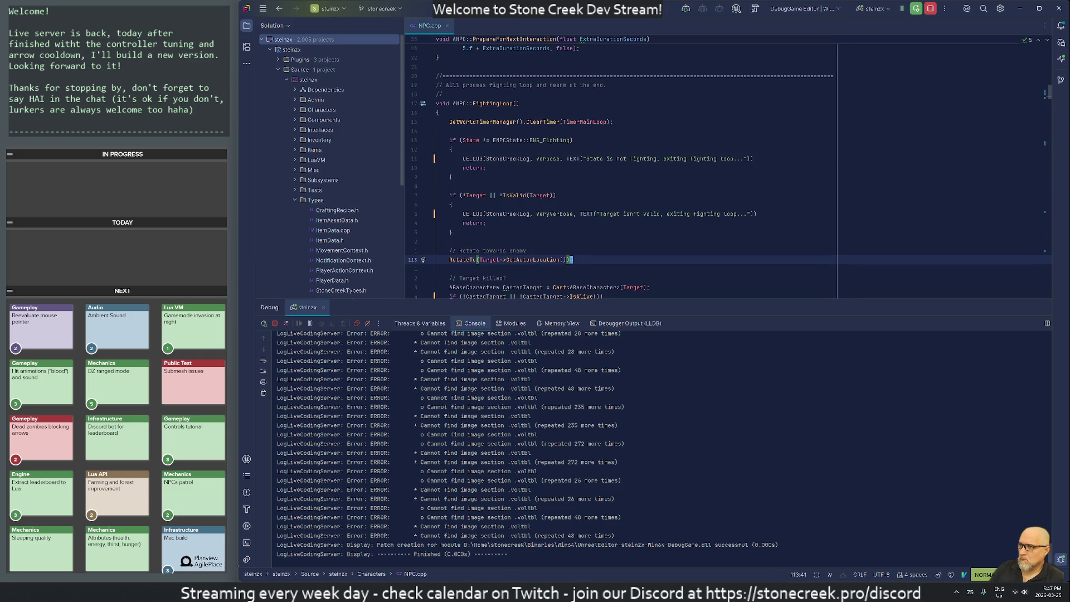
key("alt+Tab")
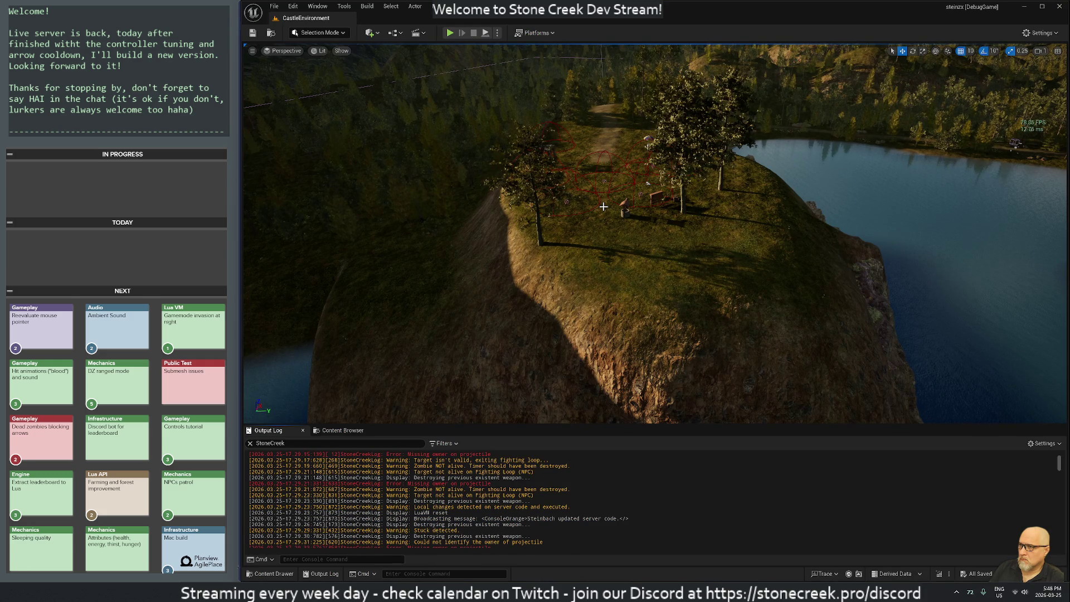
key("alt+Tab")
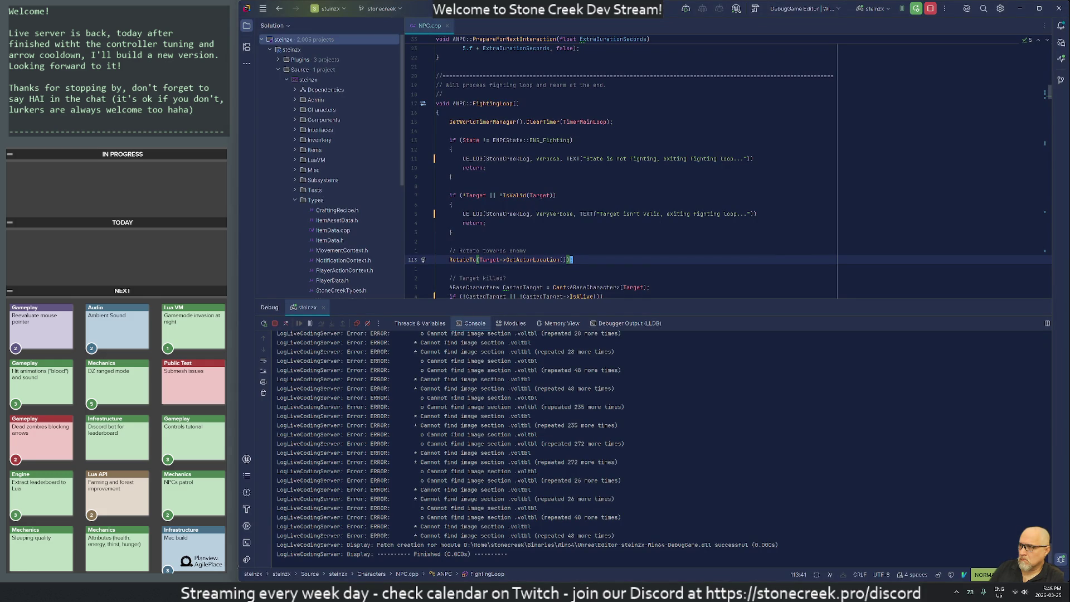
- Close NPC.cpp and start a Live Coding recompile in Unreal Editor with Ctrl+Alt+F11
key("ctrl+F4")
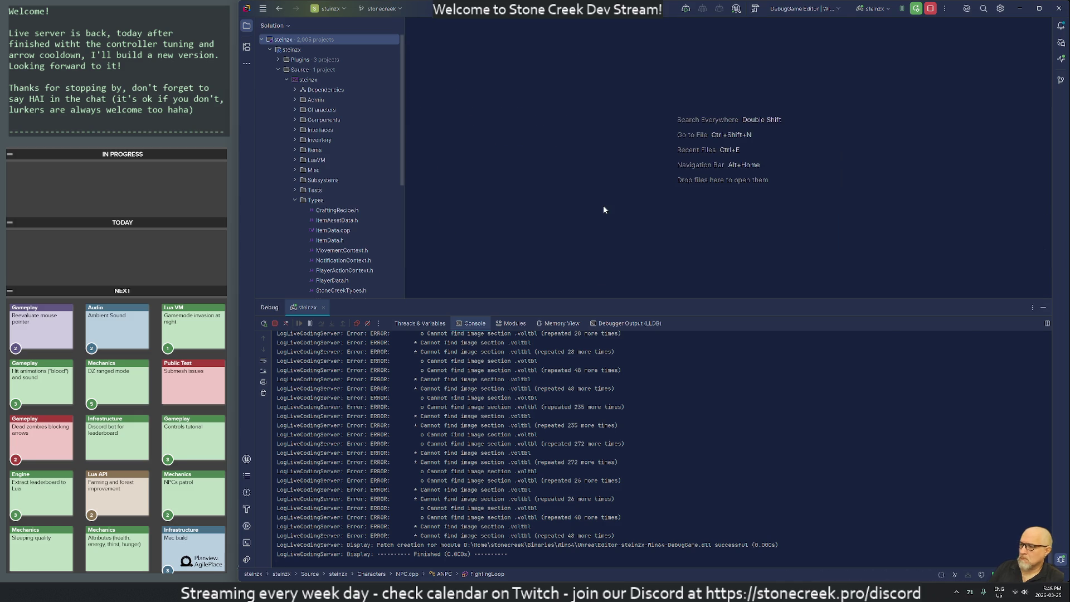
key("alt+Tab")
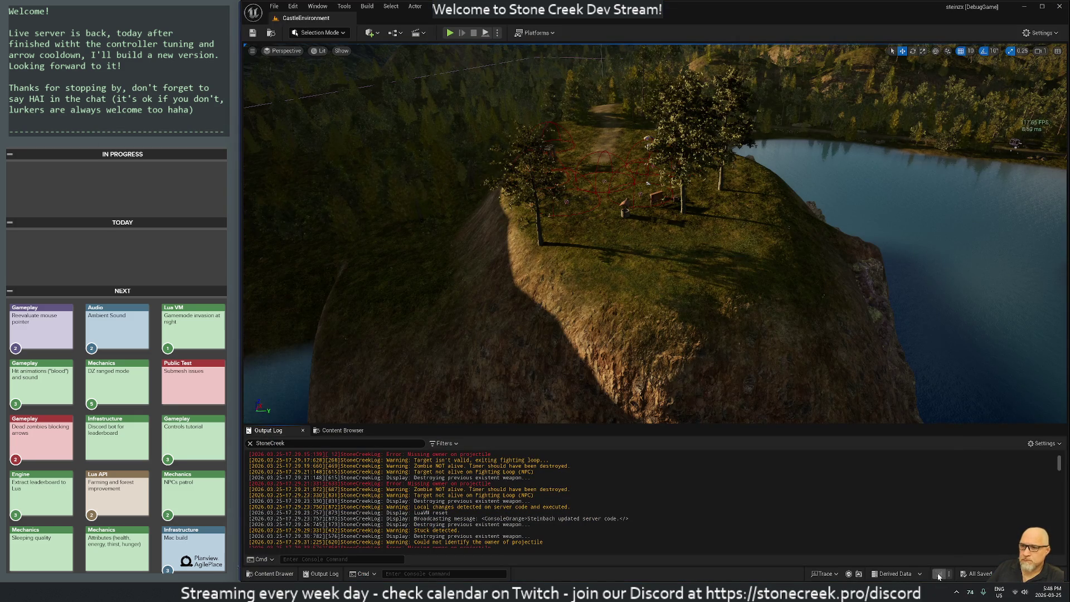
key("ctrl+alt+F11")
- In the Lua server script, insert 'A--' at the start of the dashes line
key("alt+Tab")
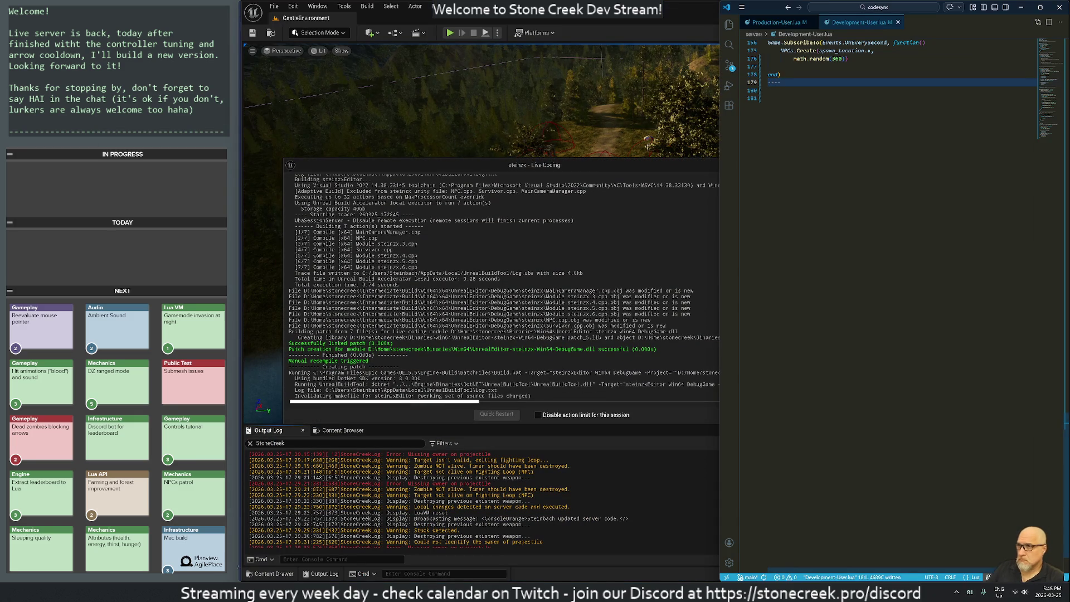
key("Home")
type("A")
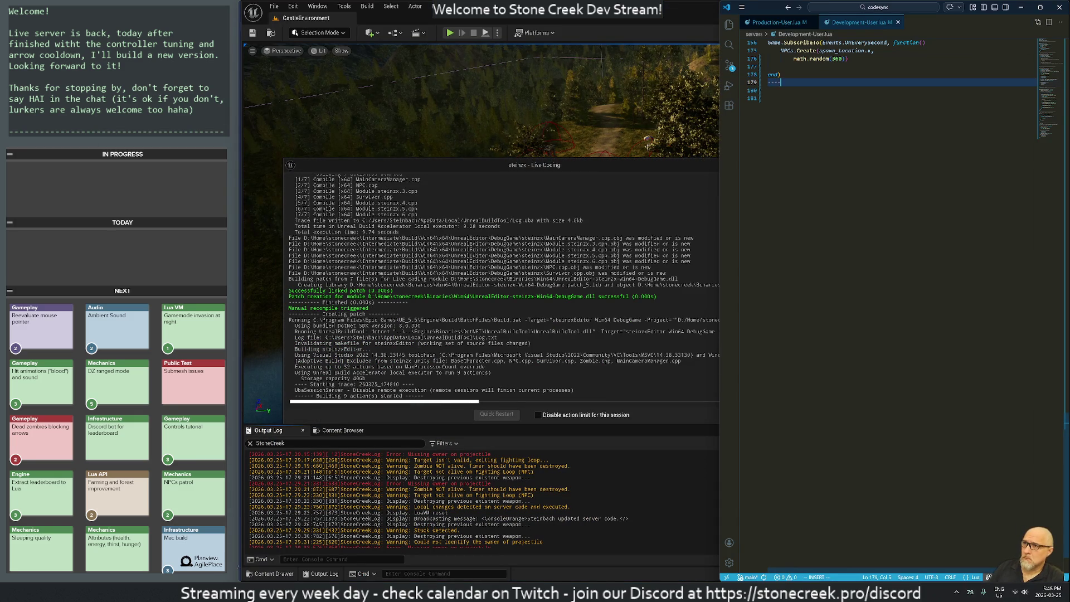
type("--")
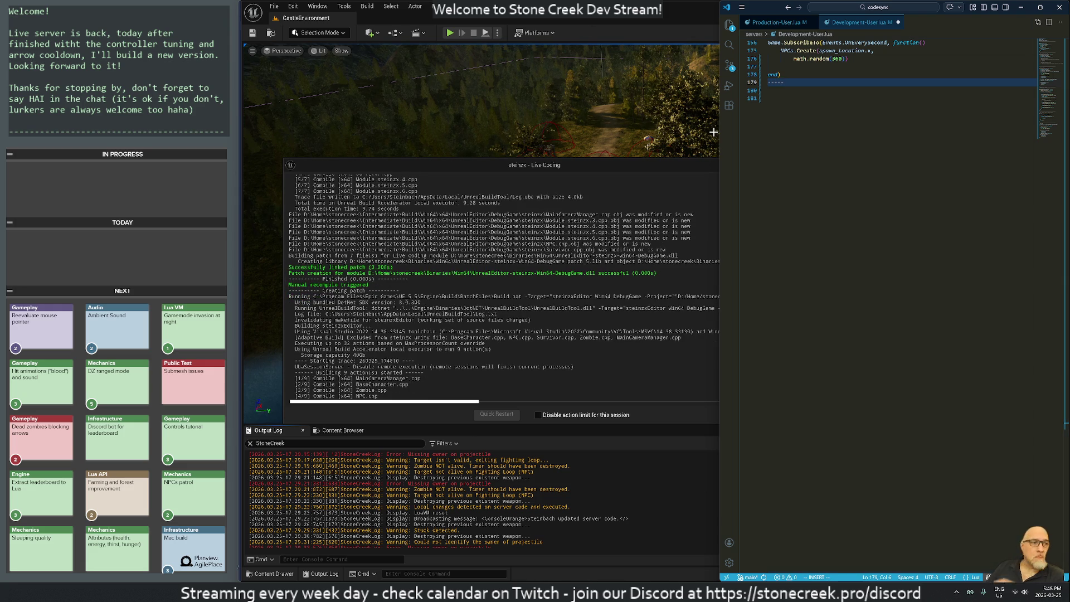
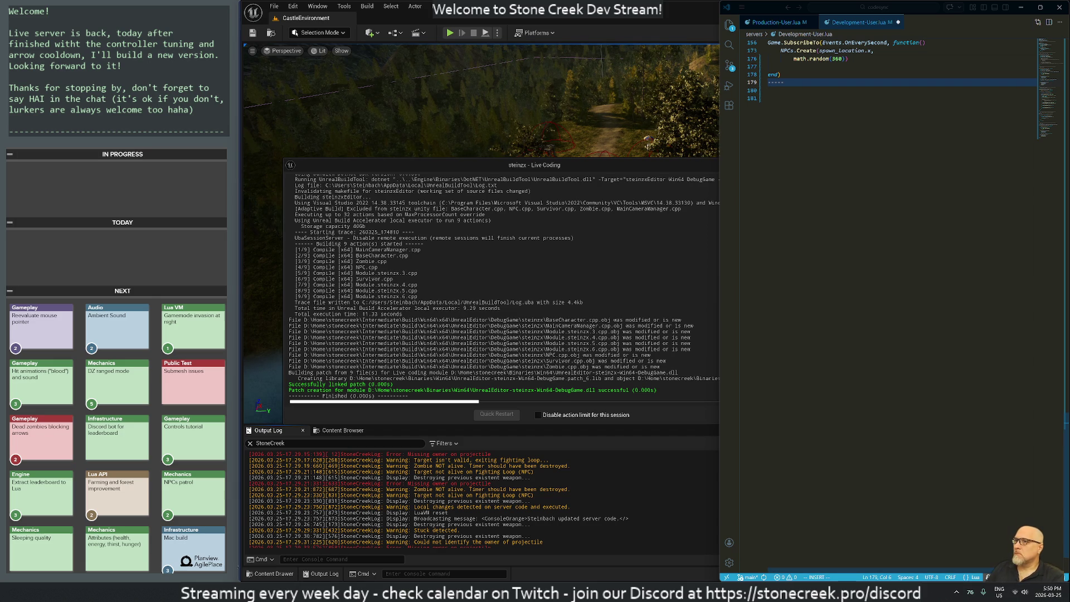
- Play the level, fire a projectile, open and close the admin panel, then stop the session
left_click(449, 33)
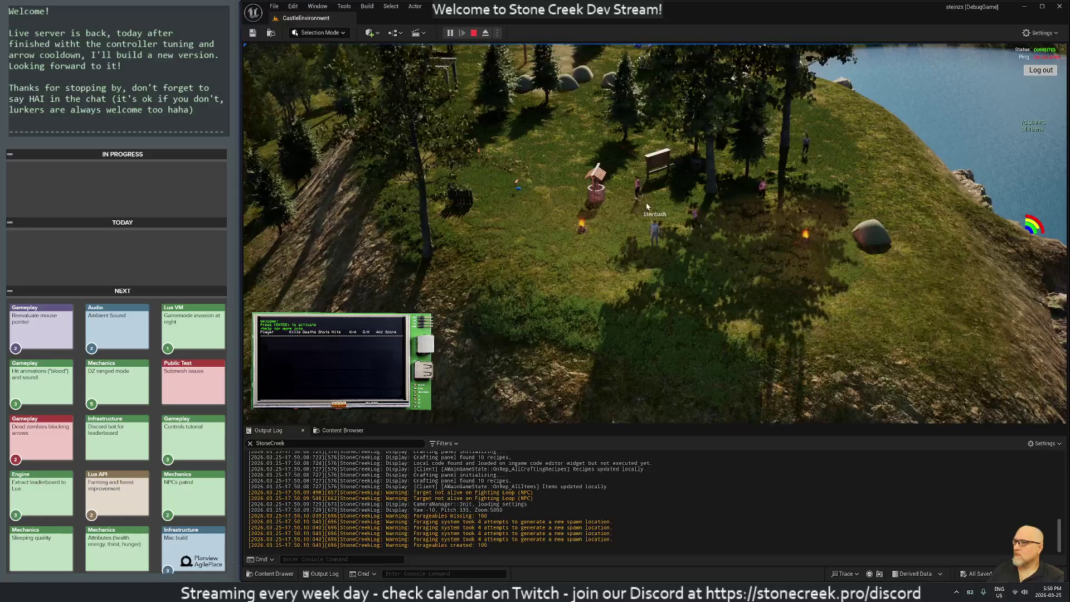
left_click(605, 260)
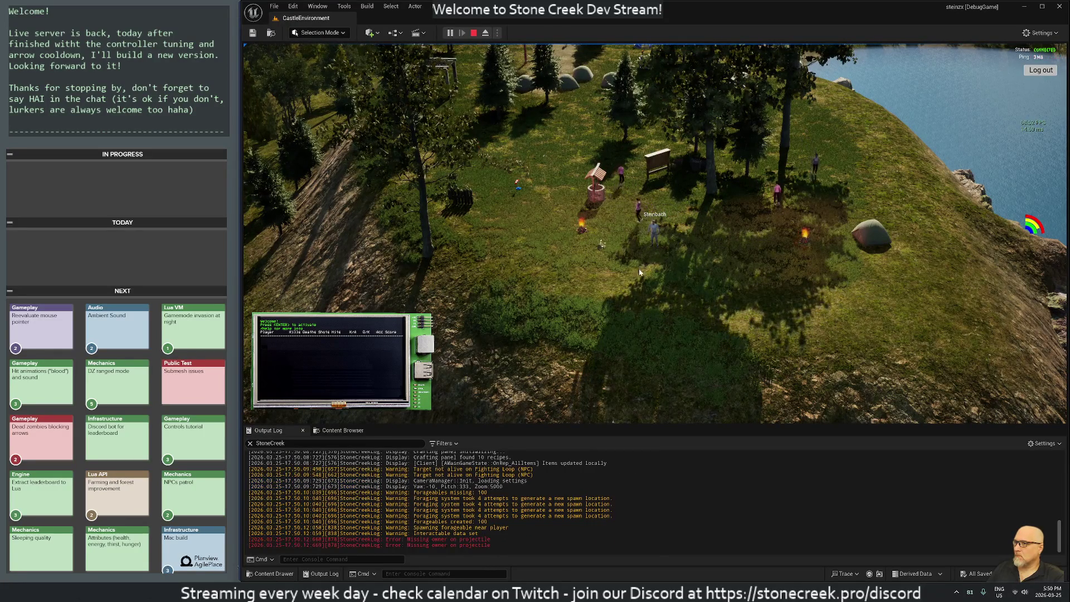
key("a")
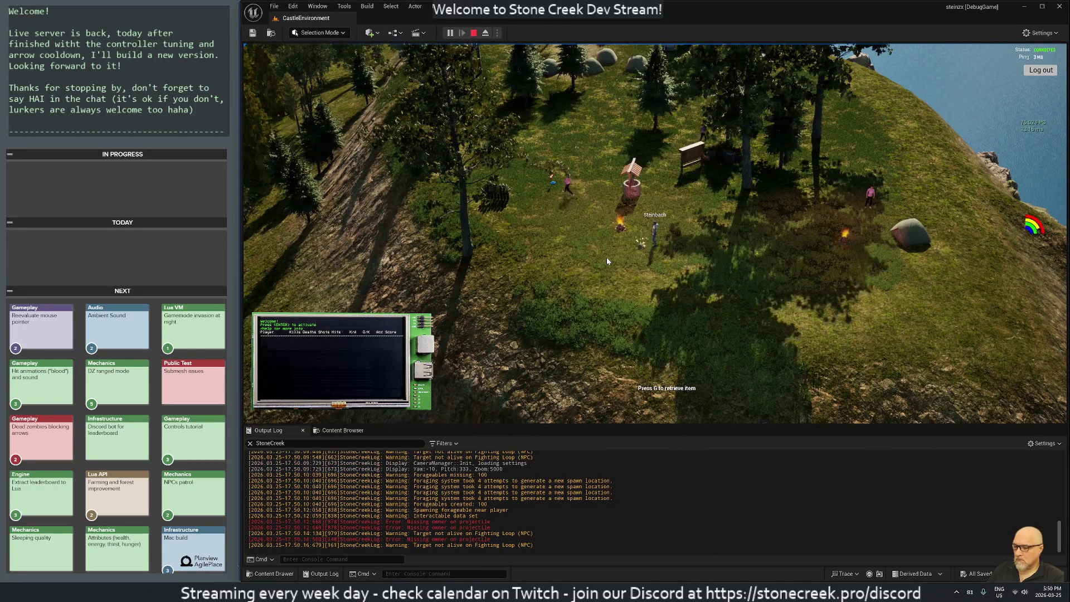
key("F1")
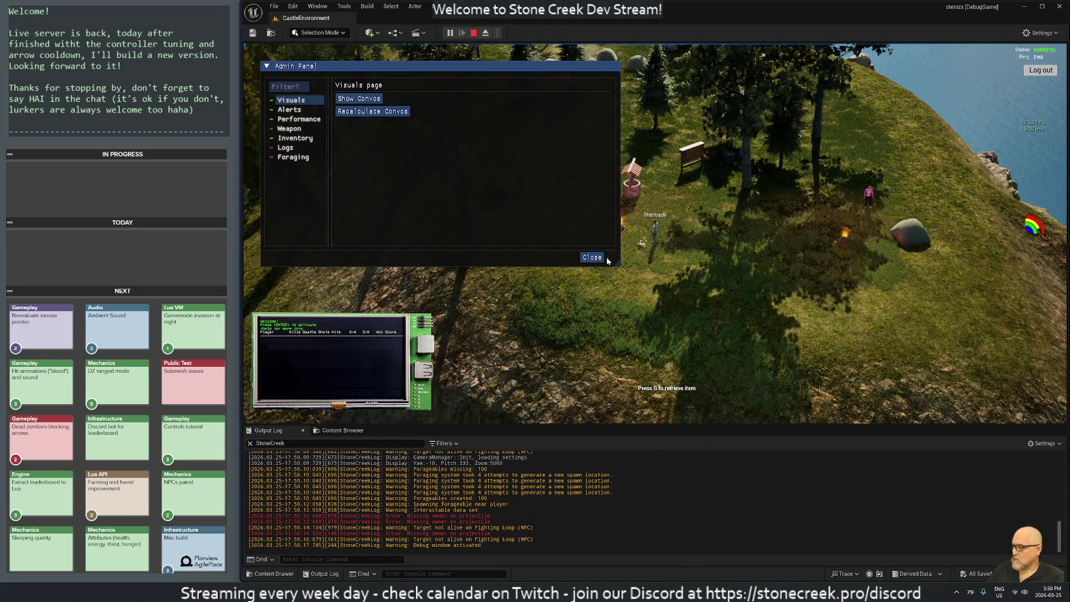
left_click(592, 257)
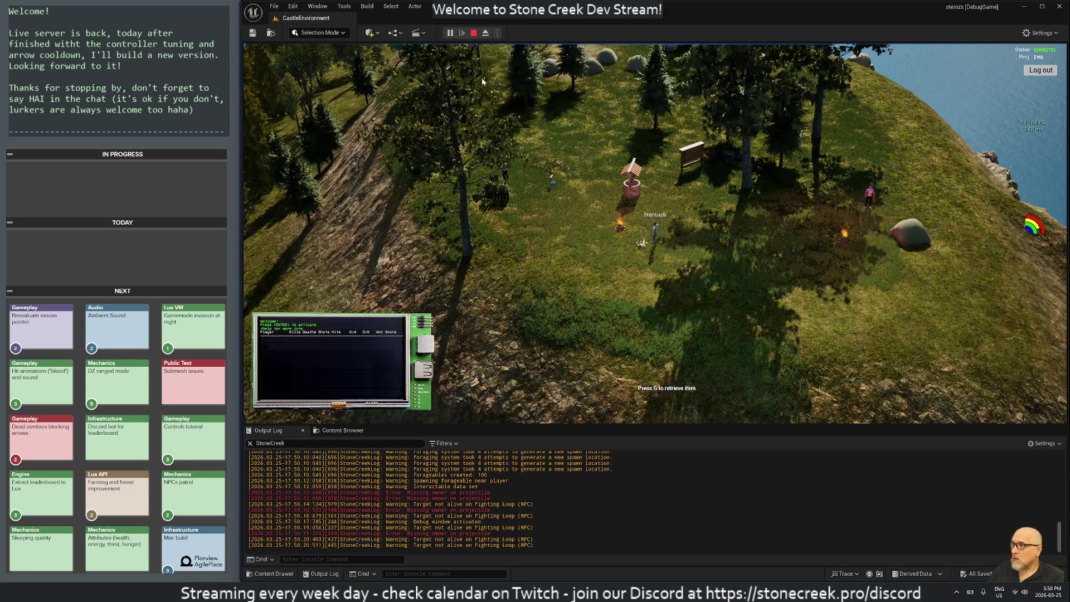
left_click(474, 33)
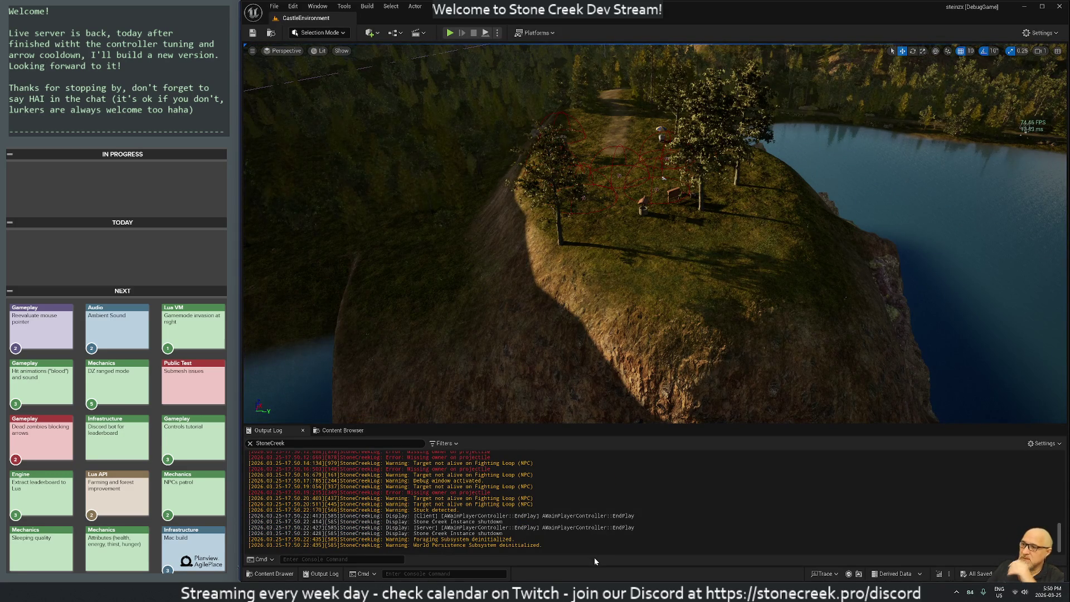
- Glance at Rider, then return to Unreal and show the Content Browser at BluePrints/Survivor
mouse_move(636, 591)
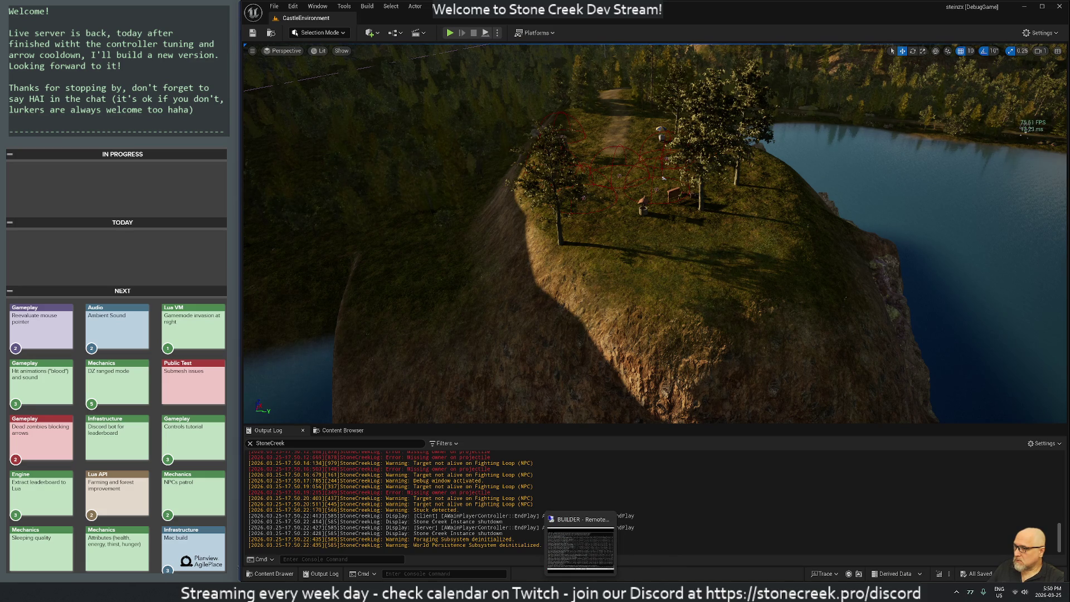
left_click(580, 592)
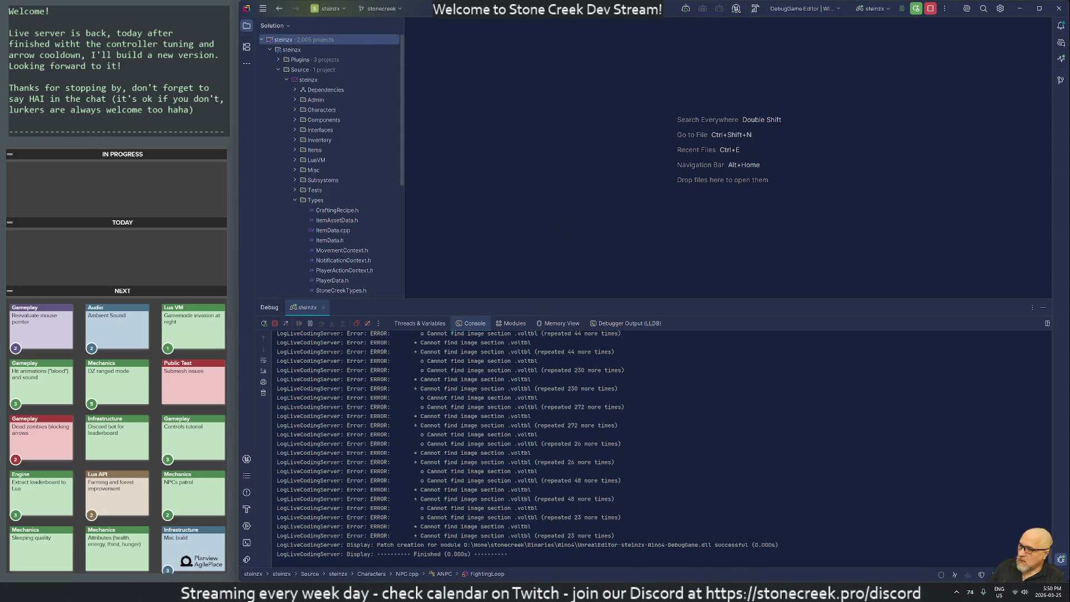
key("alt+Tab")
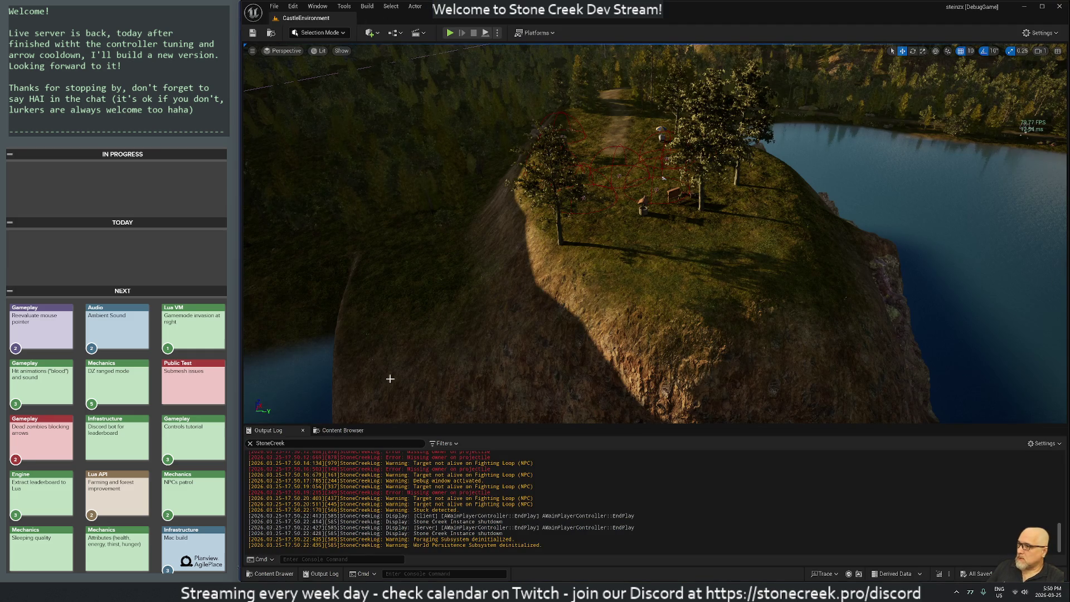
left_click(341, 430)
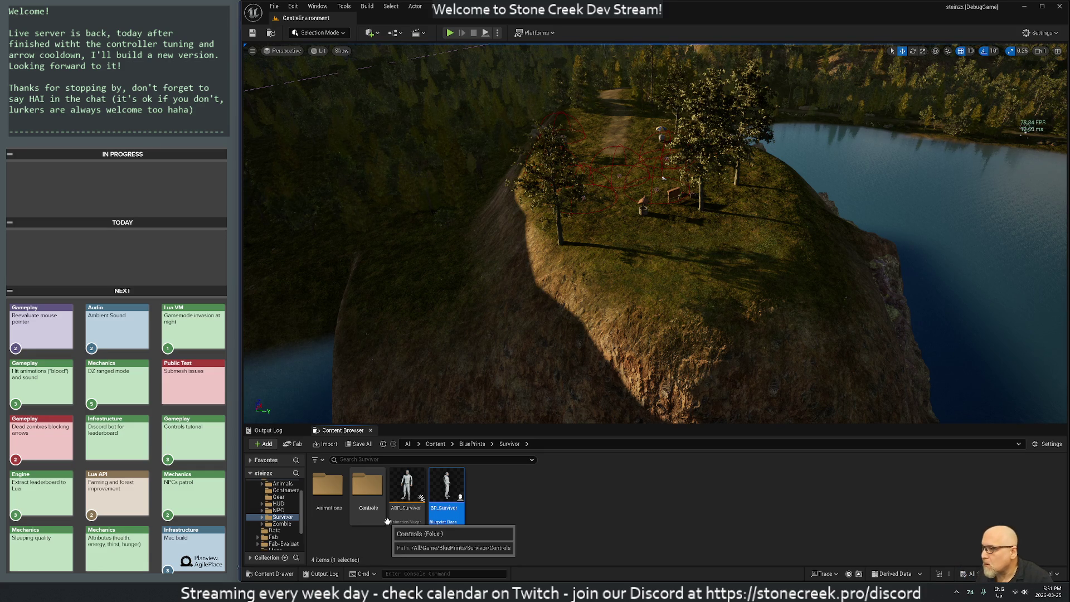
- Open IMC_Survivor from the Controls folder and expand IA_Debug's G key mapping
left_click(361, 491)
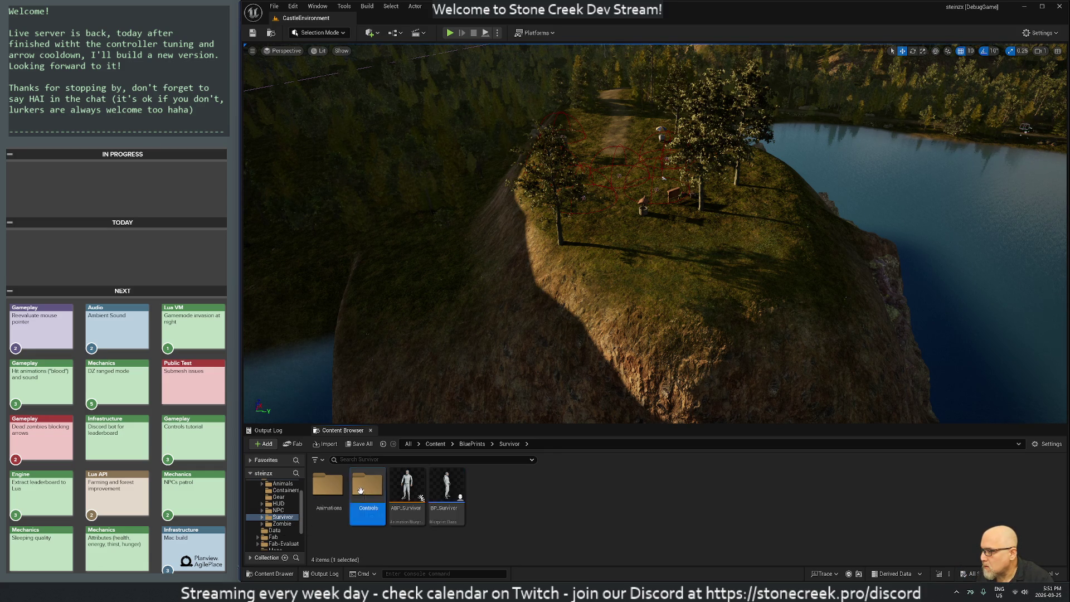
double_click(361, 491)
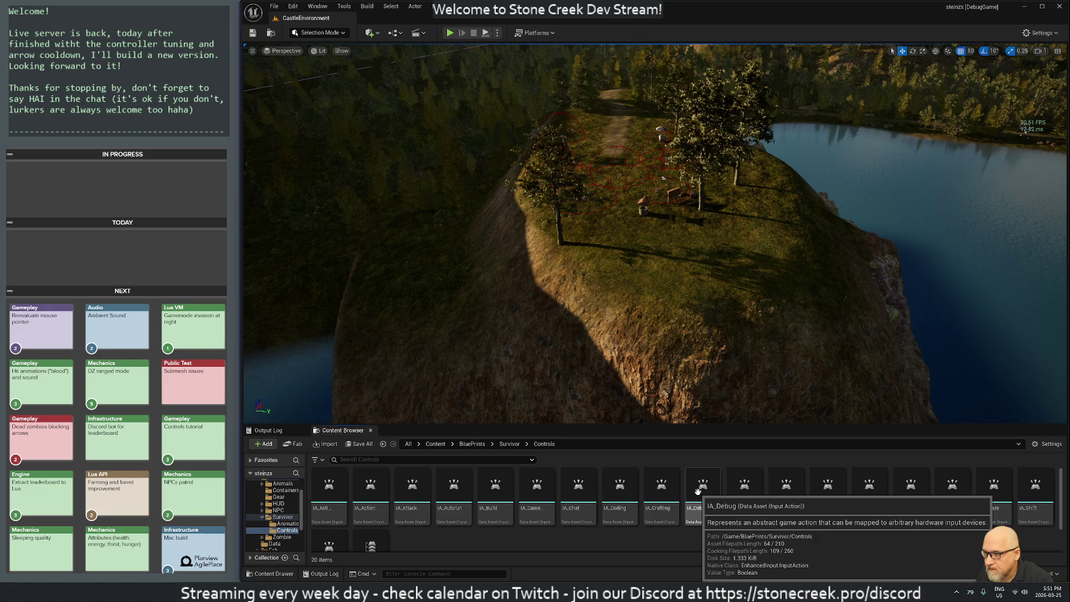
scroll(492, 535, "down", 2)
double_click(369, 517)
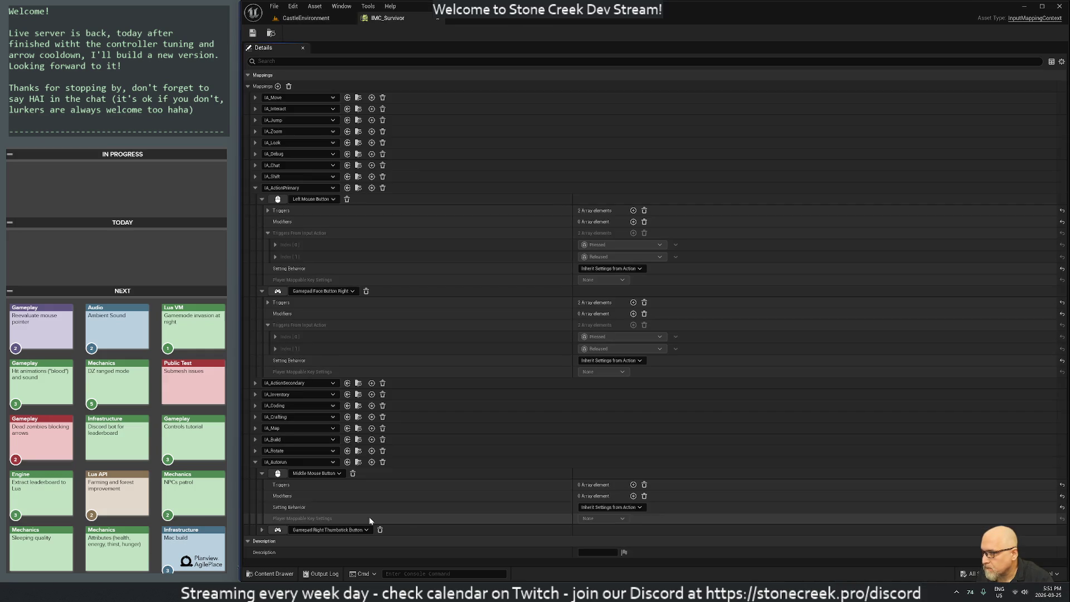
left_click(255, 154)
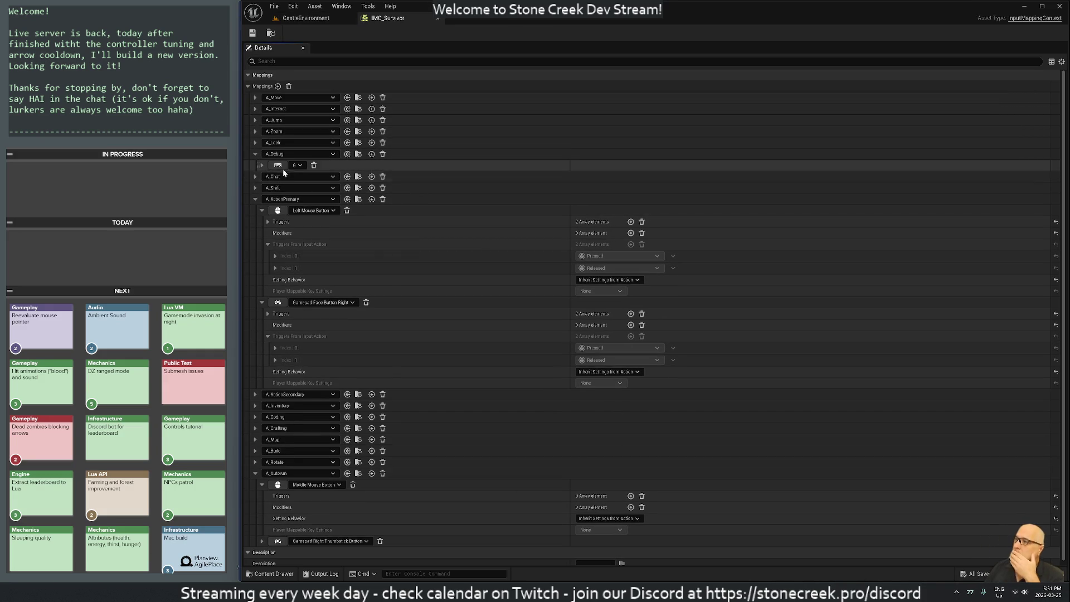
left_click(262, 165)
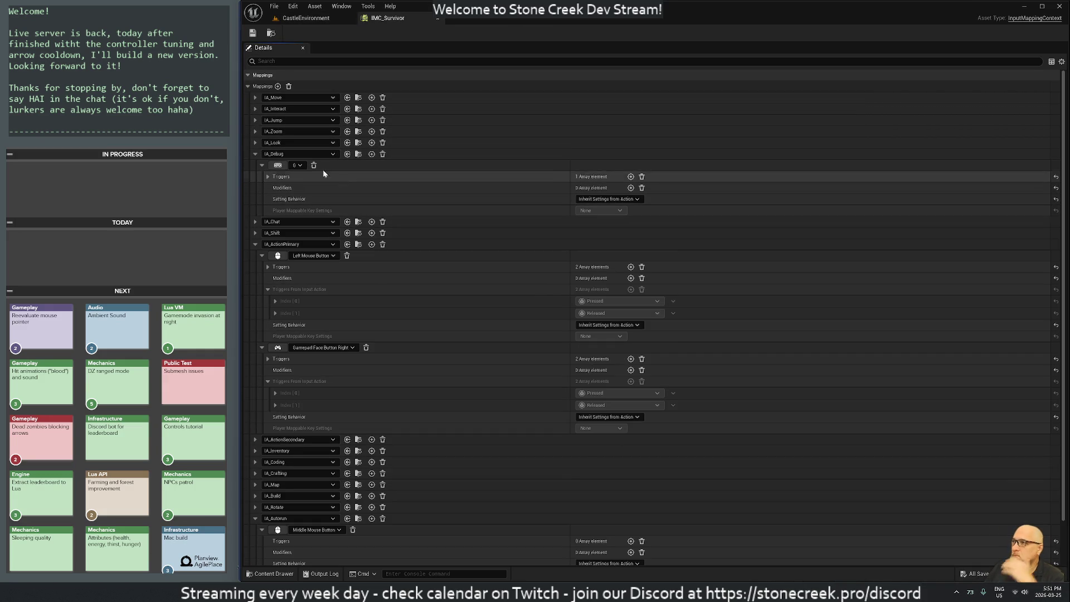
- Rebind IA_Debug to the 6 key, check out and save IMC_Survivor, and close its editor
left_click(278, 166)
key("Shift_R")
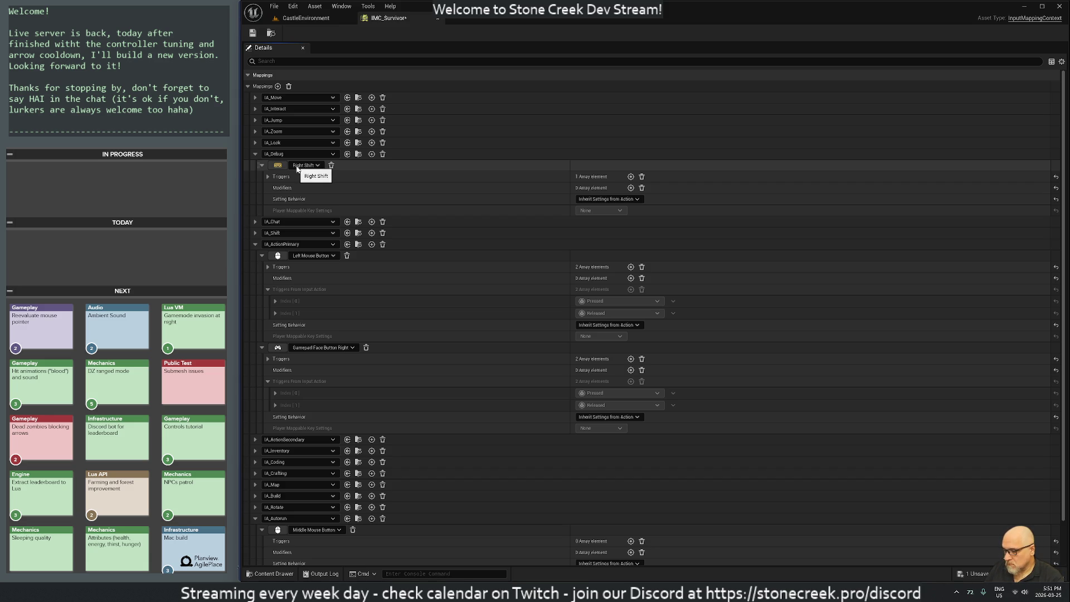
left_click(303, 166)
key("6")
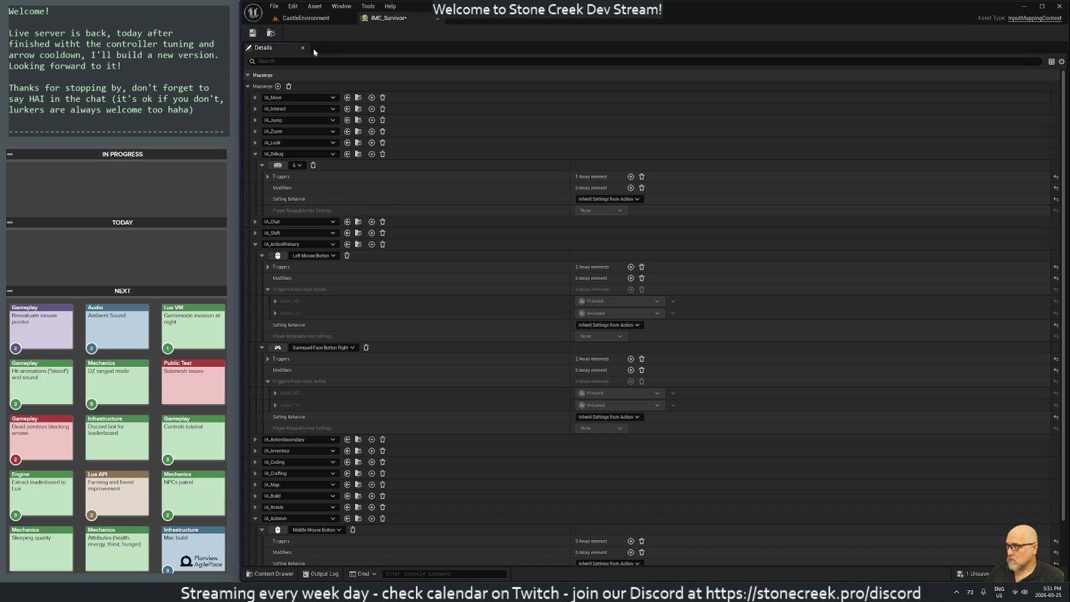
left_click(252, 33)
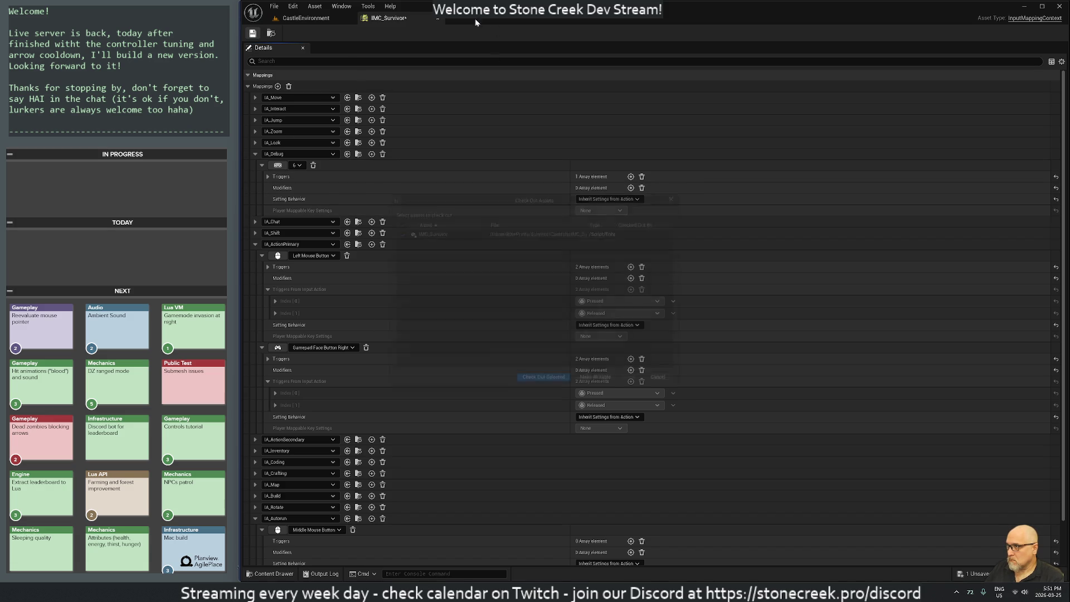
left_click(545, 389)
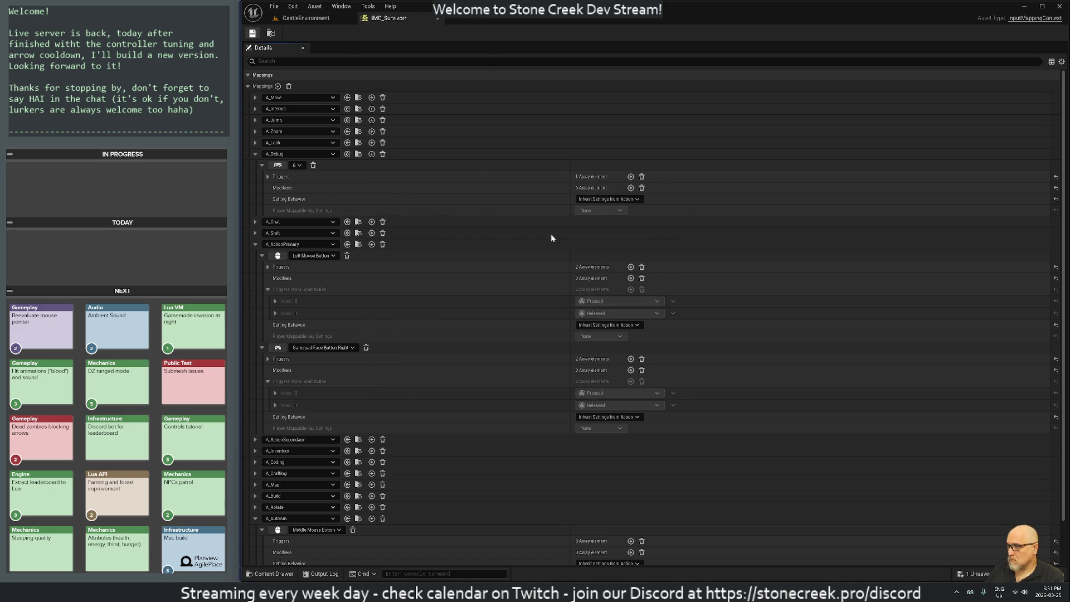
left_click(437, 21)
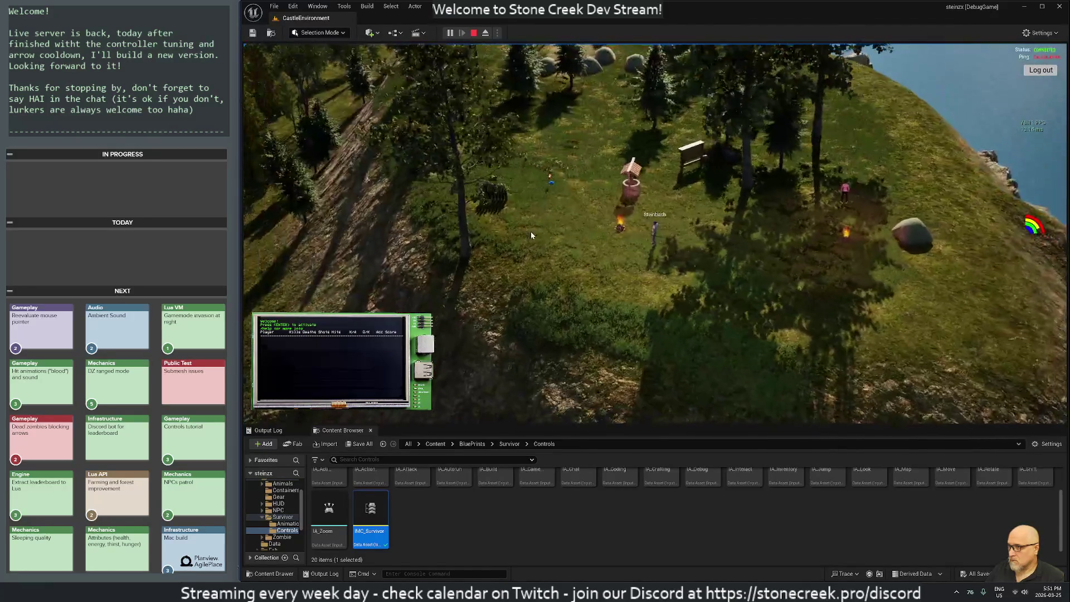
- In the running game, open and close the admin panel with the new binding, walk left, and view the Output Log
key("F1")
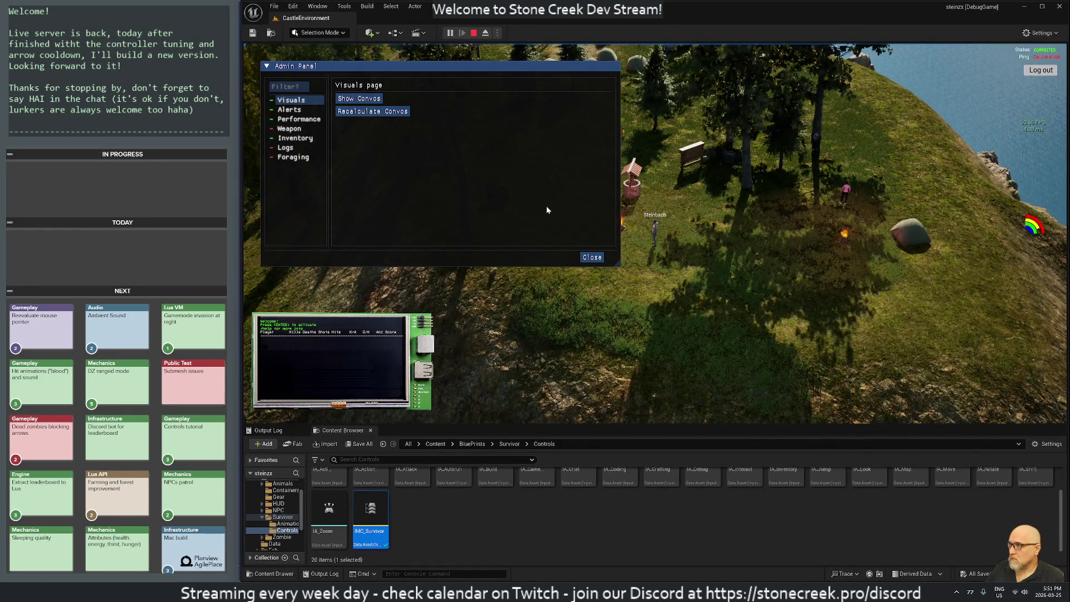
left_click(591, 257)
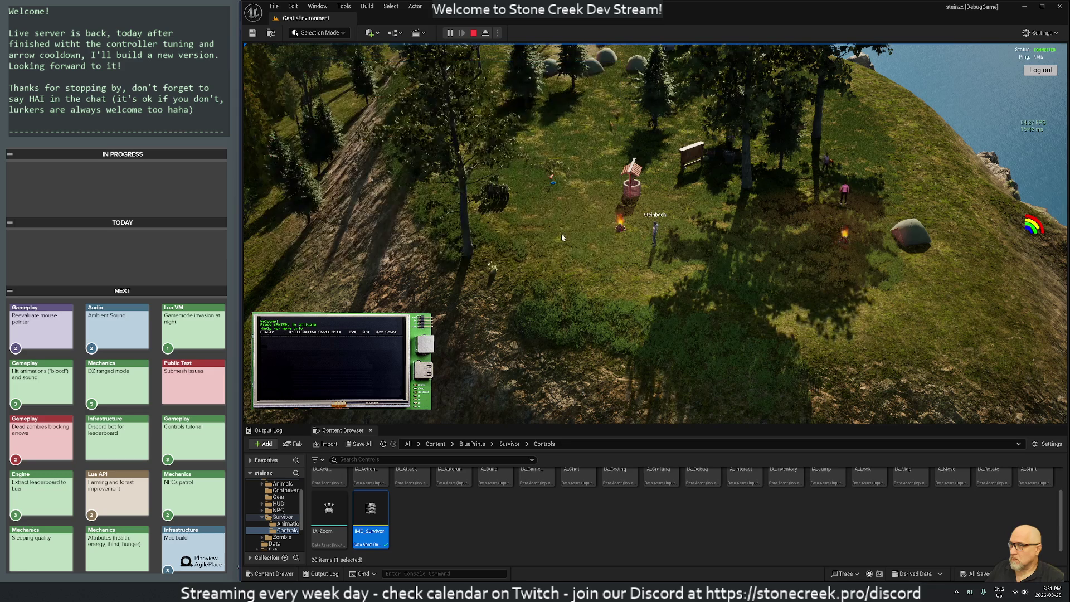
key("a")
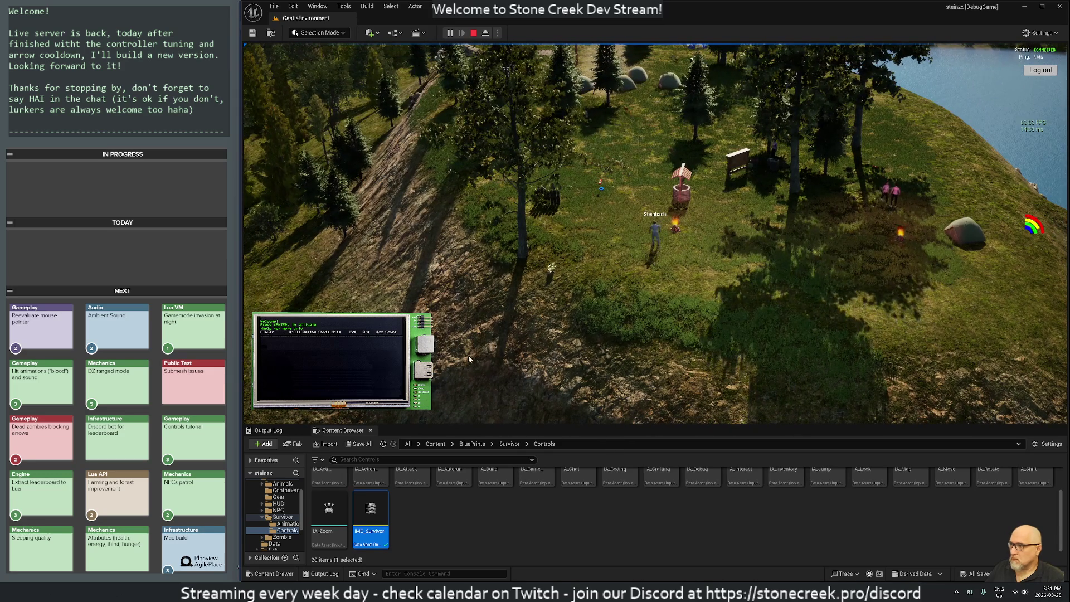
left_click(296, 431)
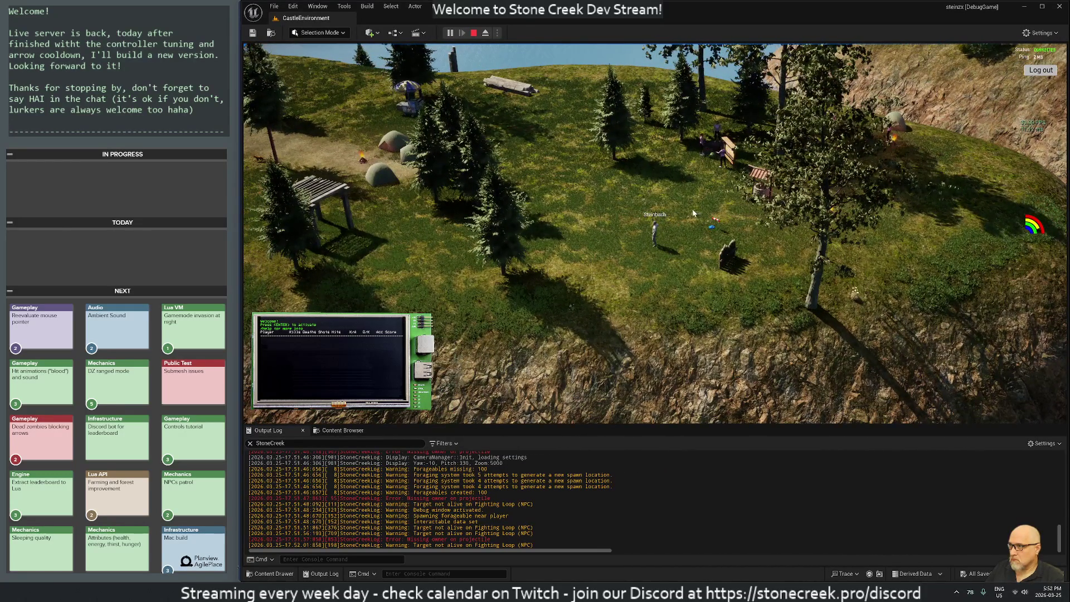
- Delete stray line 181 from Development-User.lua in VS Code, save with :w, and return to the game
key("alt+Tab")
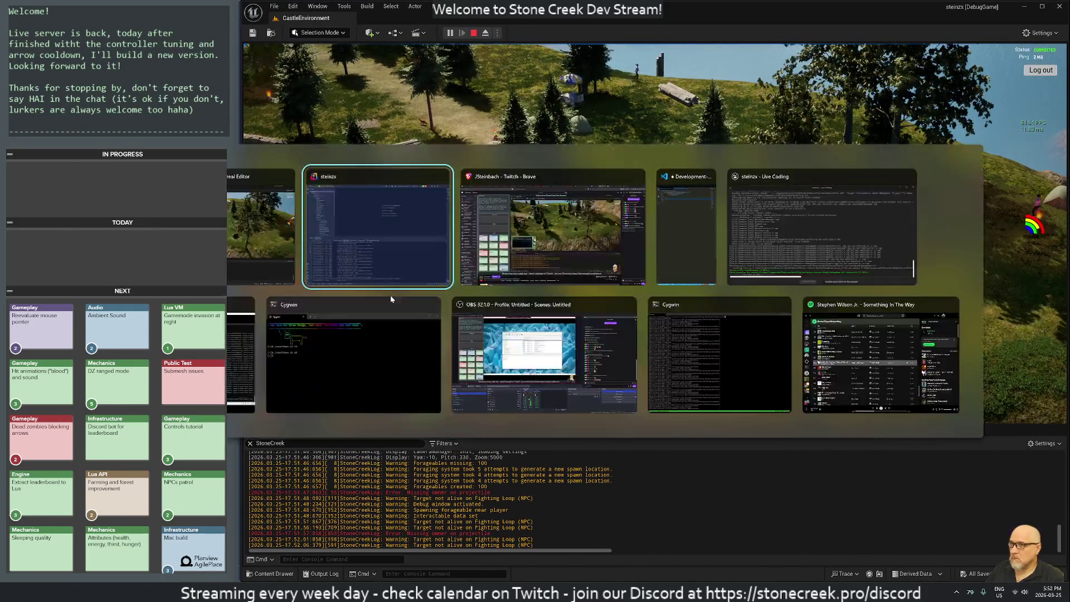
key("alt+Tab")
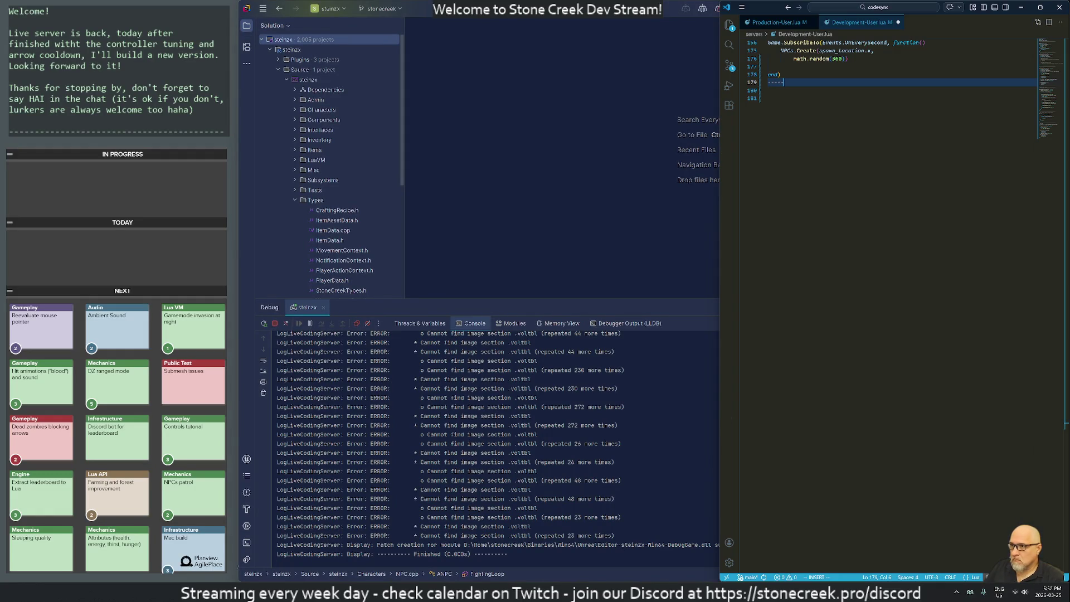
left_click(769, 98)
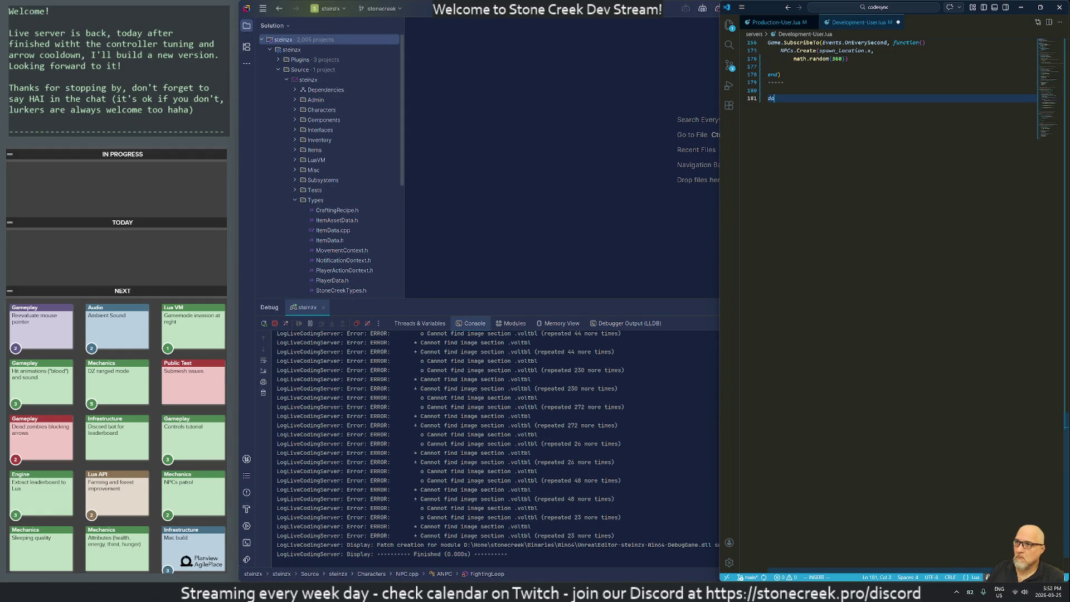
key("d")
key("d")
type("w")
key("Return")
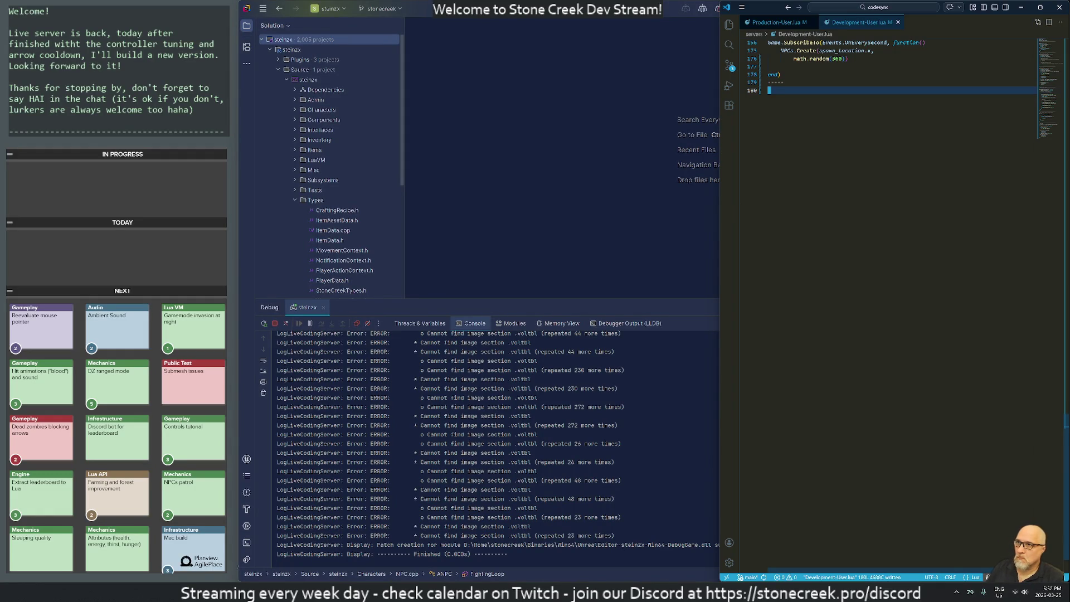
key("alt+Tab")
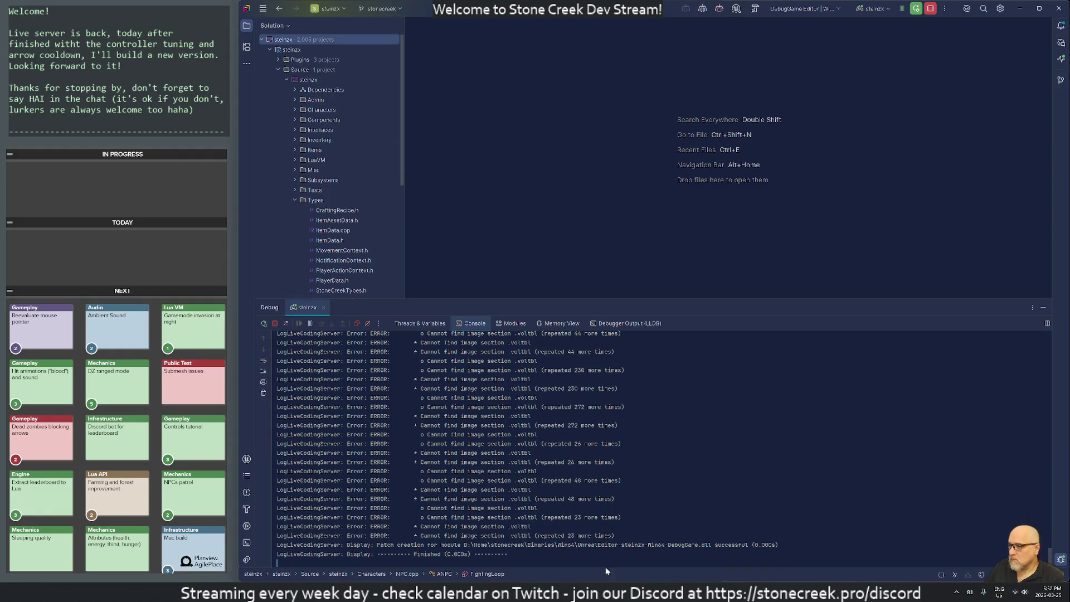
key("alt+Tab")
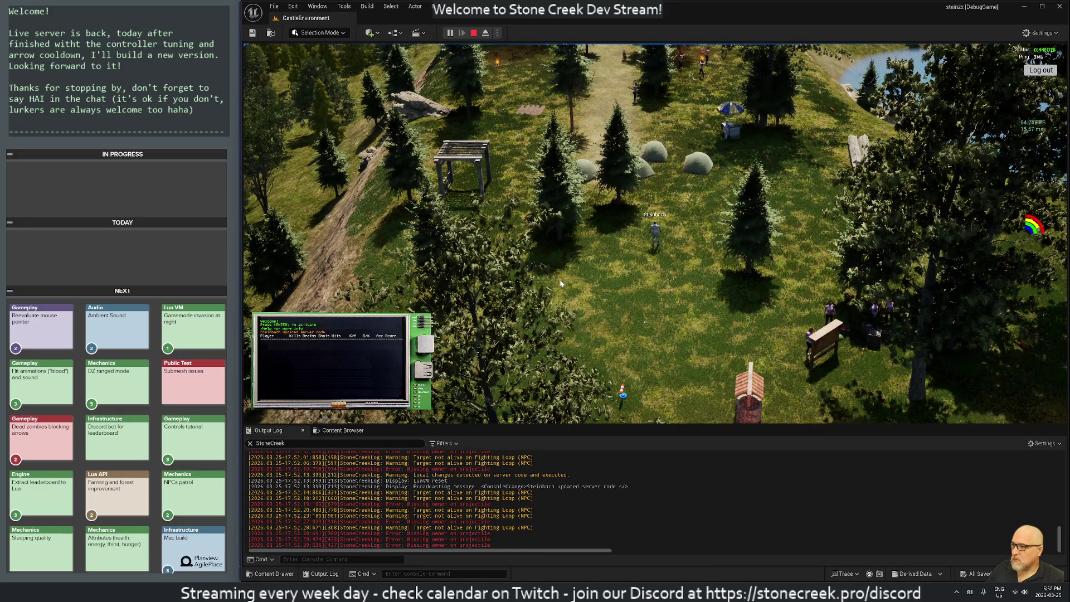
- Find 'target not alive' and delete the 'Target not alive' UE_LOG line in NPC.cpp's FightingLoop
key("Escape")
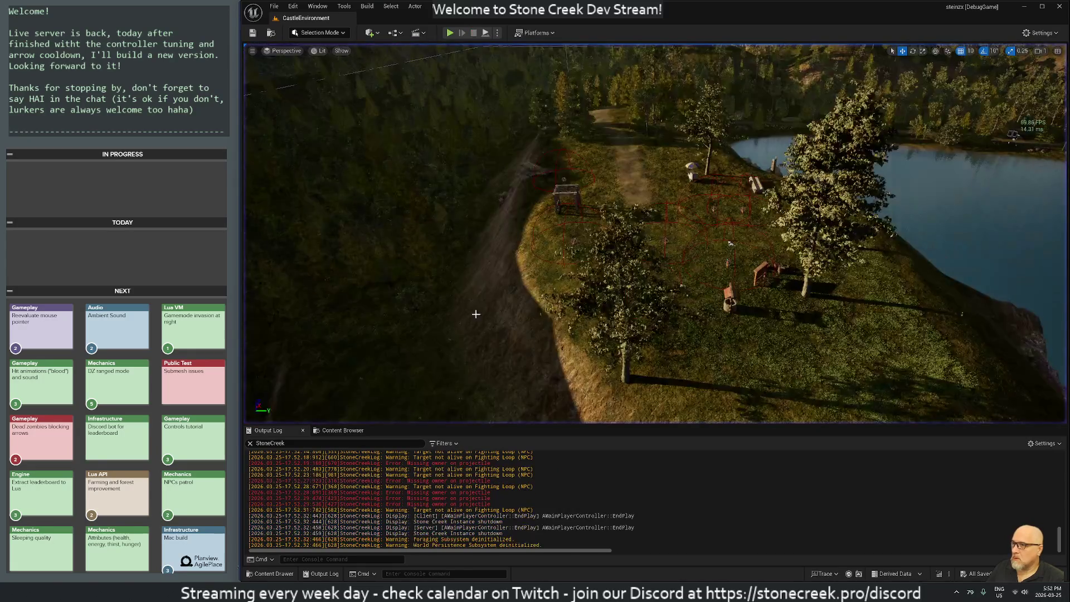
key("alt+Tab")
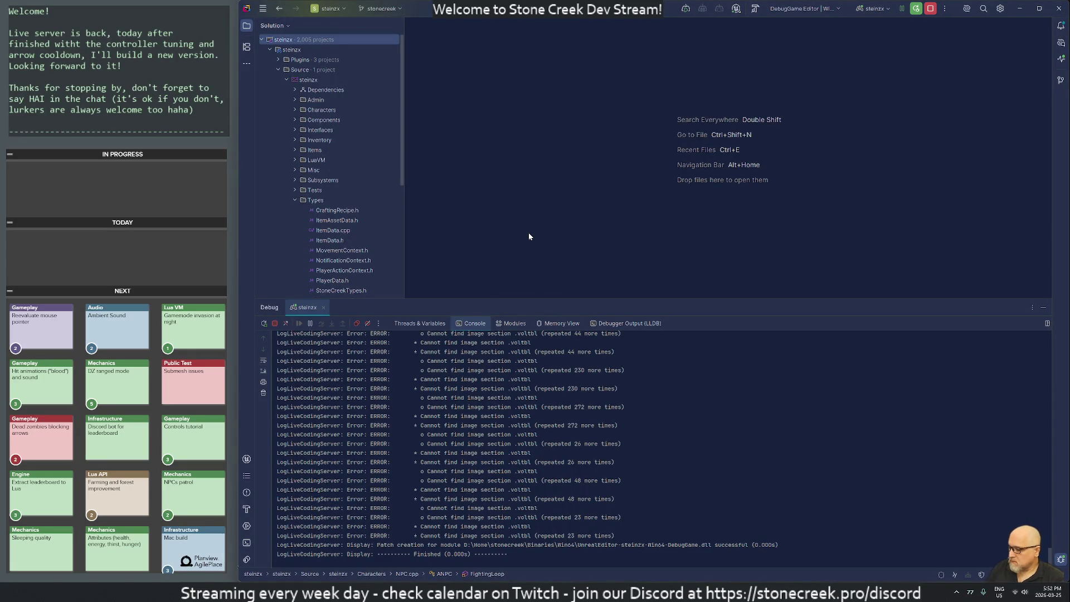
key("ctrl+shift+f")
type("target not alive")
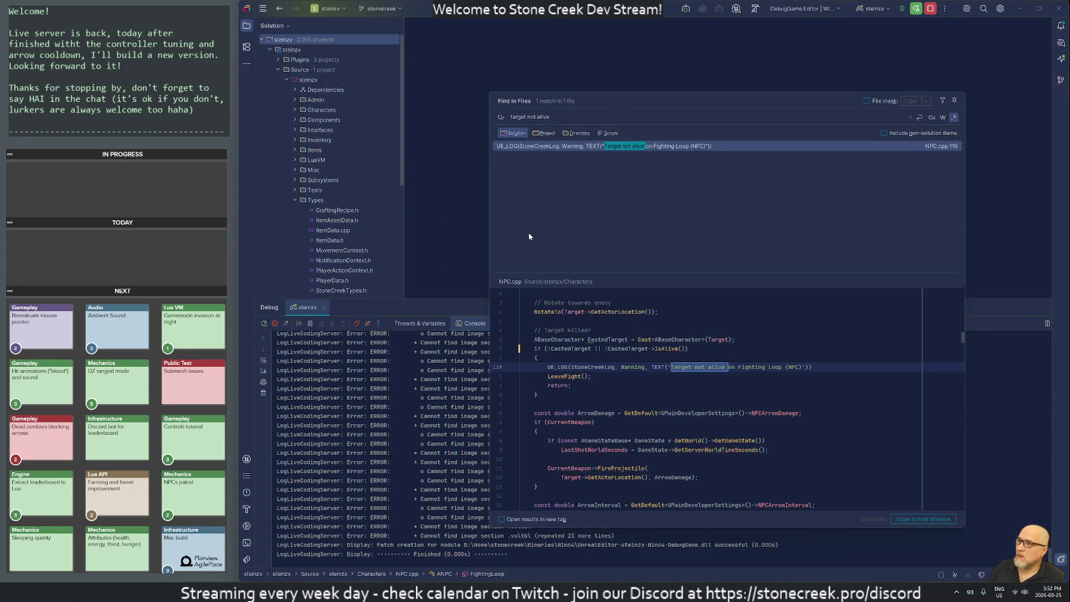
key("Return")
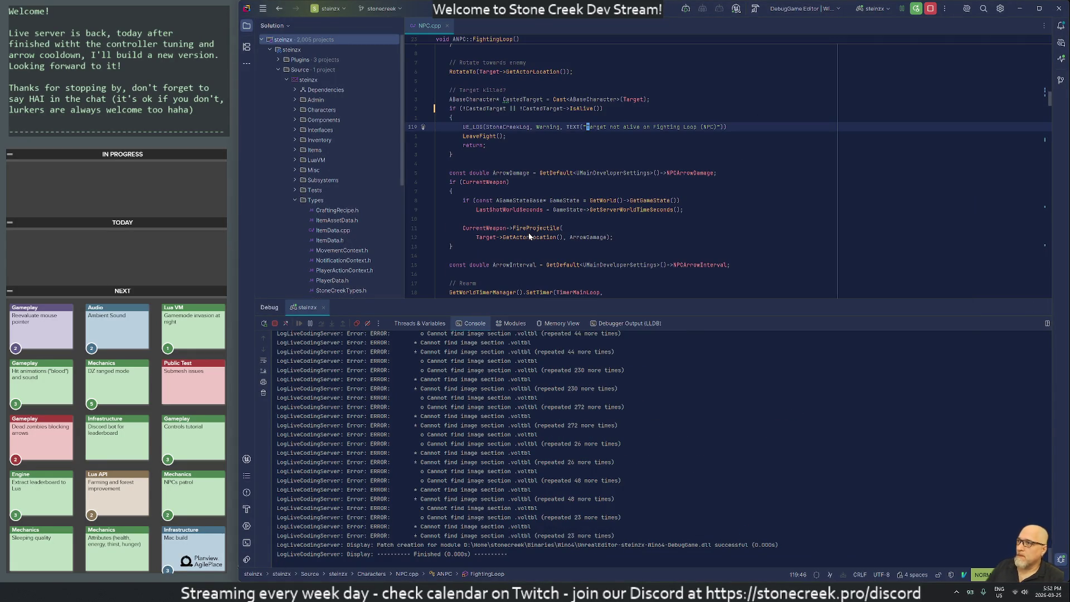
key("k")
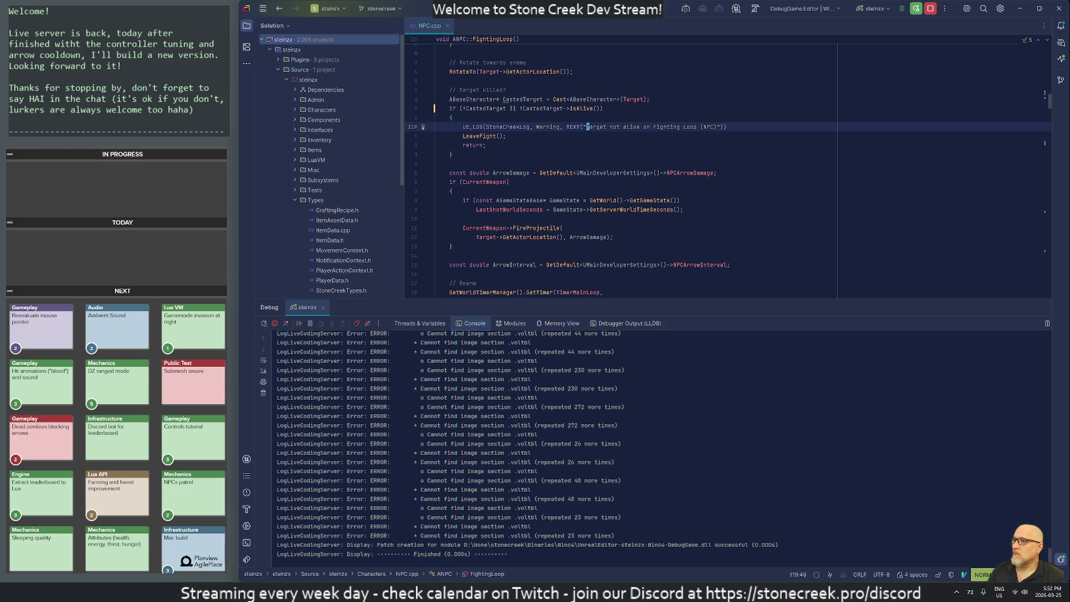
key("d")
key("d")
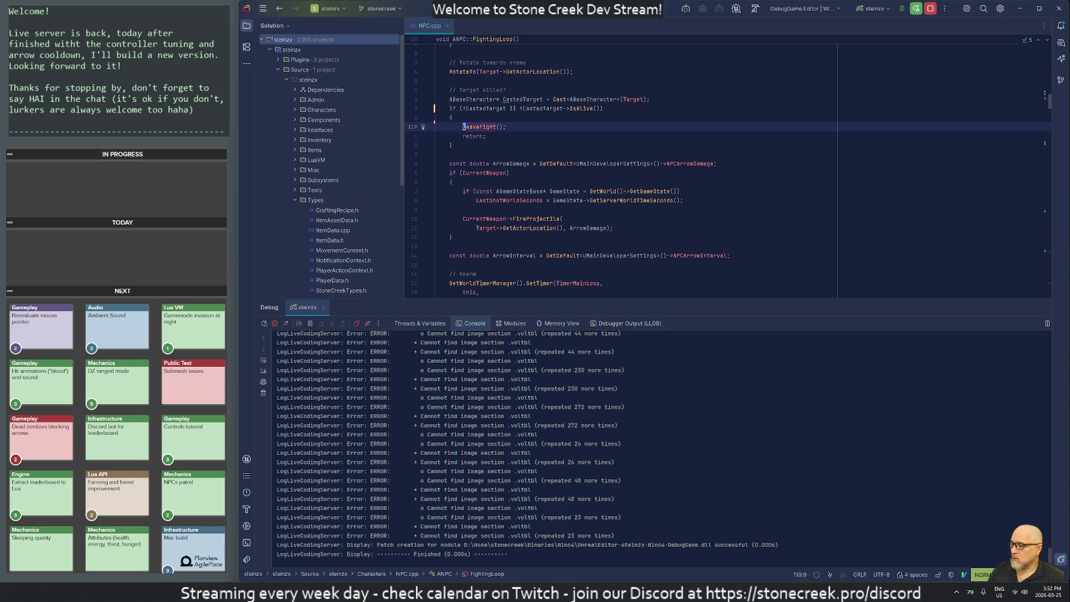
- Search the whole solution for 'missing owner'
key("alt+Tab")
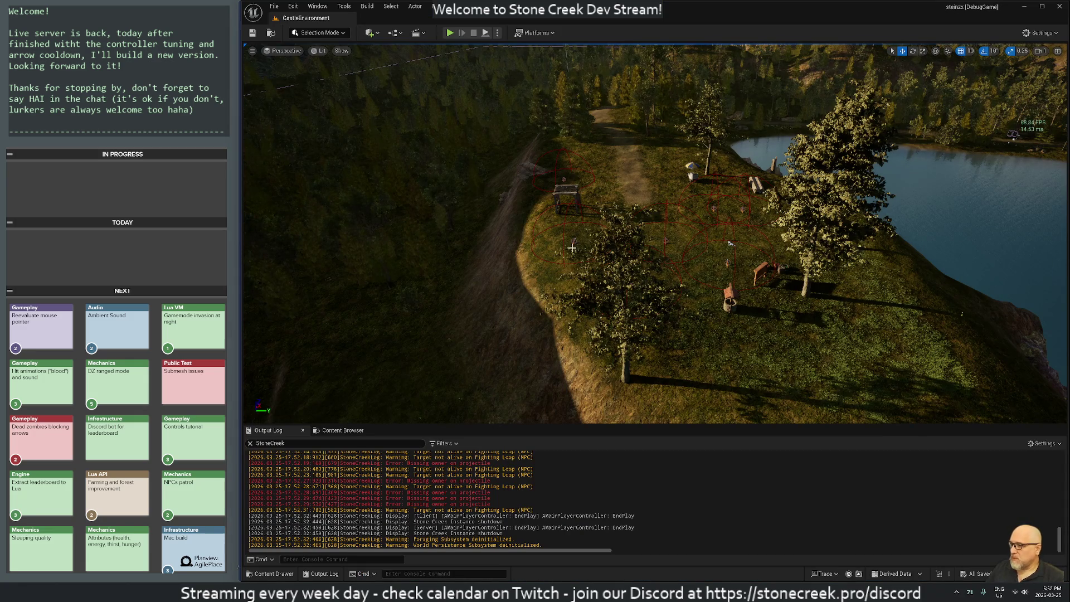
key("alt+Tab")
key("ctrl+shift+f")
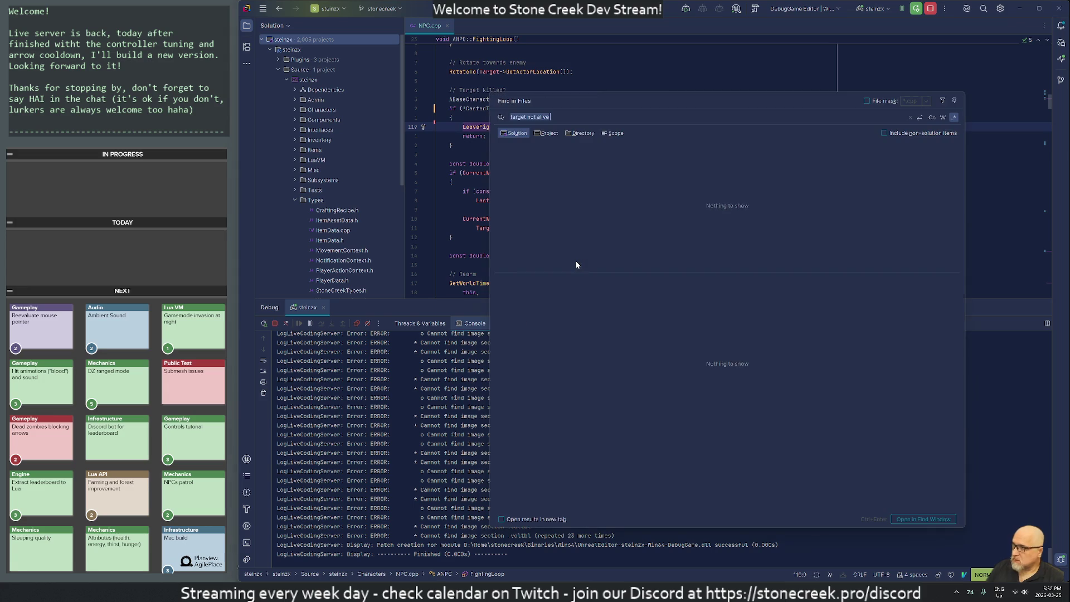
type("missing owner on pro")
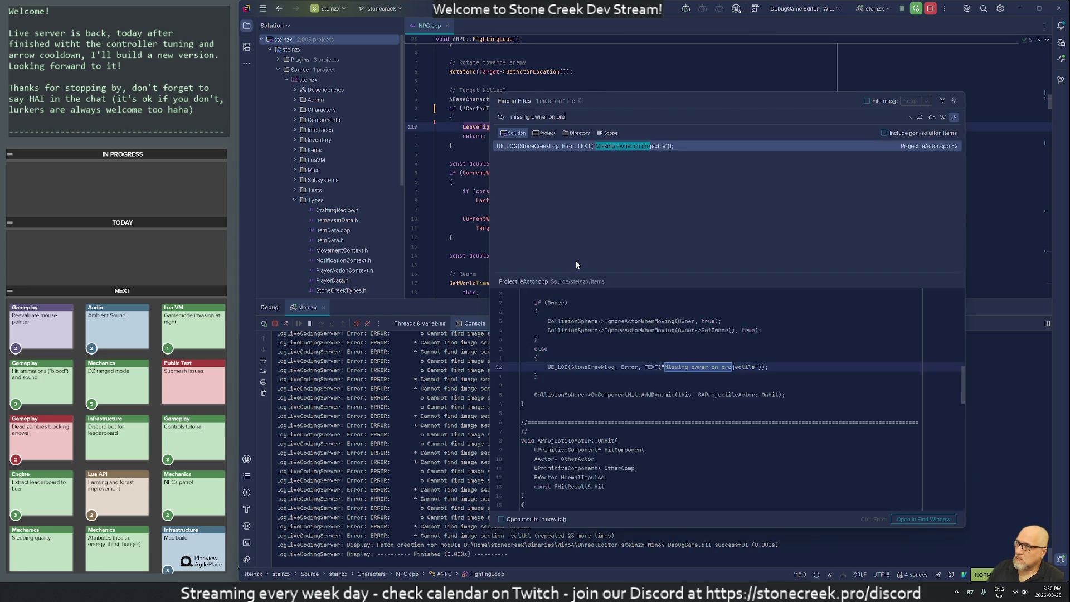
- Change the 'Missing owner on projectile' UE_LOG in ProjectileActor.cpp from Error to Warning
key("Return")
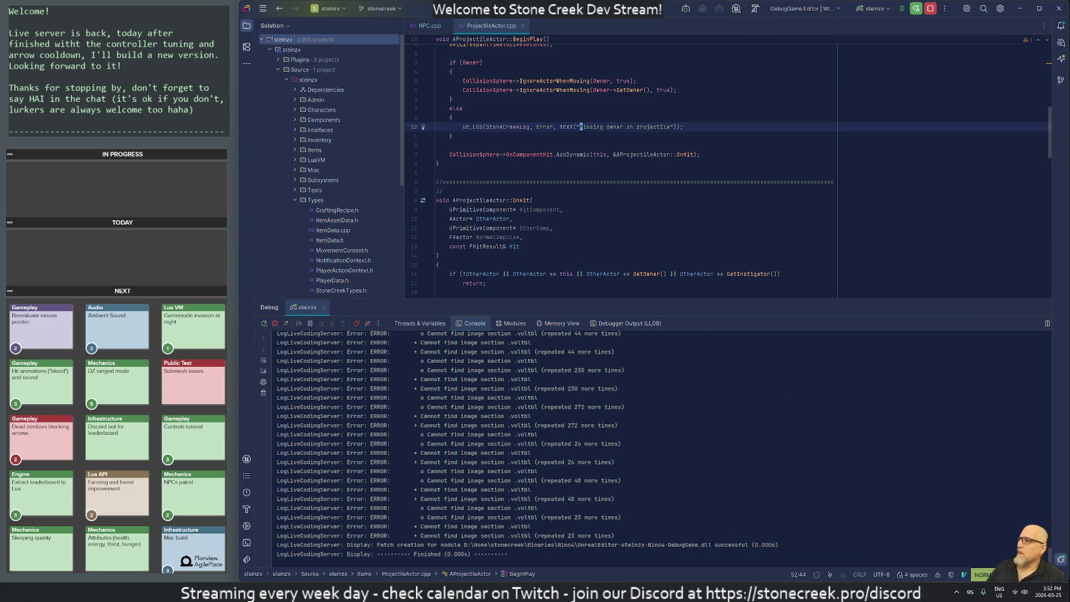
scroll(577, 261, "up", 4)
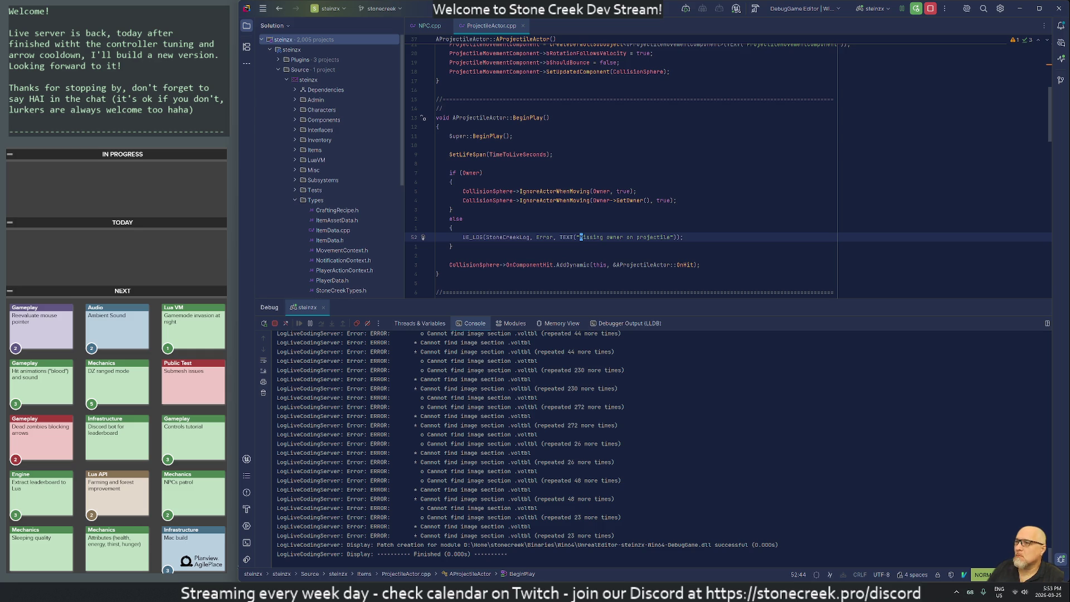
key("d")
key("shift+e")
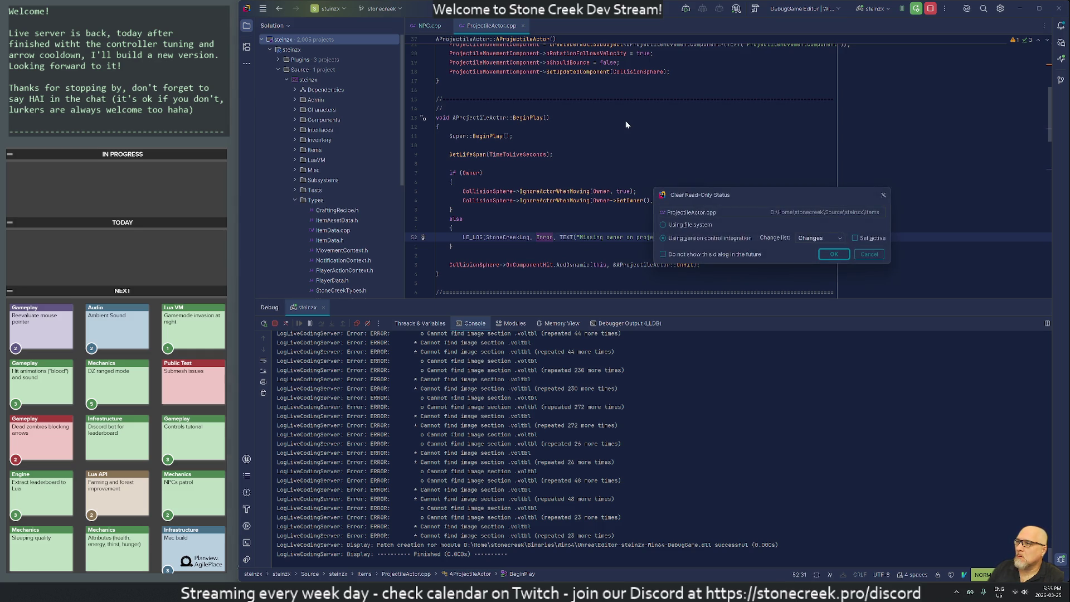
key("Return")
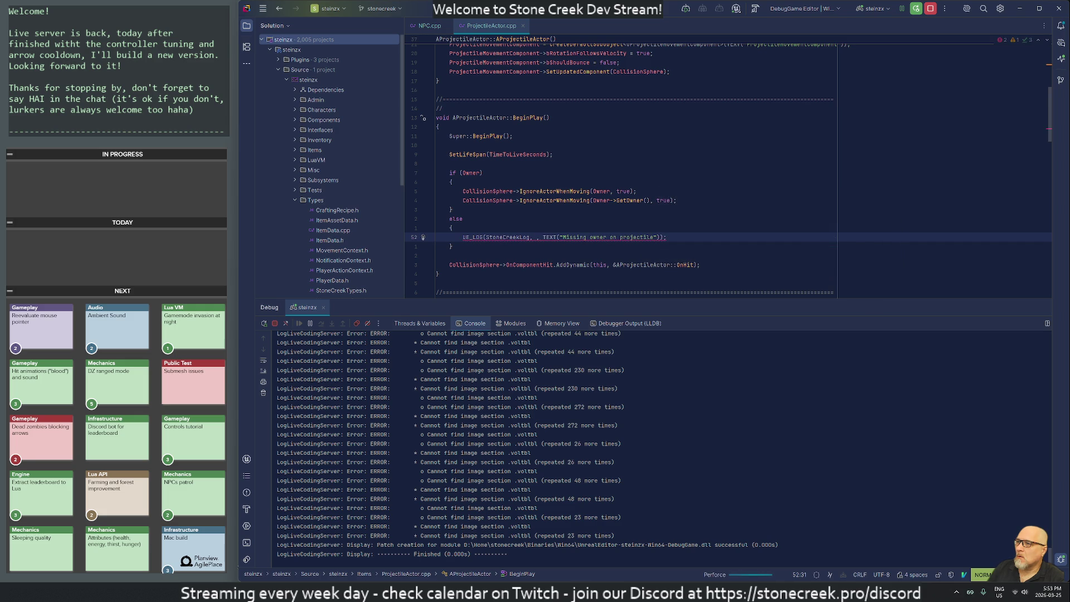
type("Warning")
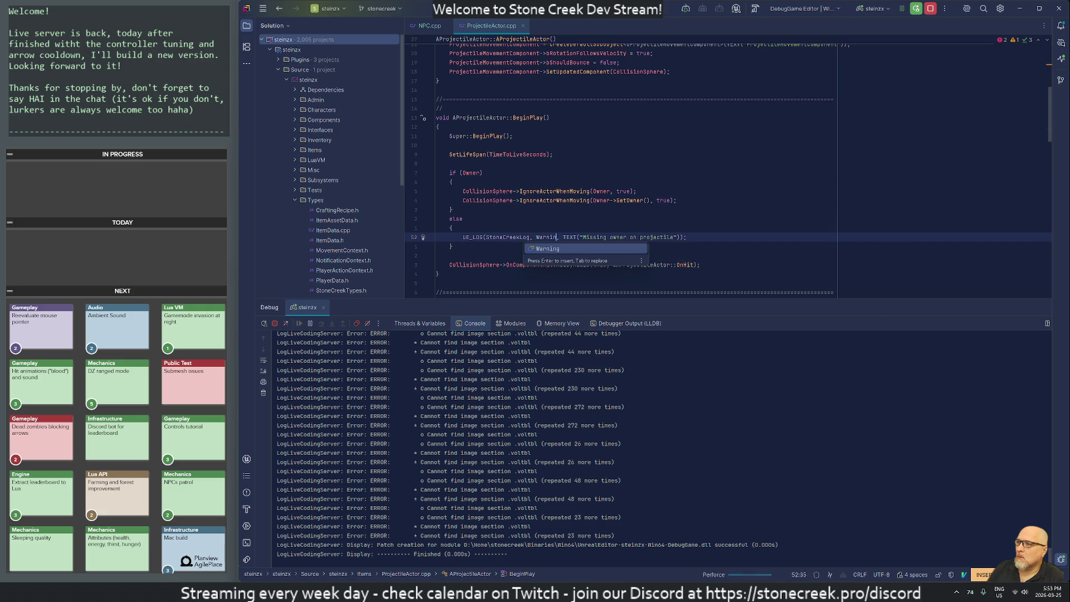
key("Escape")
key("k")
key("k")
key("k")
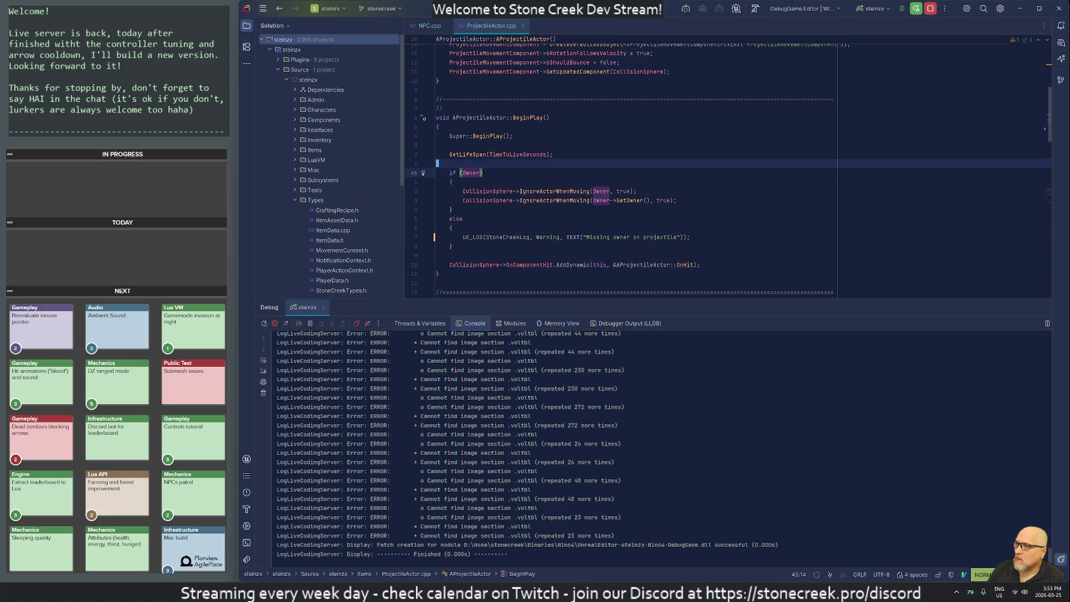
- Replace Owner with GetOwner() in the if condition and on CollisionSphere lines 47 and 48
type("cwGetO")
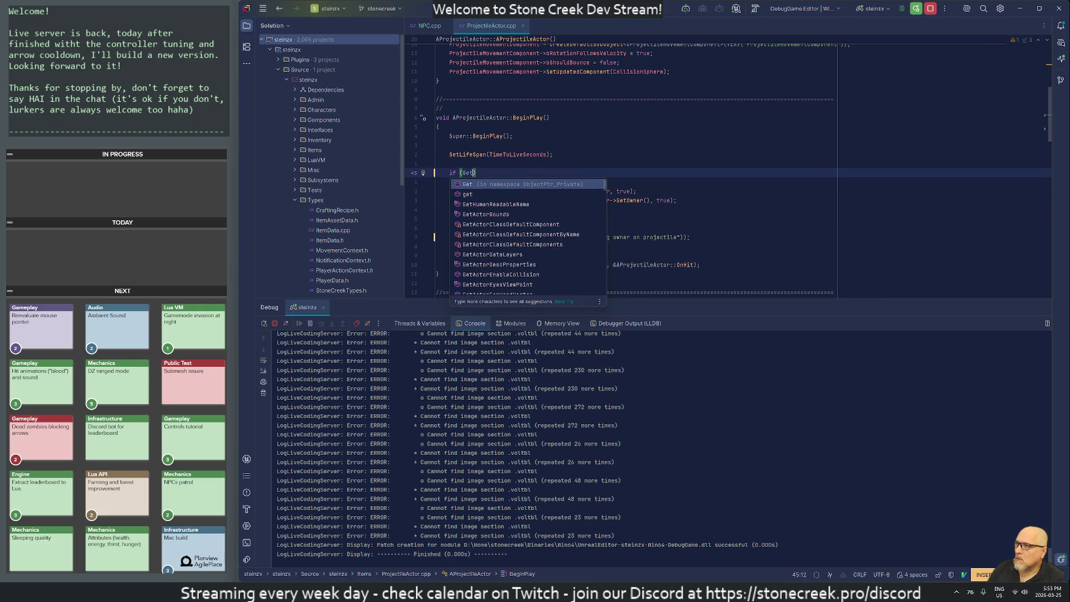
type("w")
key("Return")
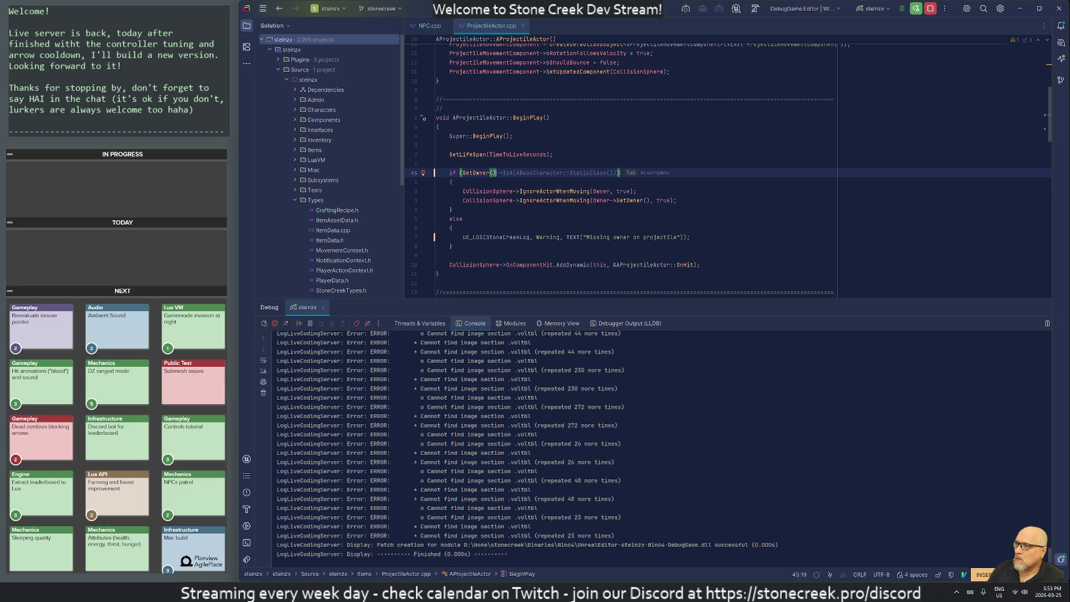
key("Escape")
key("j")
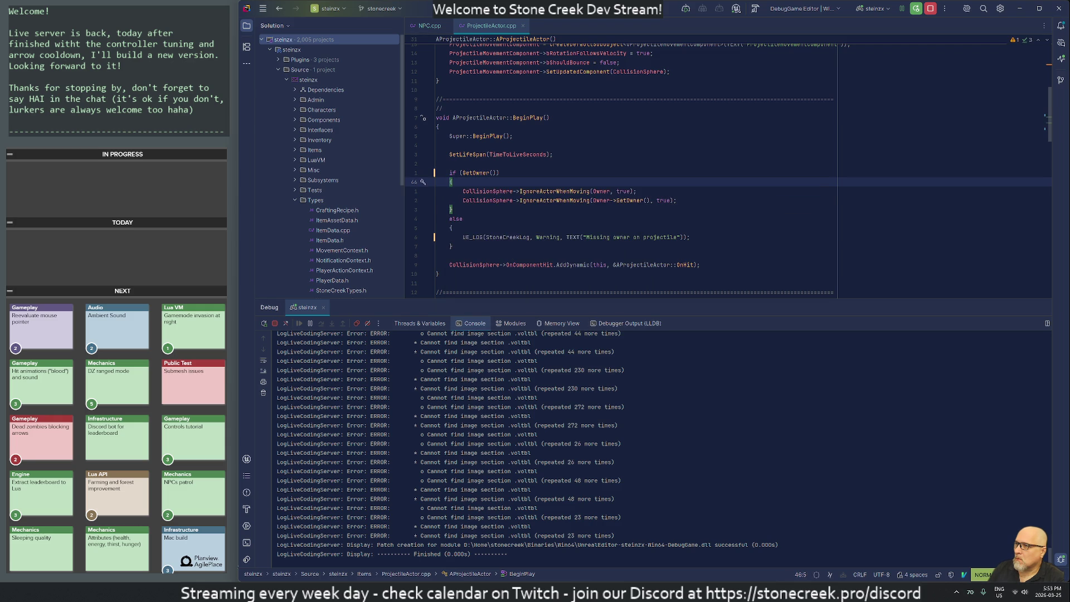
left_click(493, 191)
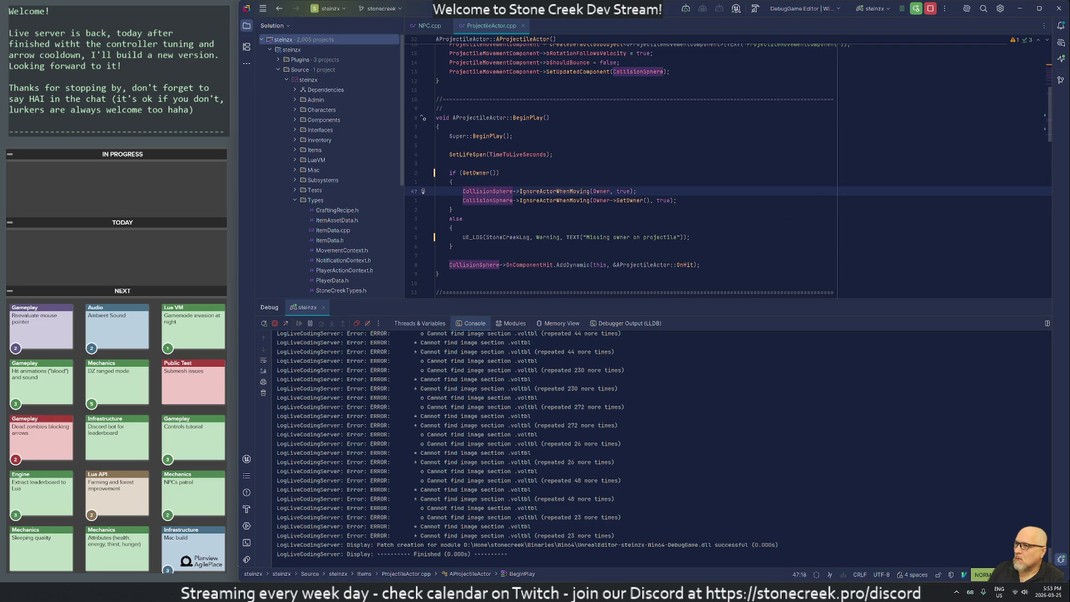
key("w")
key("w")
key("w")
key("P")
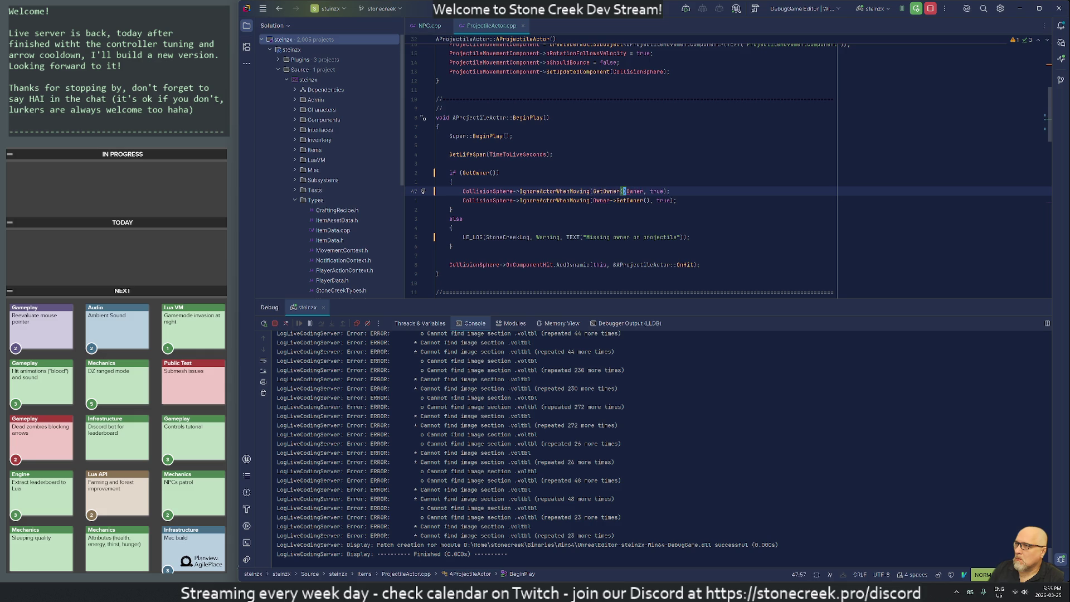
key("j")
key("b")
key("b")
key("b")
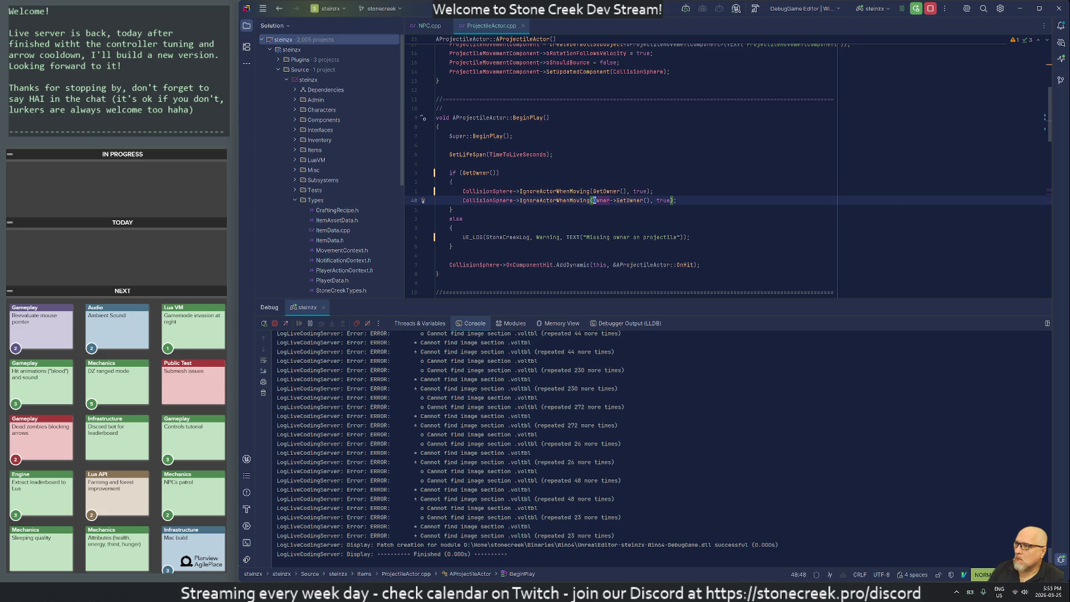
type("dw")
type("iGetOwner(")
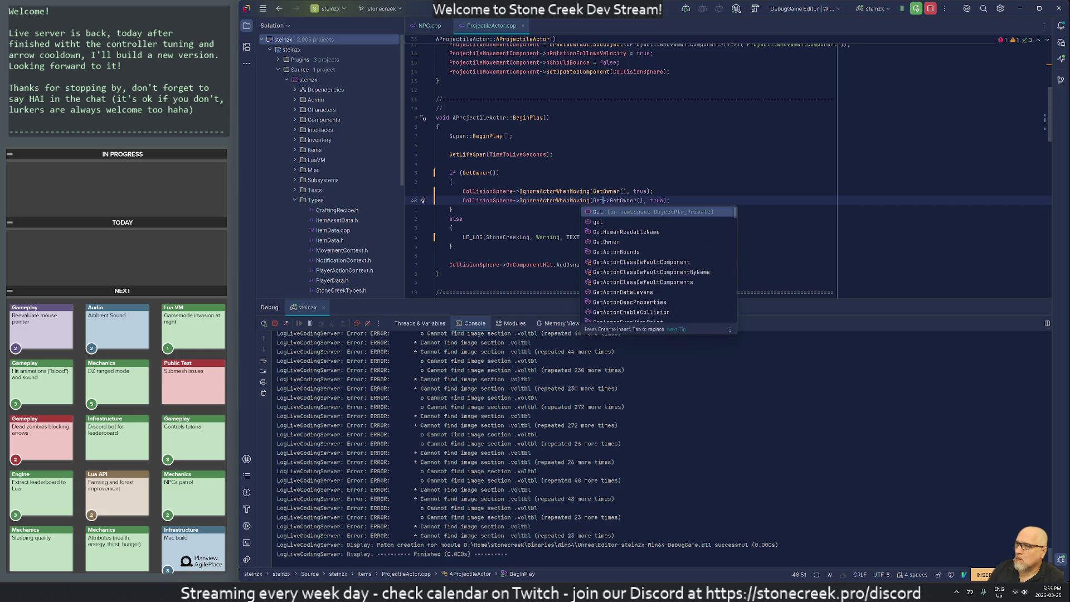
type(")")
key("Escape")
key("j")
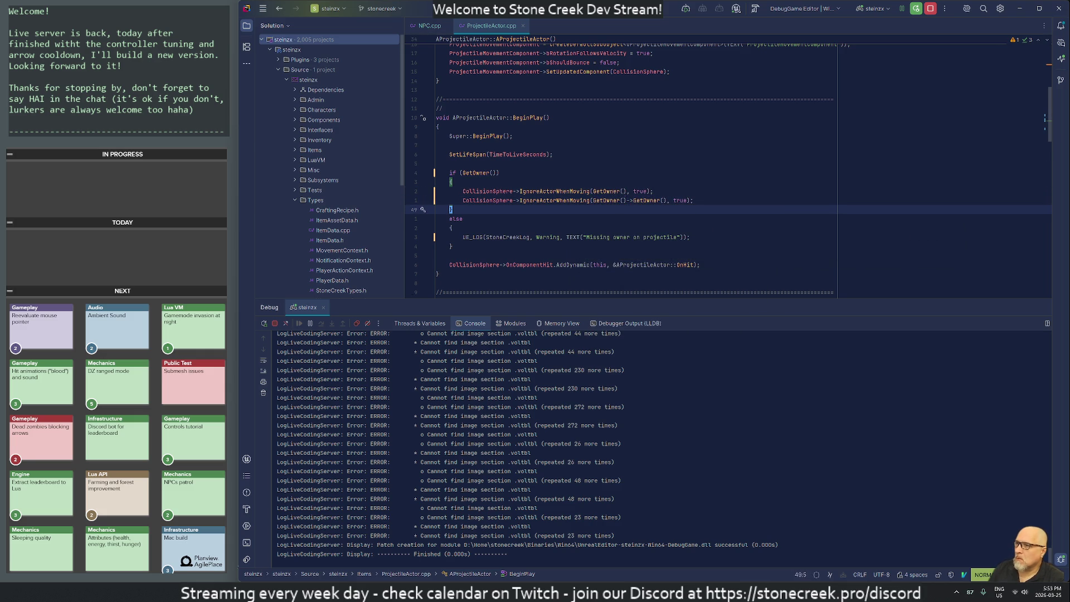
key("j")
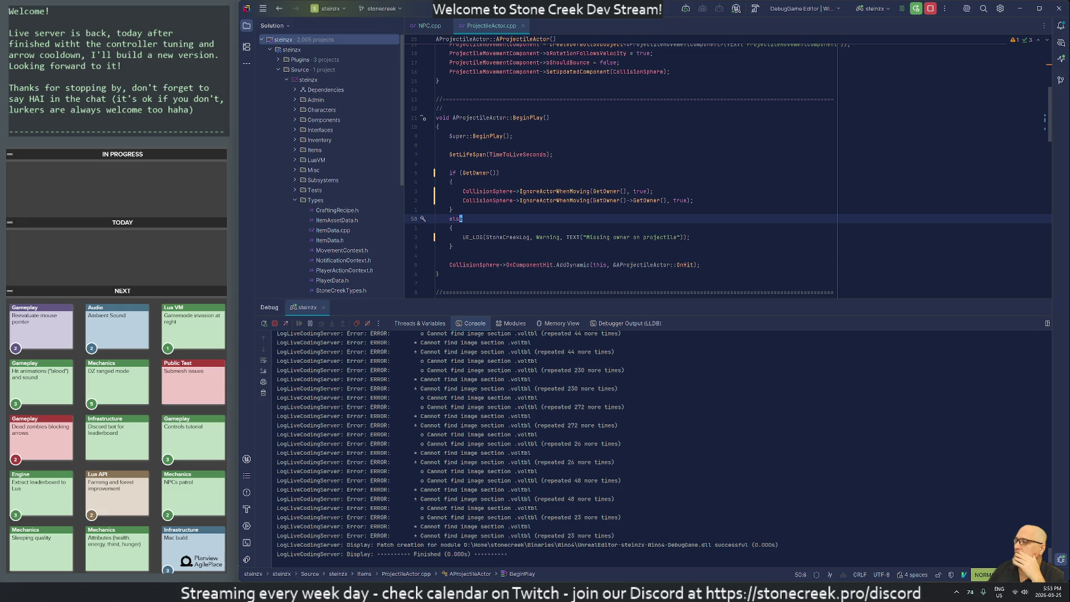
- Review the GetOwner() check and its else branch, then search the file for 'owner'
left_click(496, 172)
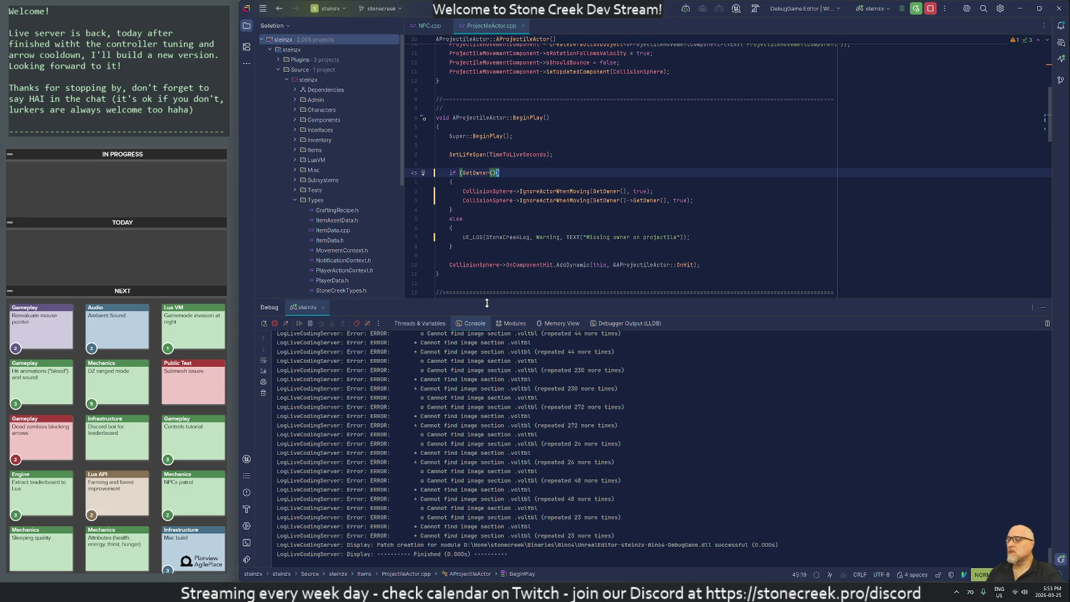
scroll(725, 168, "down", 3)
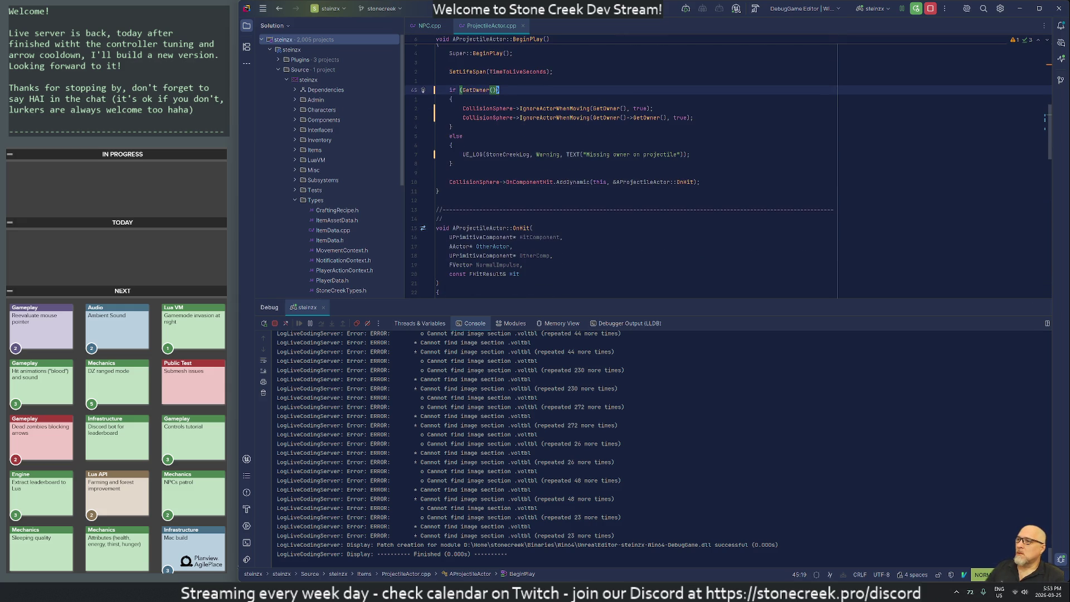
key("j")
key("j")
key("j")
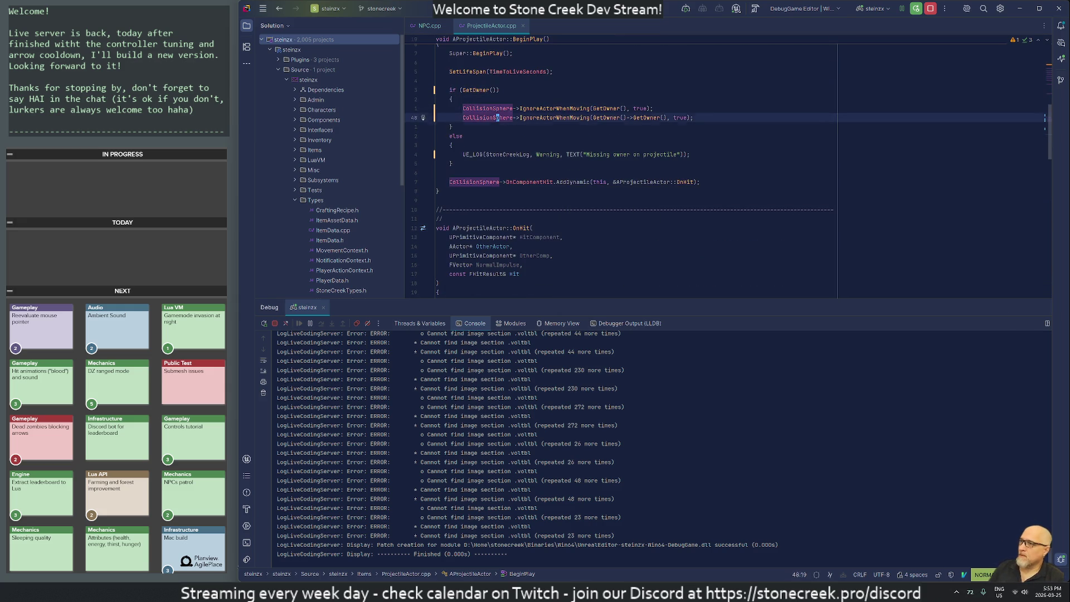
key("j")
key("y")
key("slash")
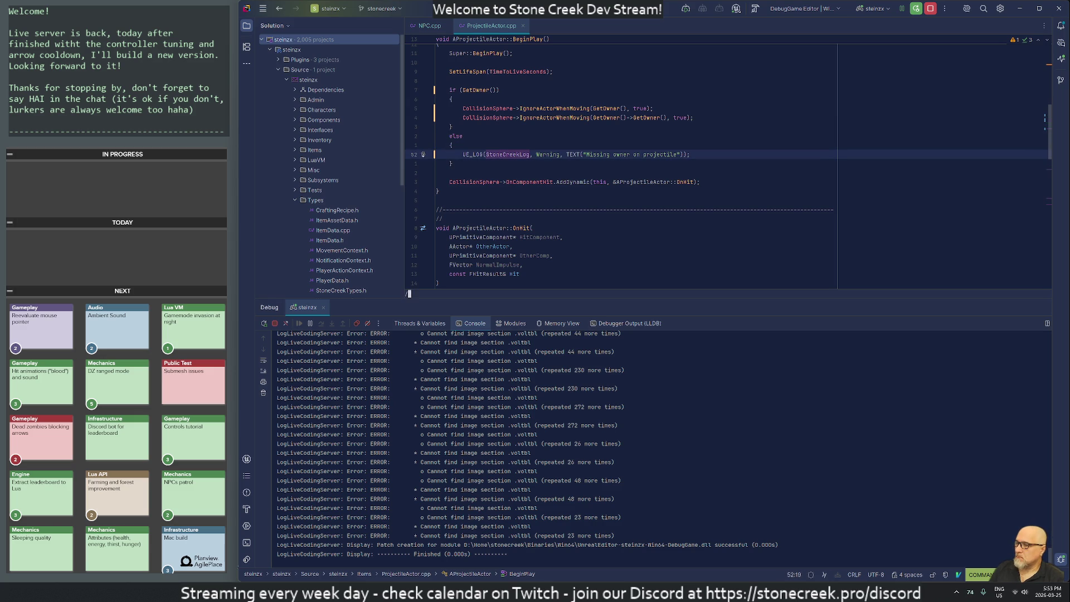
type("owner")
key("Return")
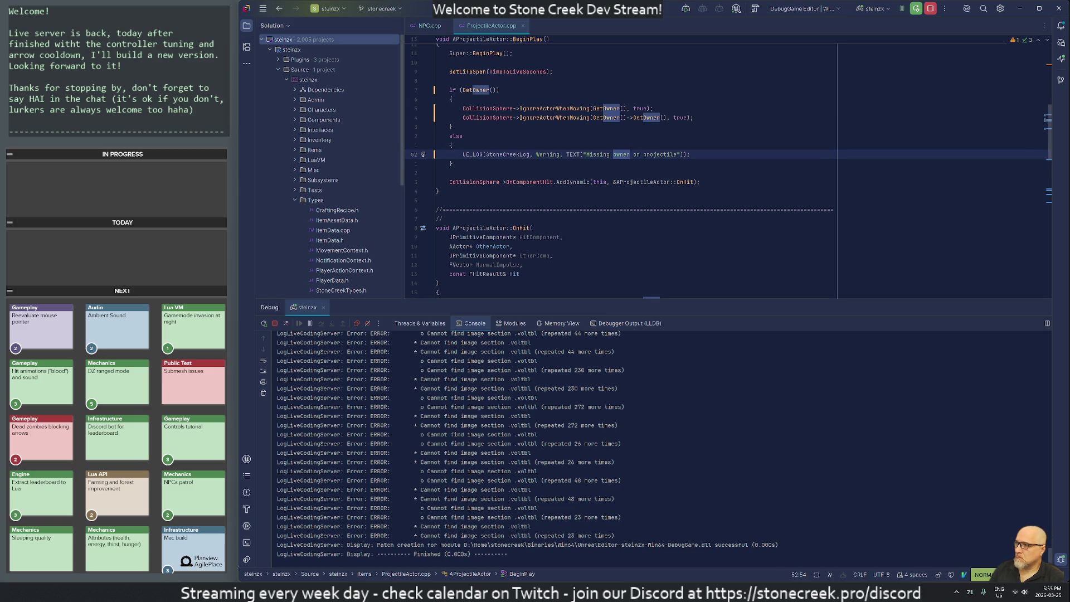
- Search for 'owner.*nul' and step through the owner checks in OnHit and BeginPlay
key("slash")
type("o")
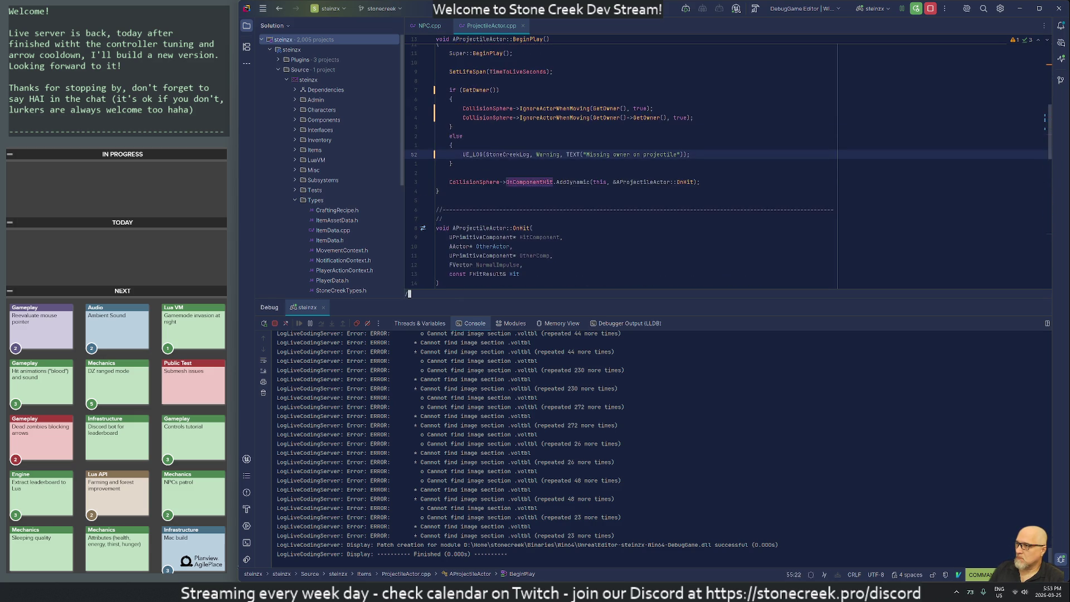
type("wner.*nul")
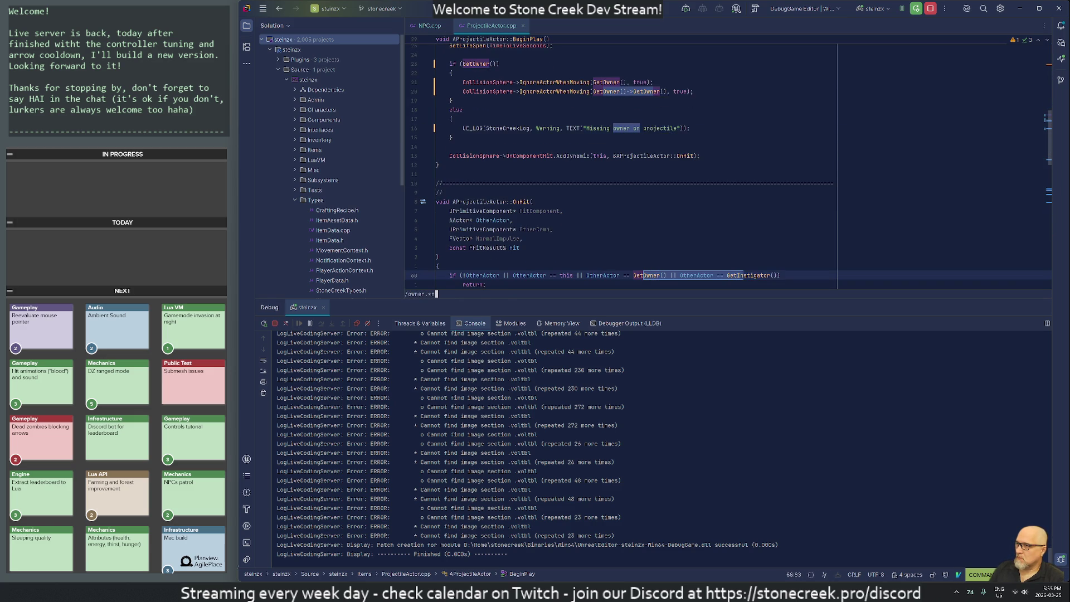
key("Escape")
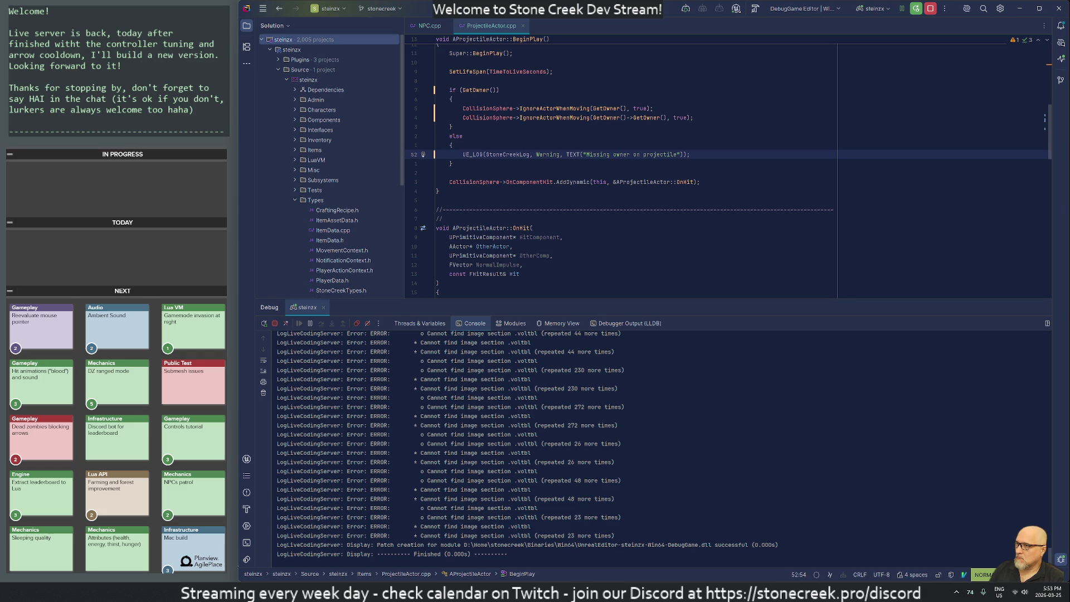
key("n")
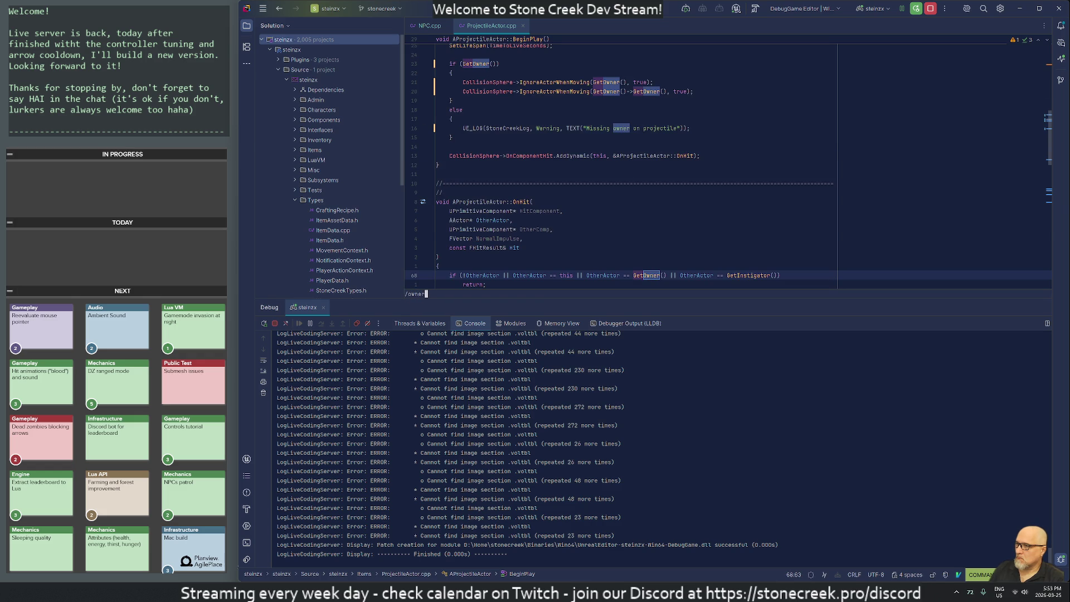
key("j")
key("j")
key("j")
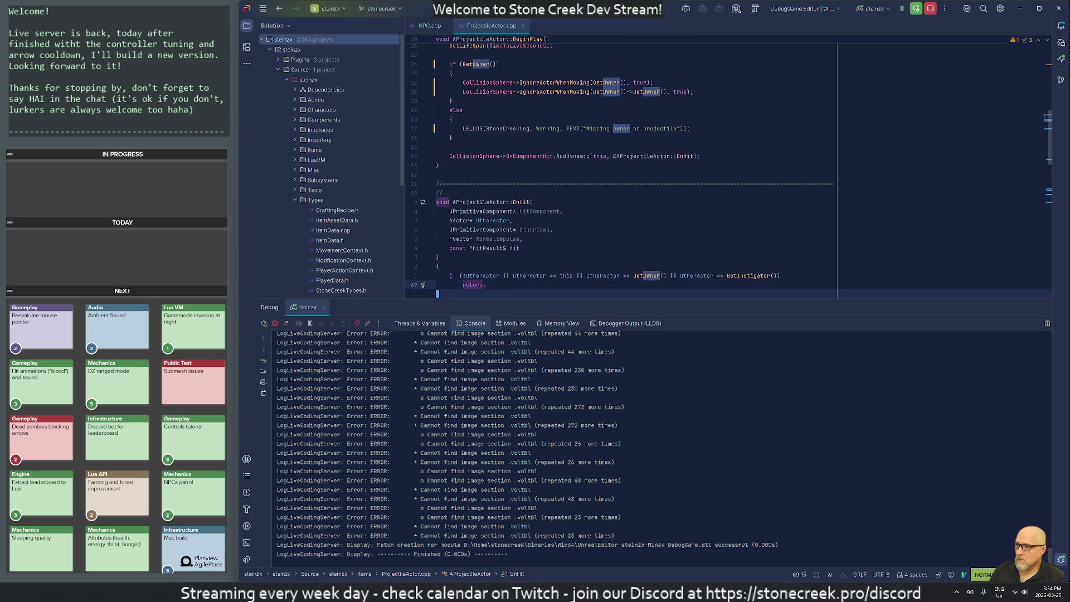
key("j")
key("j")
key("j")
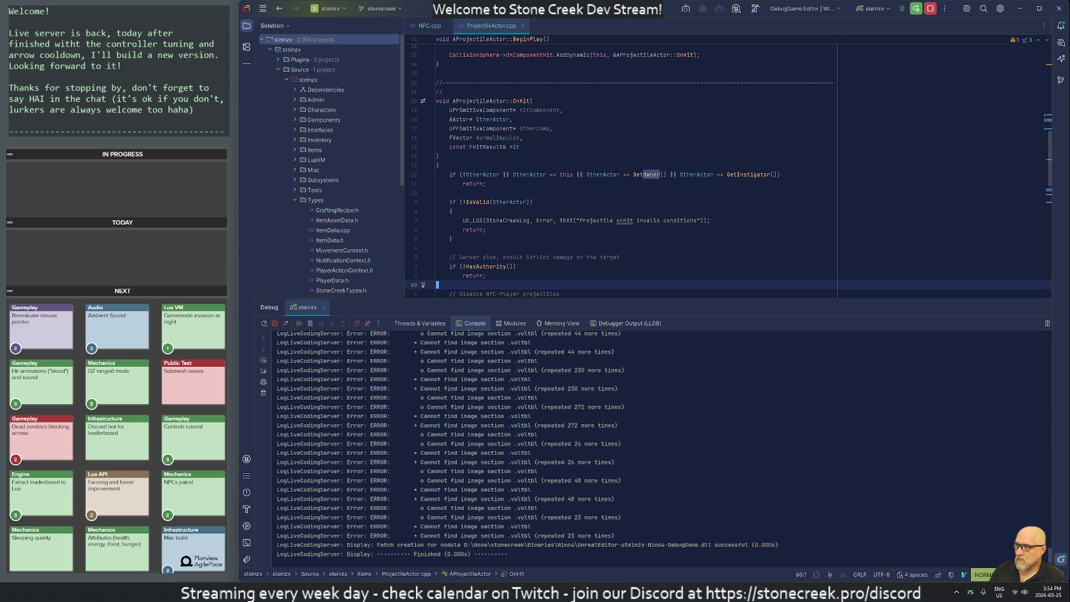
key("k")
key("k")
key("k")
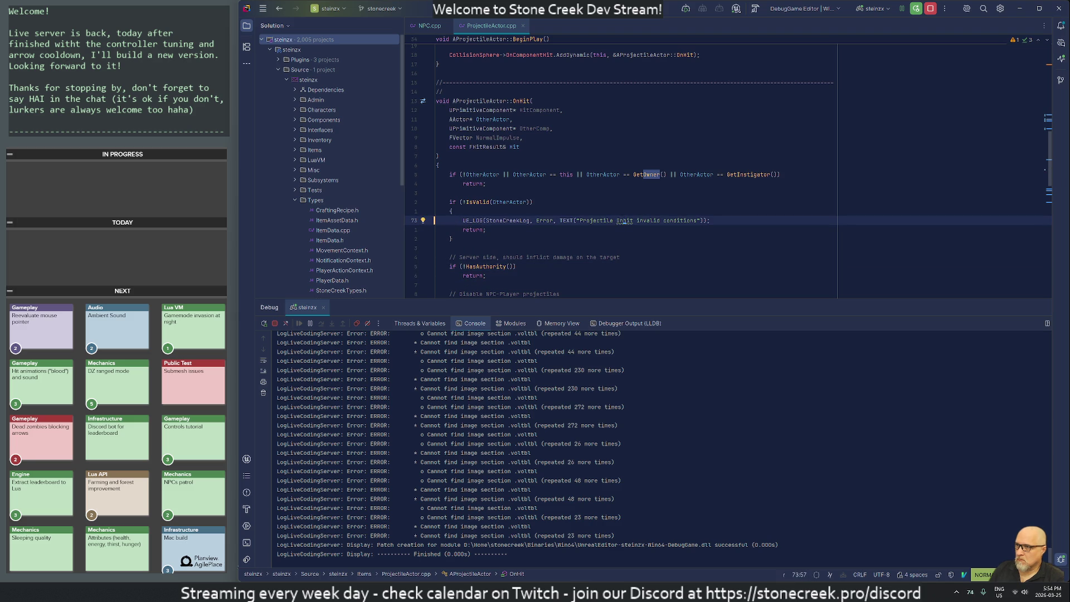
key("k")
key("k")
key("k")
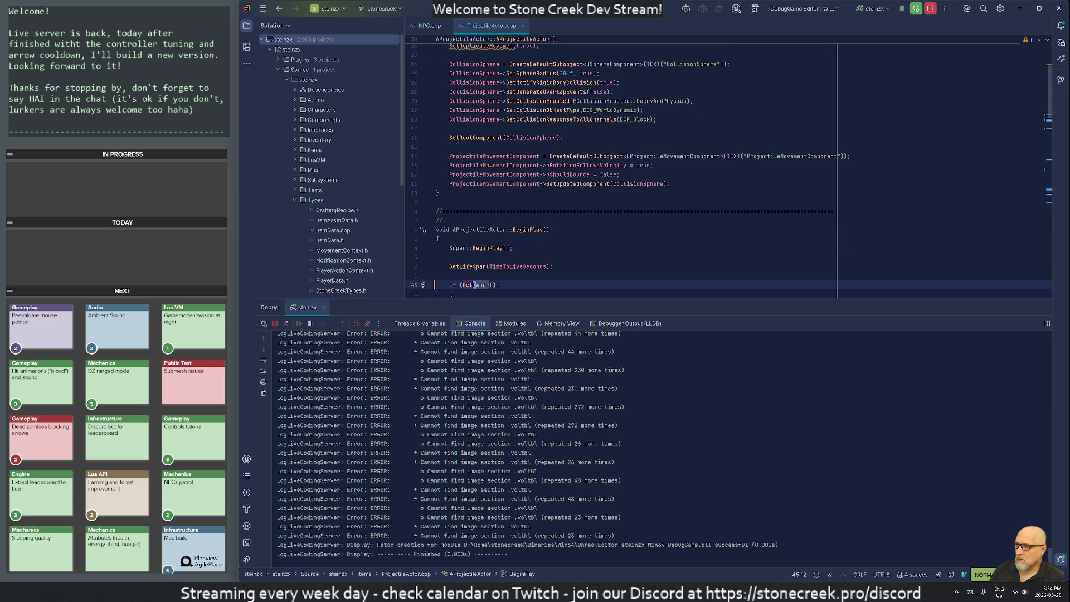
key("j")
key("j")
key("j")
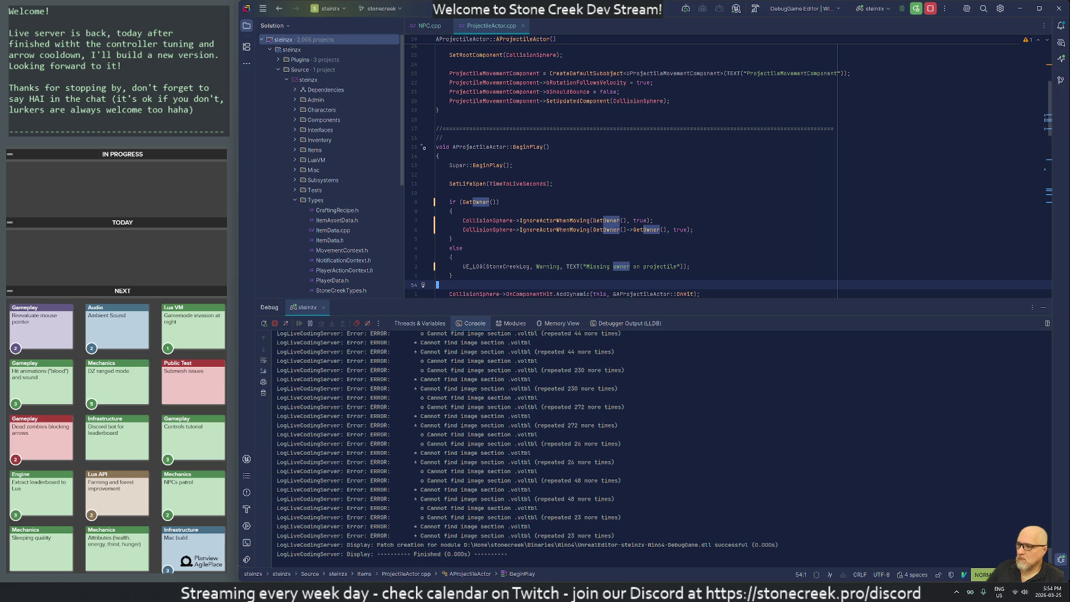
key("alt+Tab")
- Run Live Coding with Ctrl+Alt+F11 and close the compile log once the patch links successfully
key("ctrl+alt+F11")
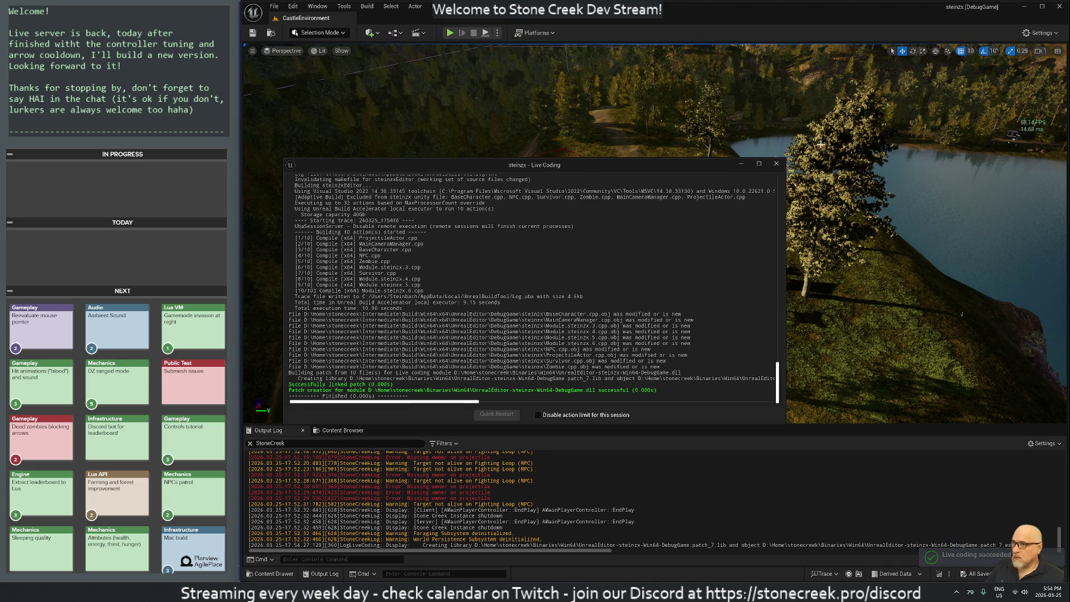
left_click(776, 163)
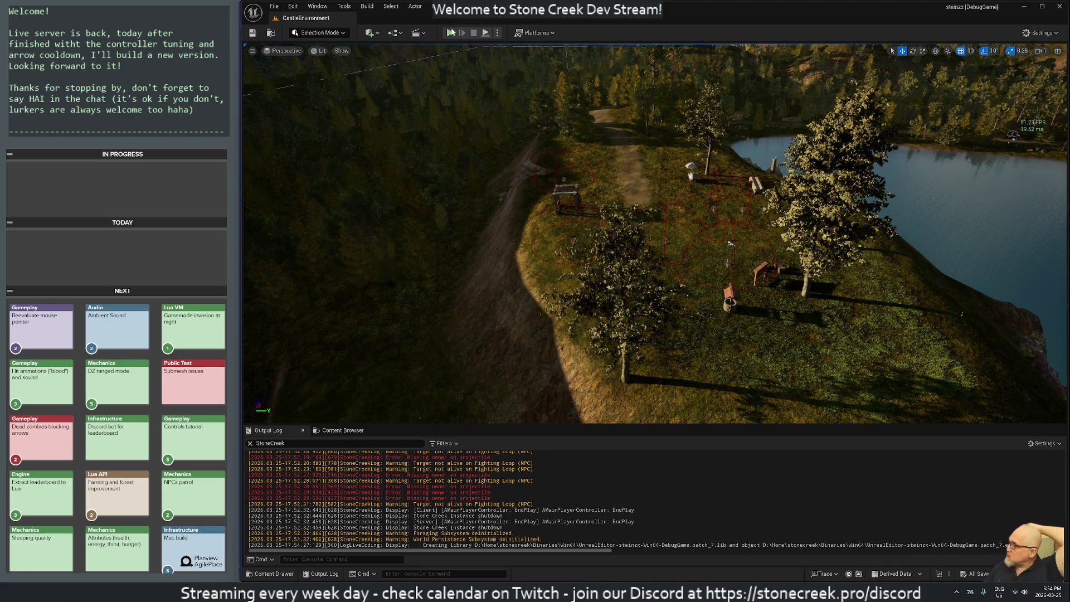
- Play-test, walking and rotating the camera while watching for 'Missing owner on projectile' warnings, then stop and return to Rider
left_click(451, 32)
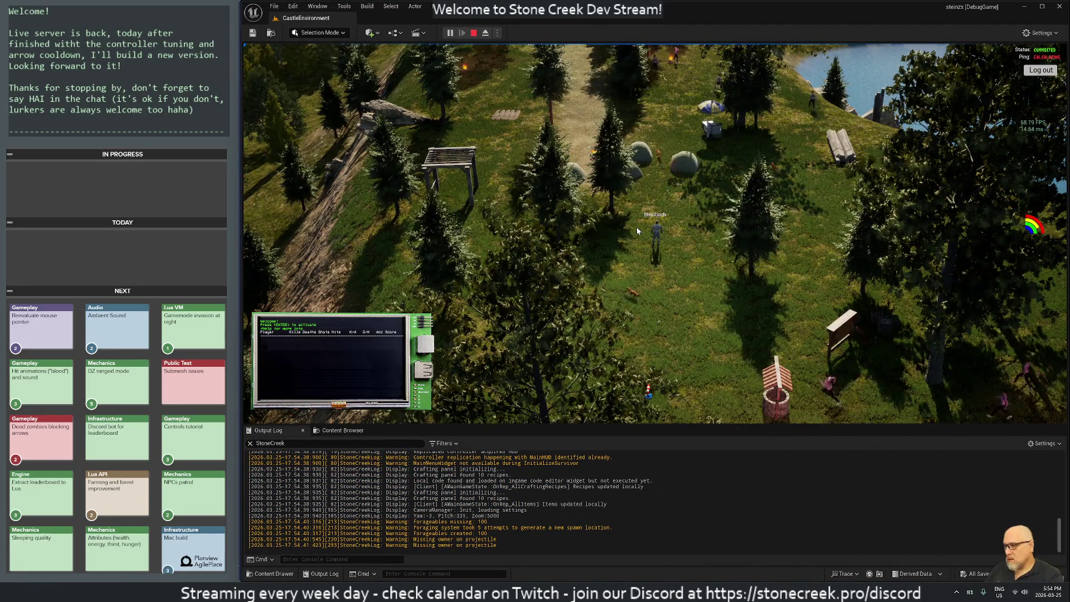
scroll(610, 235, "up", 3)
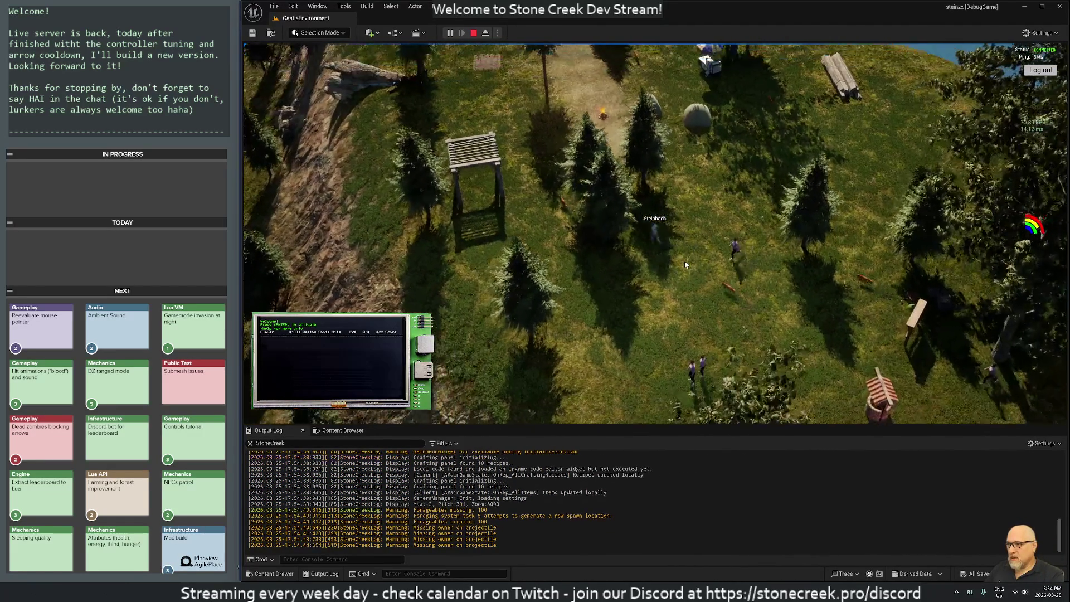
scroll(685, 260, "up", 3)
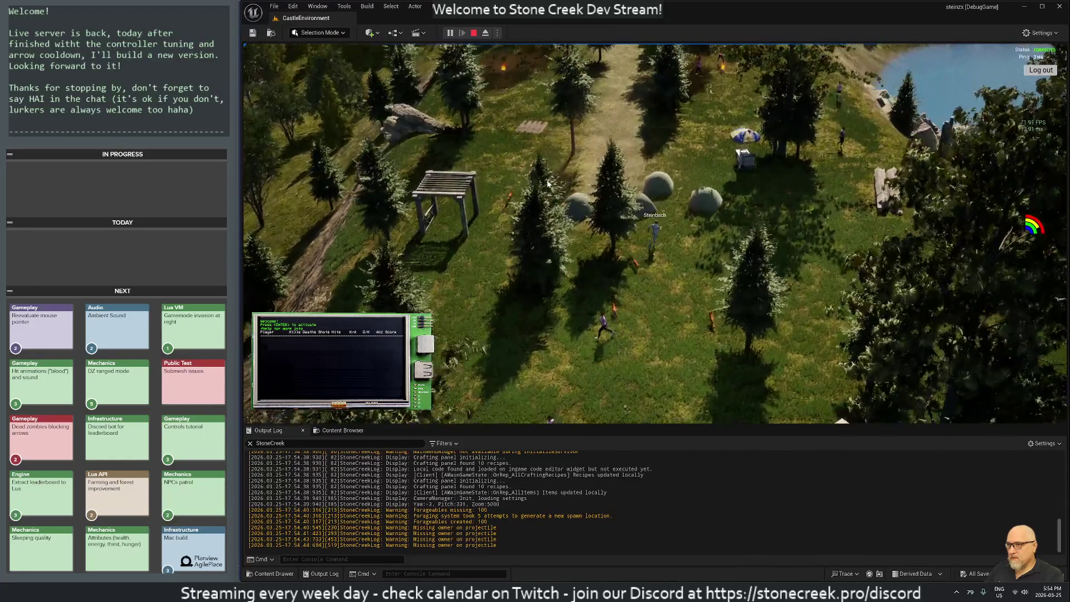
key("w")
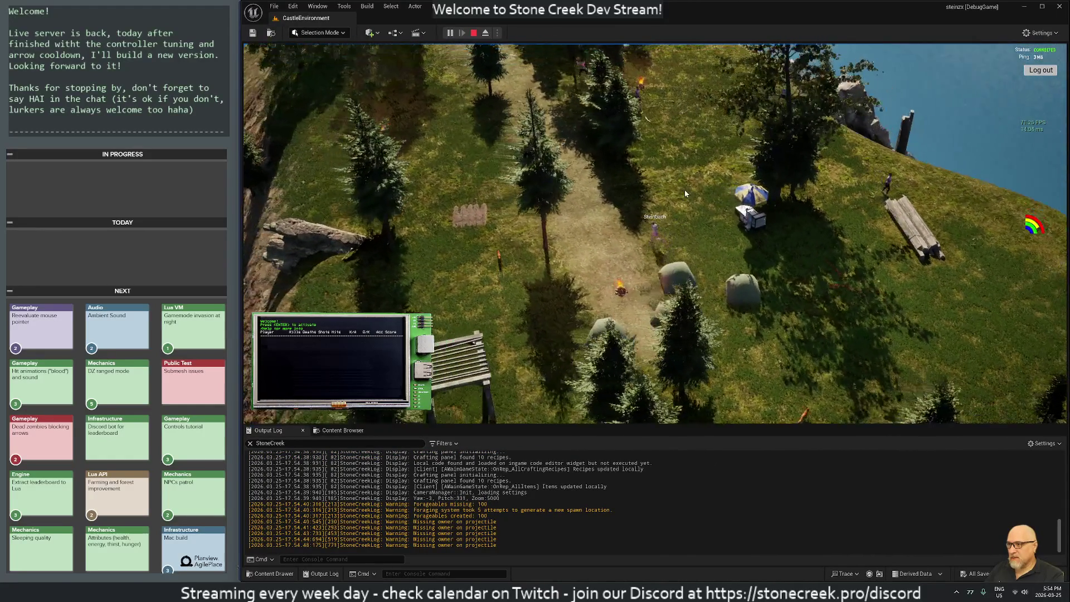
scroll(685, 190, "up", 3)
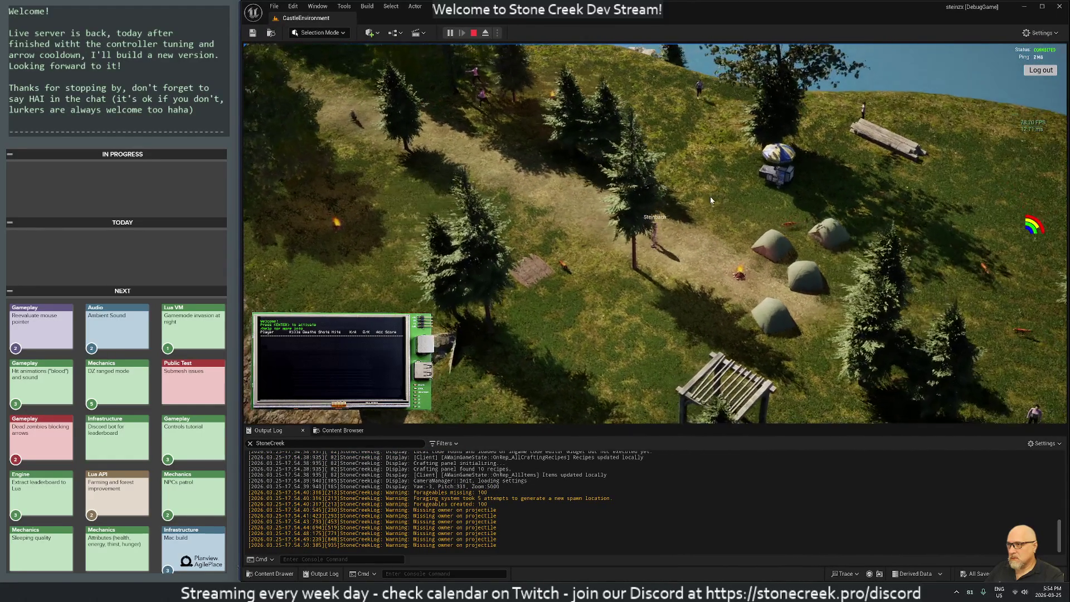
scroll(710, 199, "down", 3)
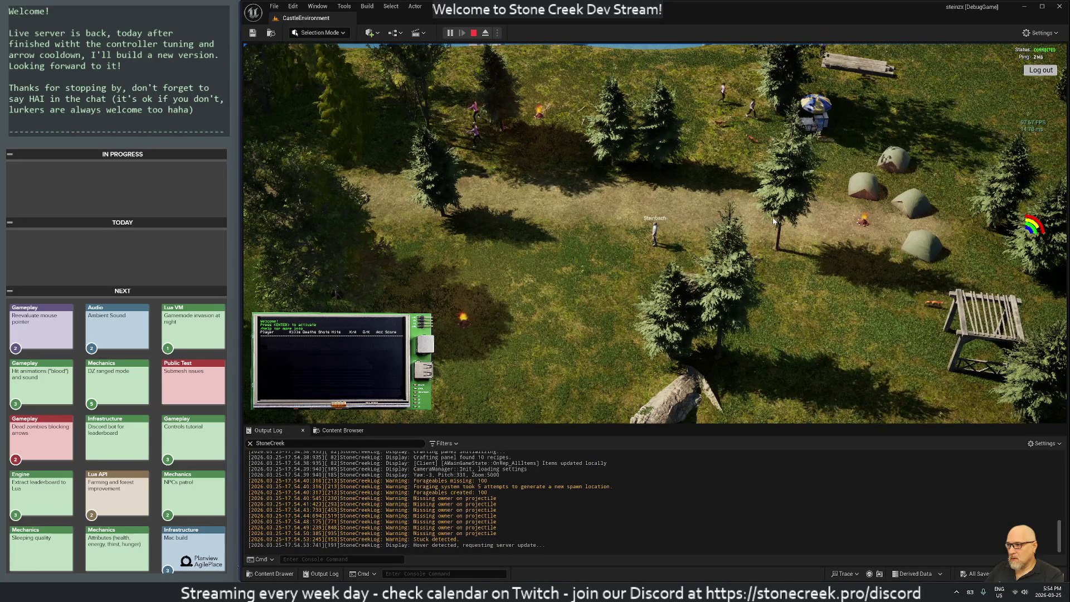
scroll(666, 210, "up", 2)
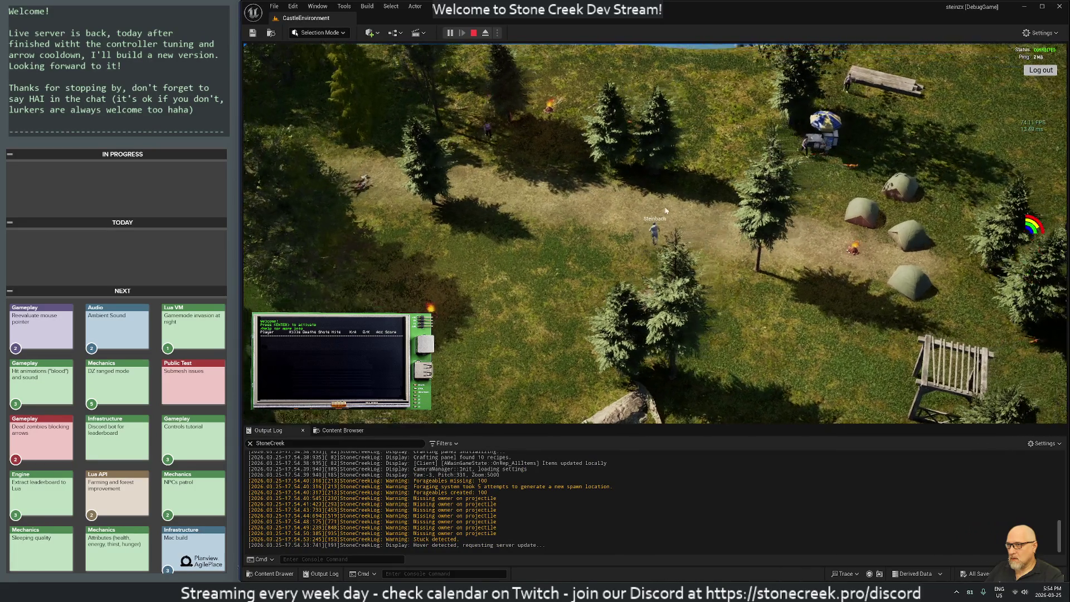
mouse_move(666, 211)
left_mouse_down()
mouse_move(264, 158)
mouse_move(309, 182)
mouse_move(591, 233)
mouse_move(958, 223)
mouse_move(432, 178)
left_mouse_up()
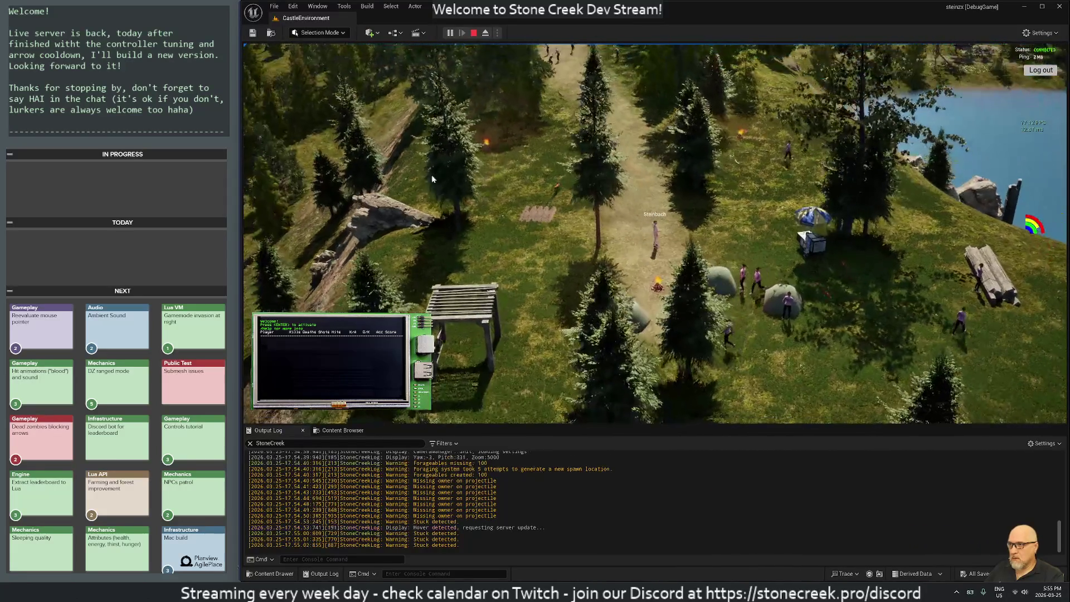
left_click(474, 34)
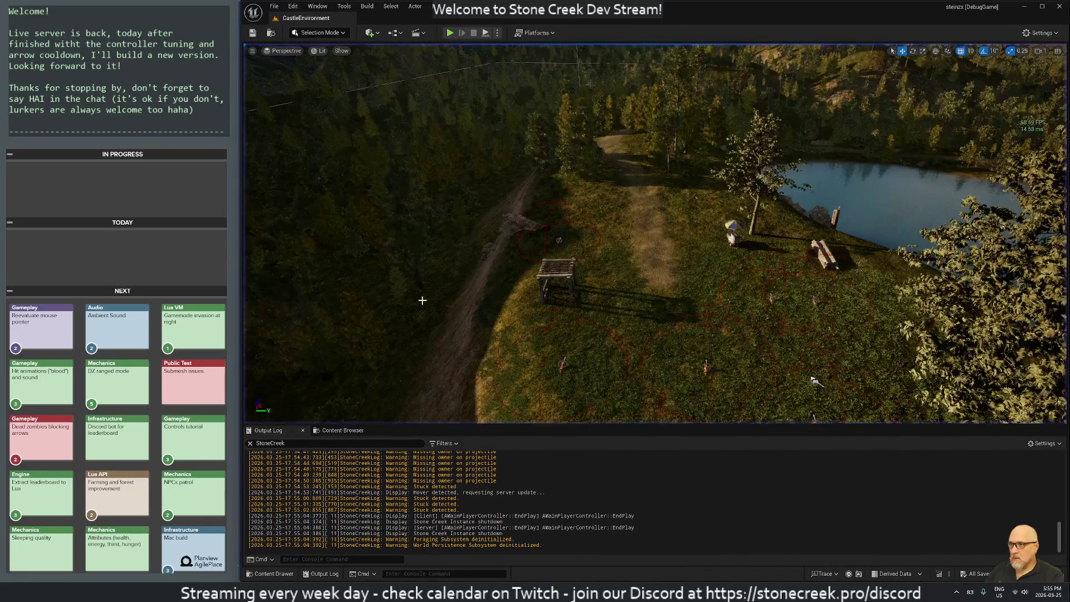
key("alt+Tab")
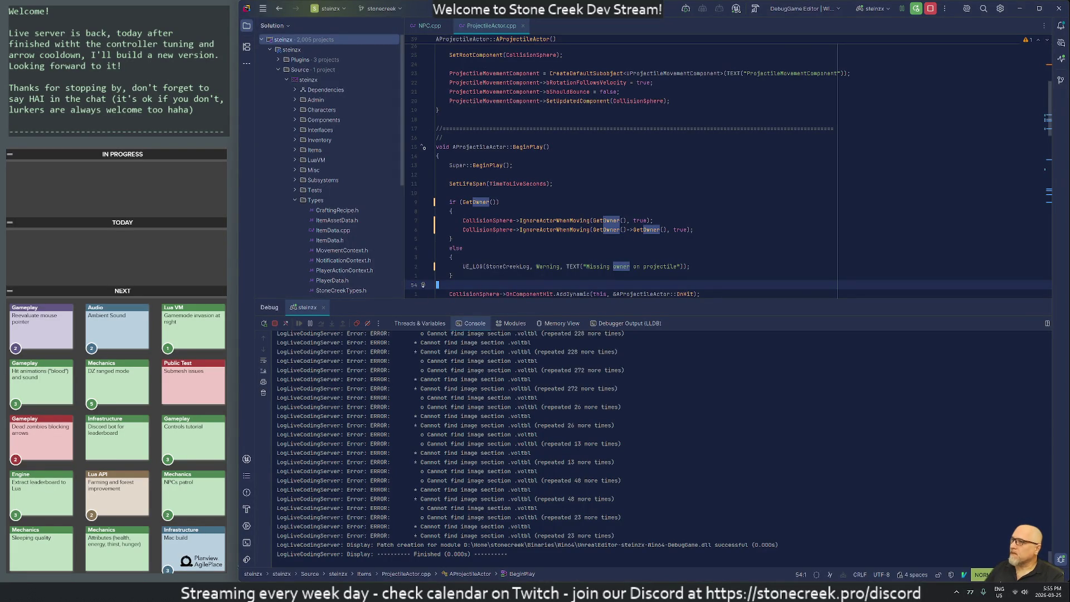
- Yank BeginPlay's if (GetOwner()) owner-check block, lines 45–53, and scroll down the file
key("k")
key("k")
key("k")
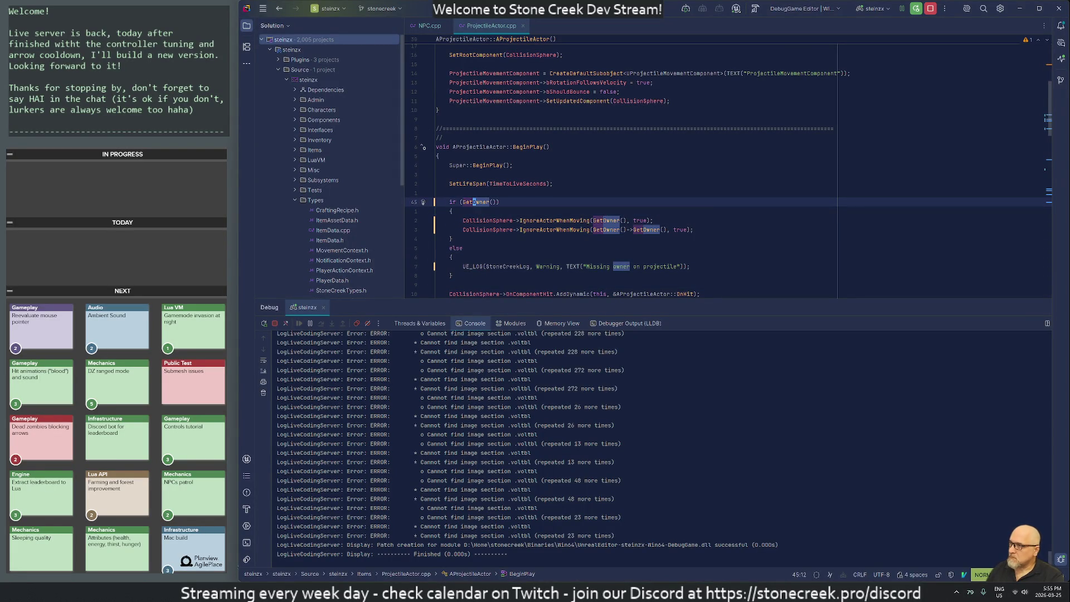
key("shift+v")
key("j")
key("j")
key("j")
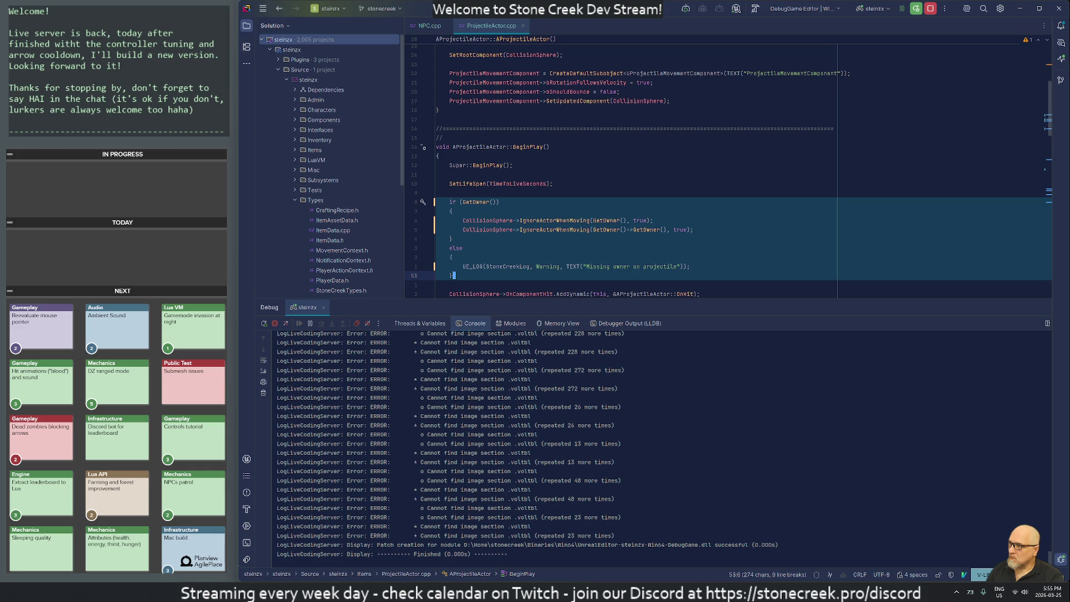
key("y")
scroll(613, 167, "down", 7)
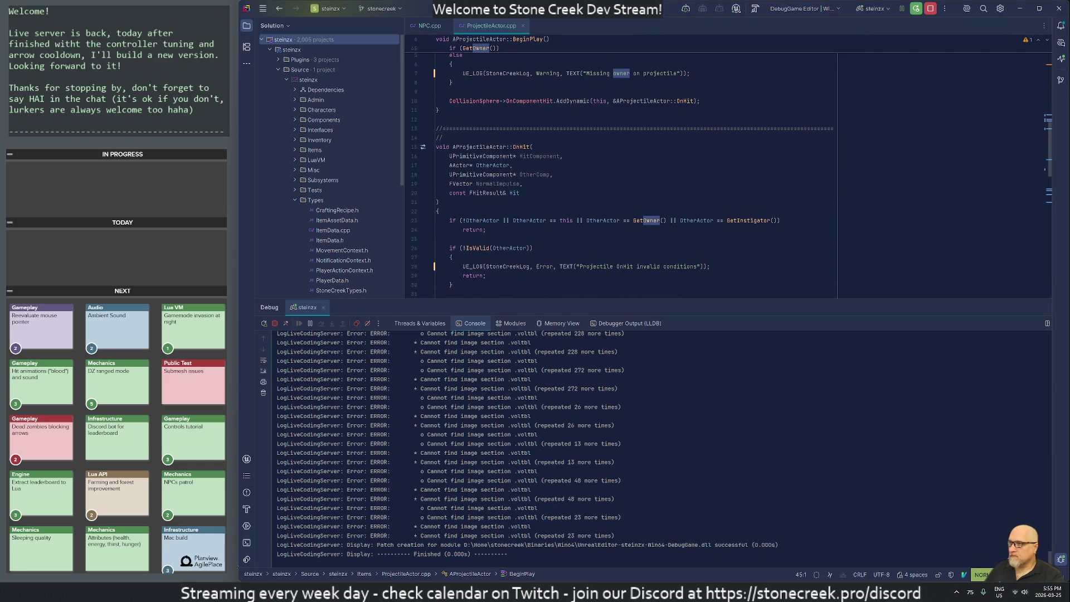
scroll(614, 167, "down", 4)
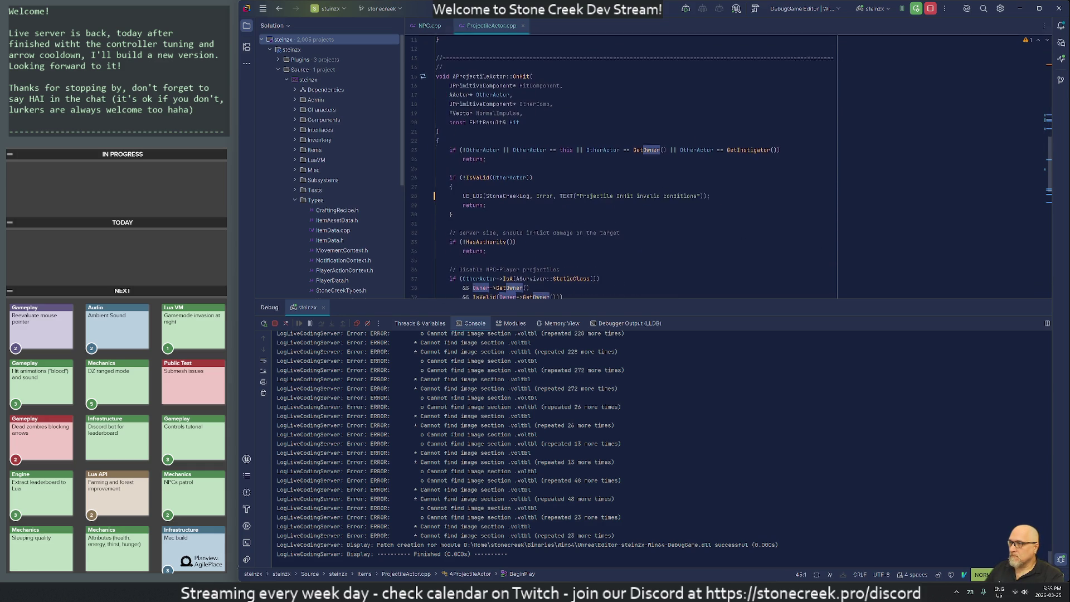
scroll(614, 167, "down", 3)
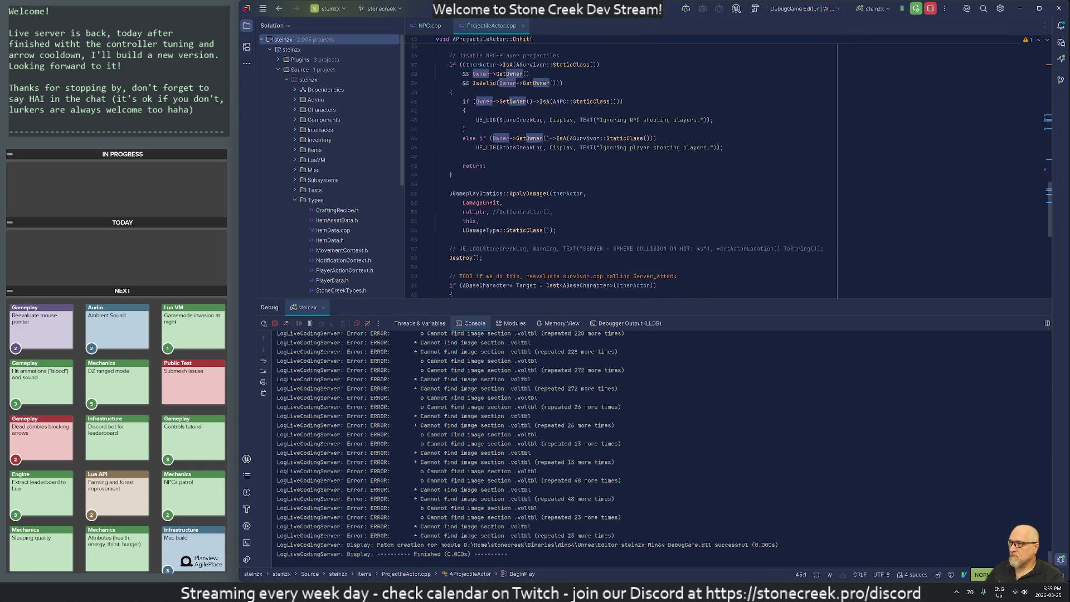
scroll(613, 167, "up", 19)
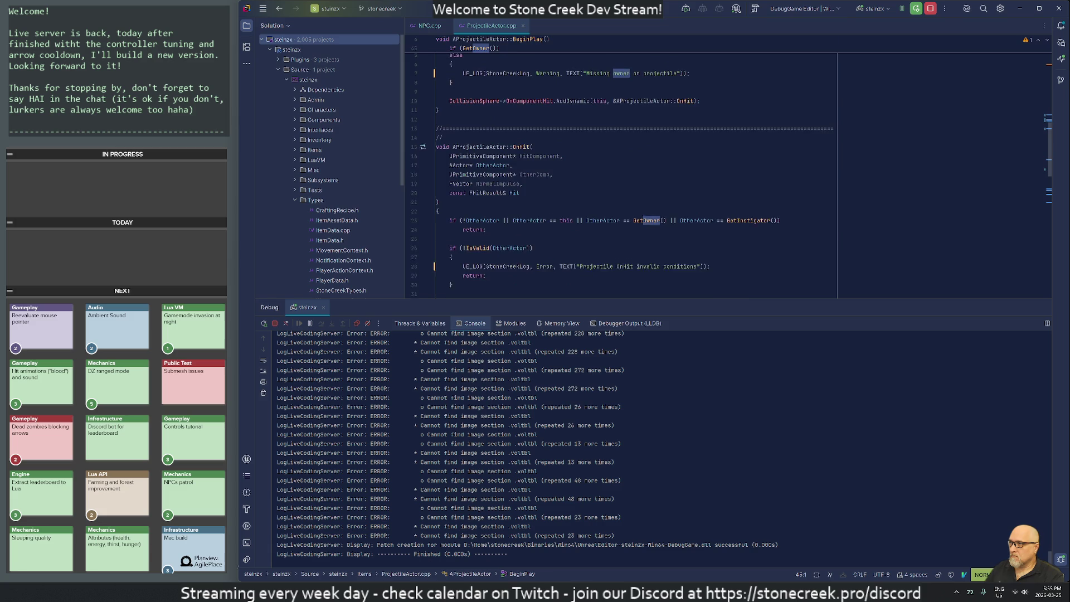
scroll(613, 167, "down", 6)
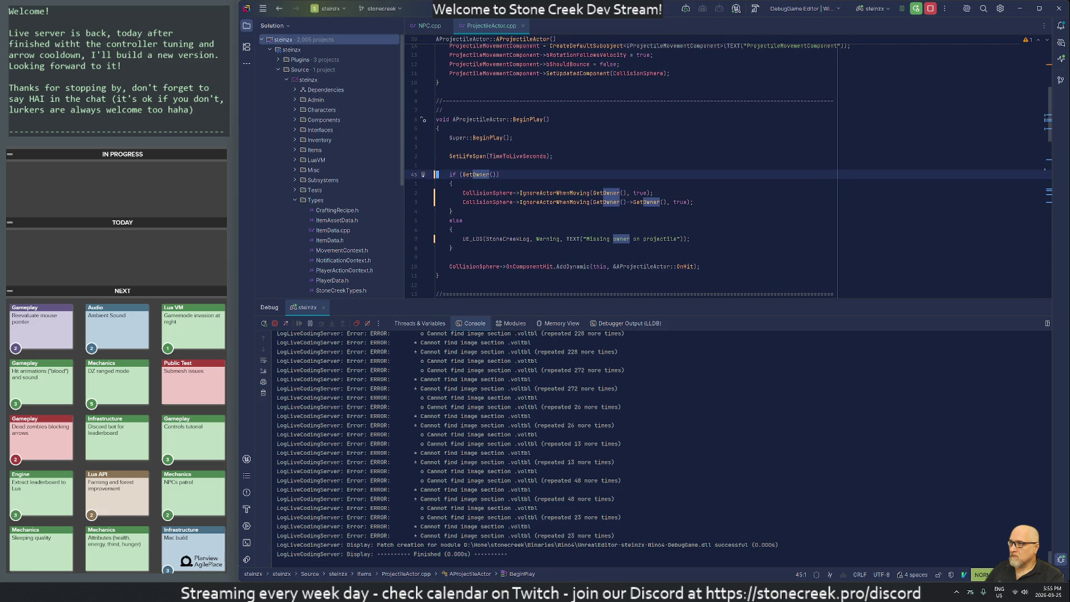
- Declare a virtual EndPlay override below BeginPlay in ProjectileActor.h and generate its .cpp definition
key("ctrl+alt+Home")
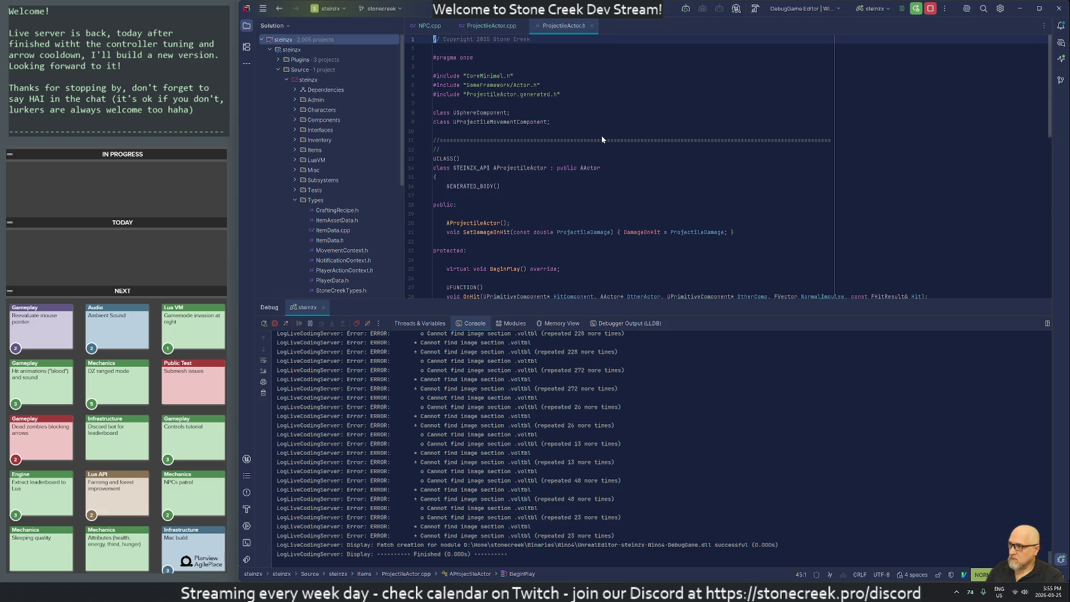
key("j")
key("j")
key("j")
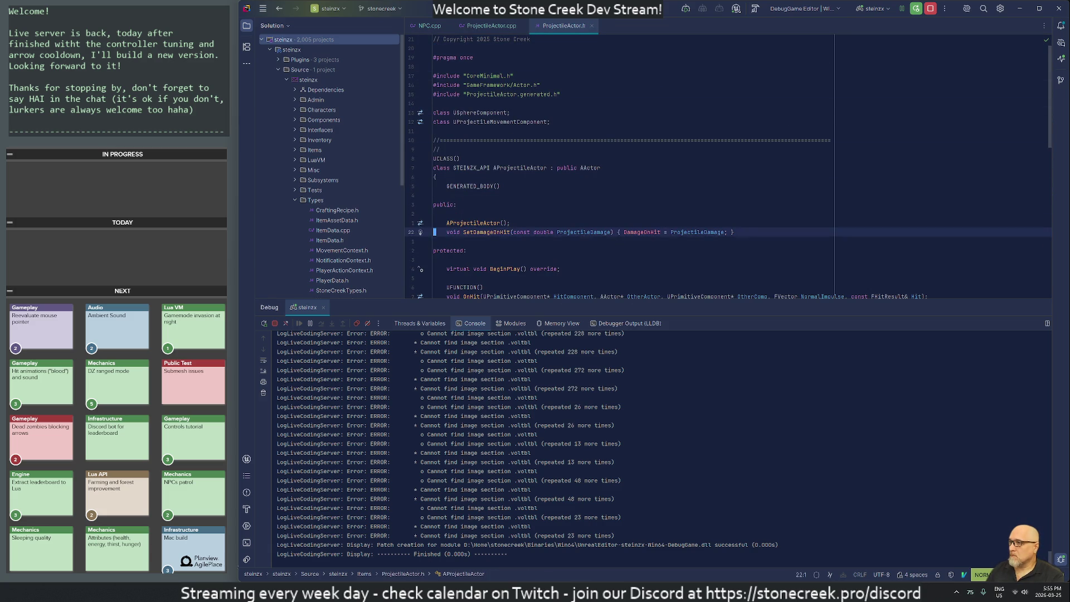
key("o")
key("Return")
type("virtual voi")
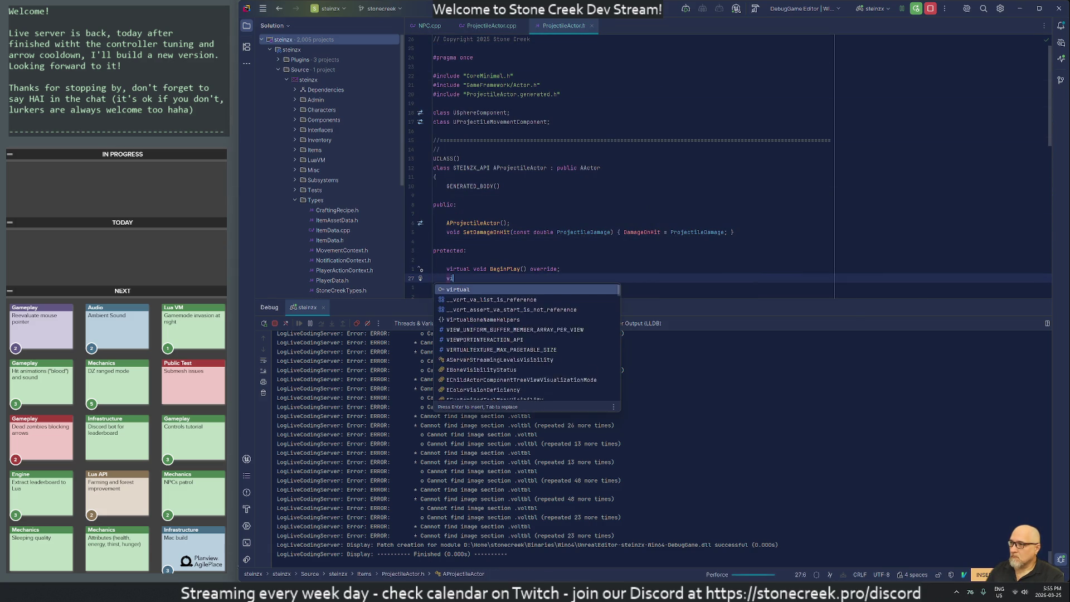
type("d EndP")
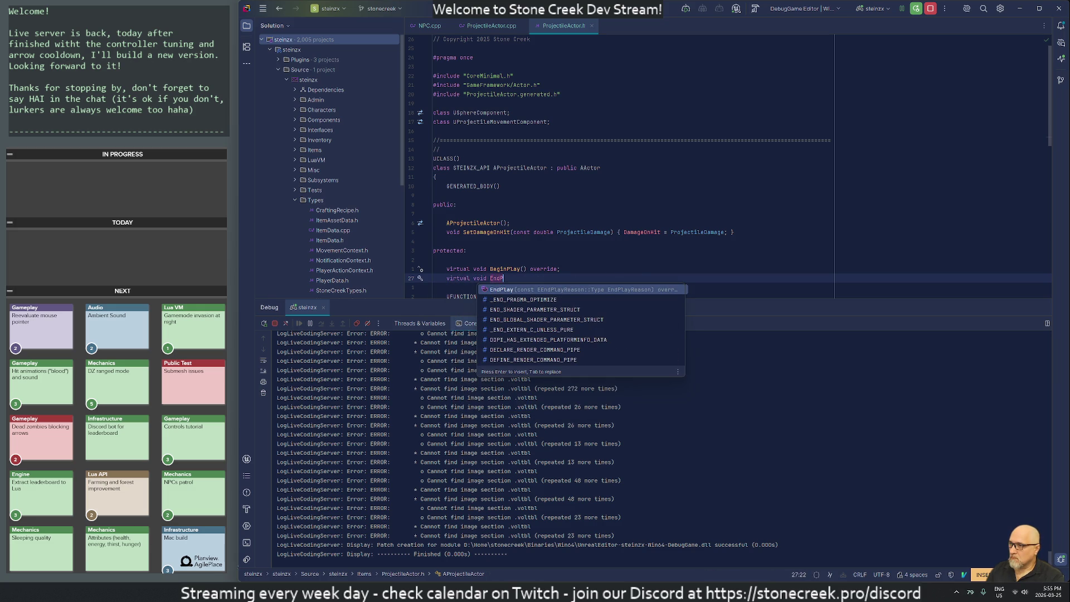
key("Return")
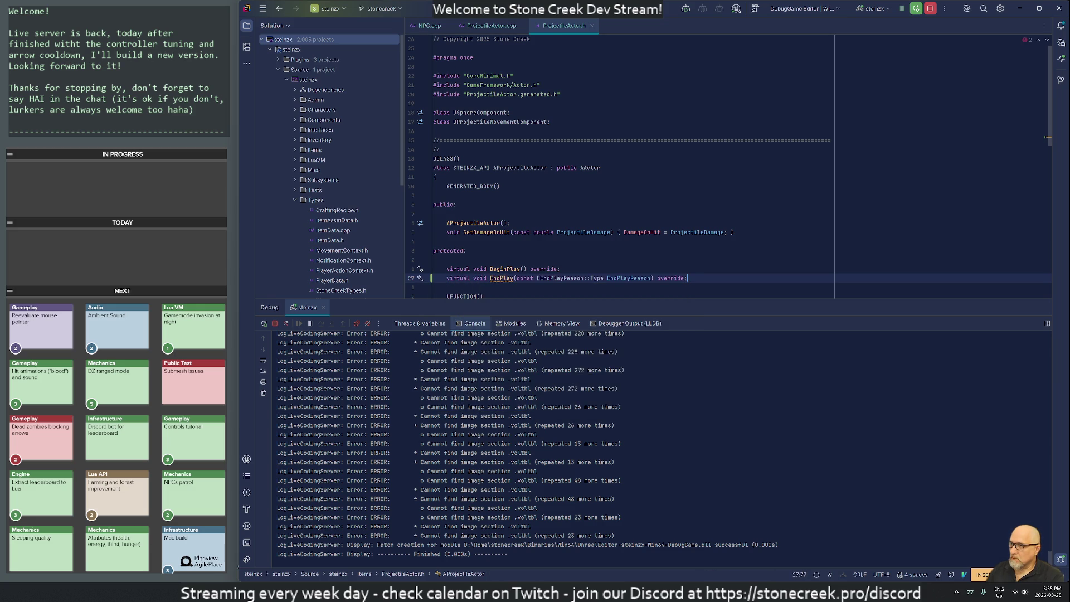
key("Escape")
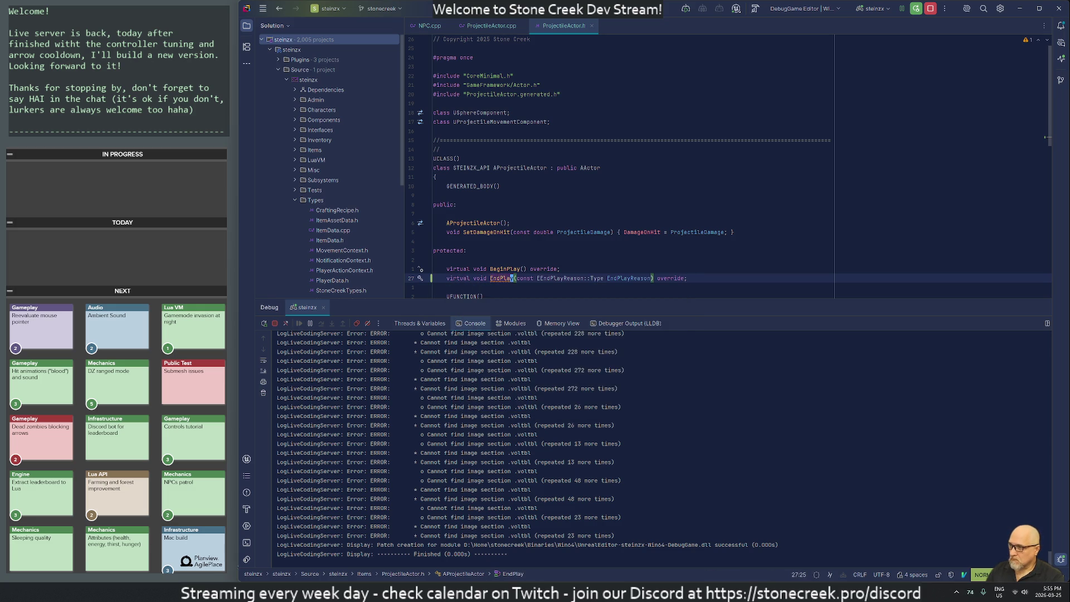
key("alt+Return")
key("Return")
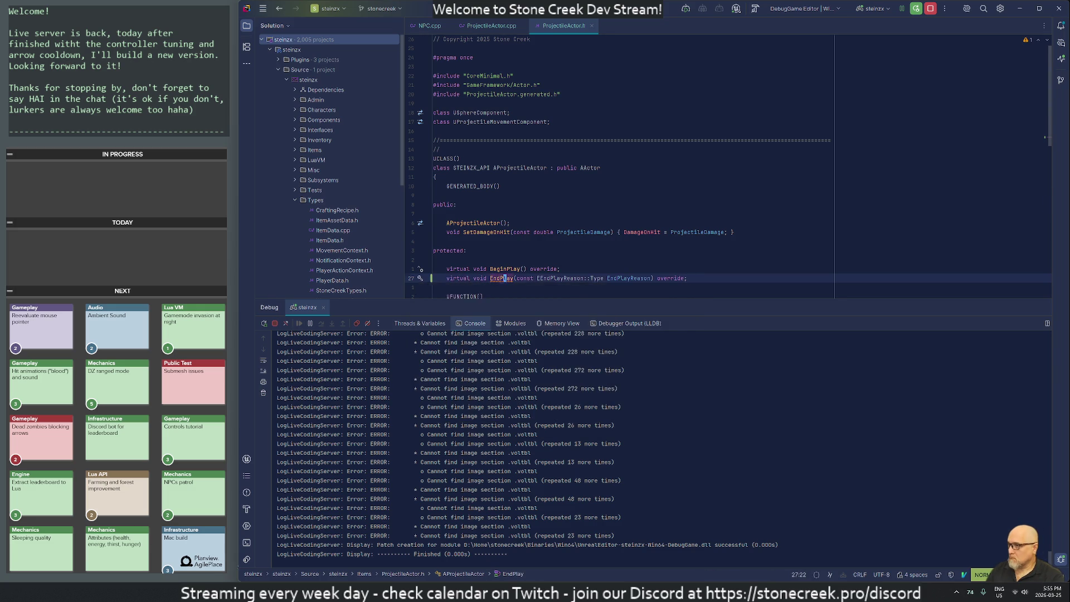
- Paste the owner-check if/else into EndPlay and move Super::EndPlay below it
key("o")
key("Escape")
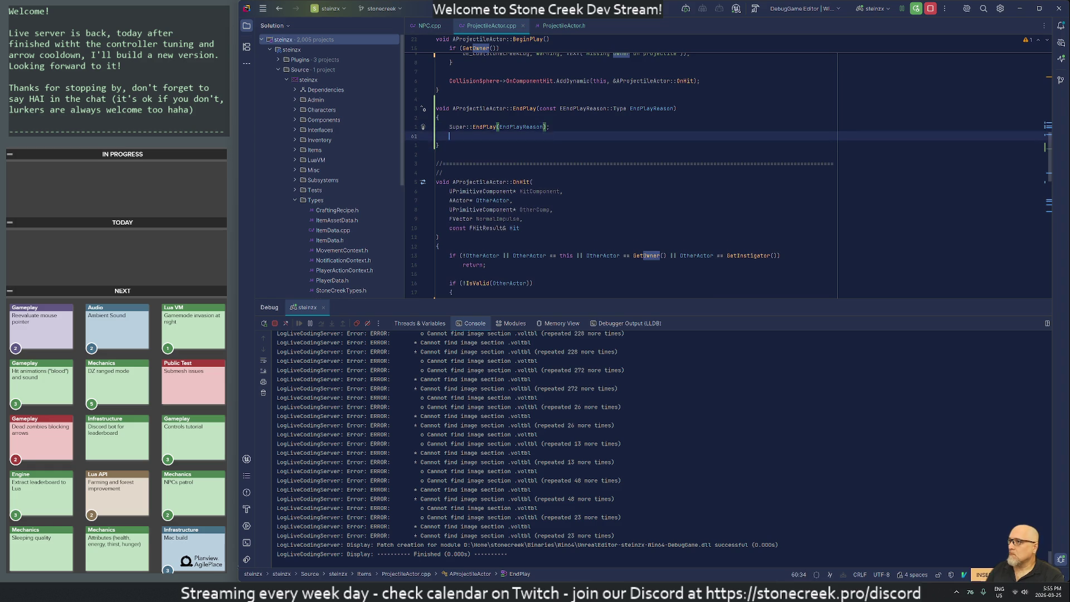
key("p")
key("k")
key("k")
key("shift+v")
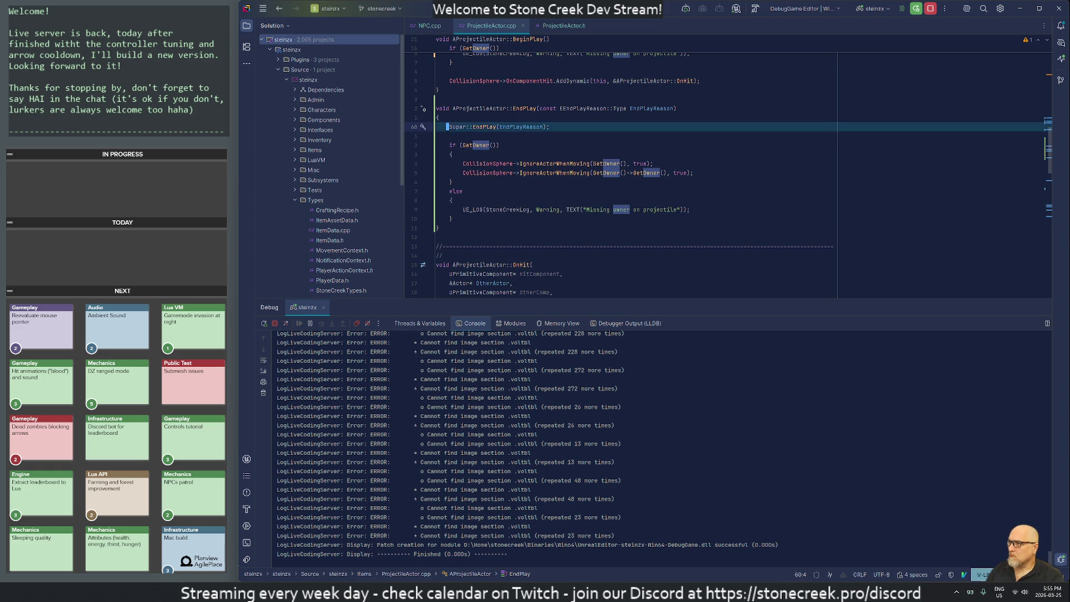
key("j")
key("d")
key("j")
key("j")
key("j")
key("j")
key("j")
key("p")
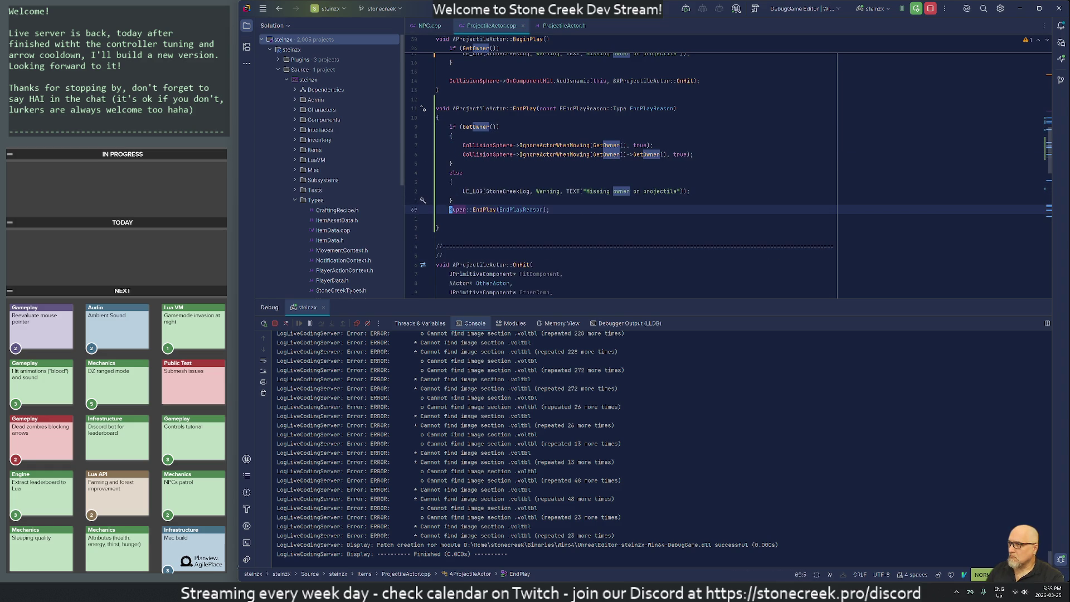
key("O")
key("Escape")
key("j")
key("j")
key("d")
key("d")
- Change the log verbosity to Error, drop the owner-found branch, and negate the condition to if (!GetOwner())
key("k")
key("k")
key("k")
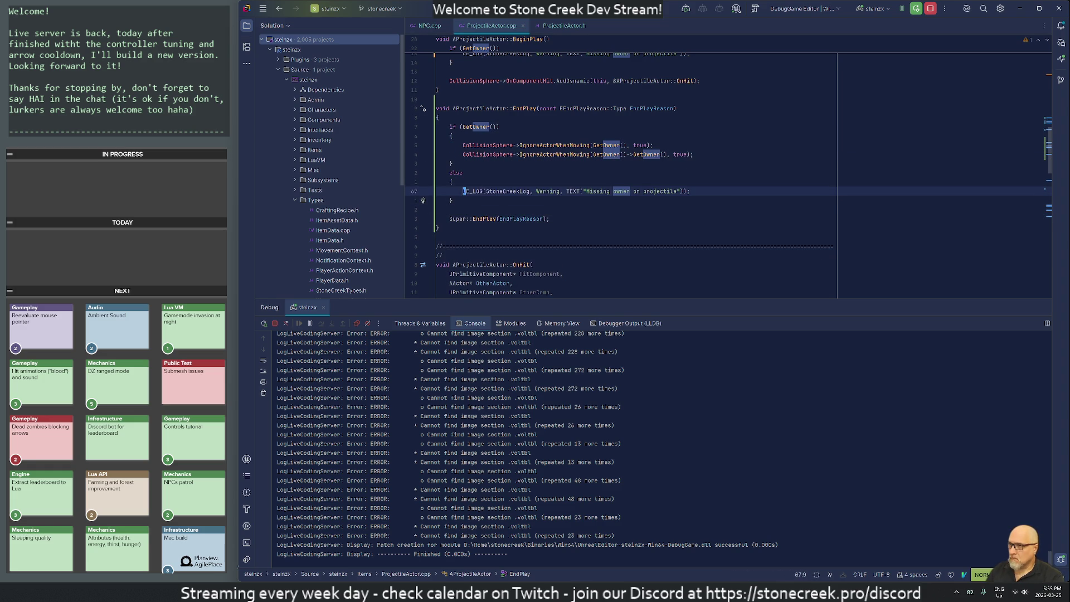
key("w")
key("w")
key("w")
type("cwError")
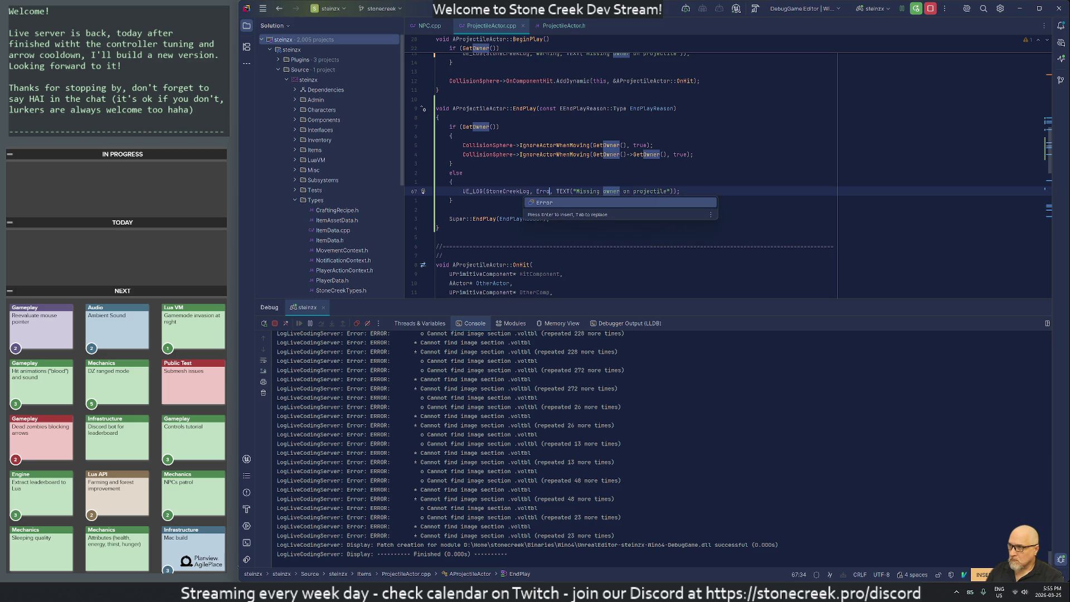
key("Escape")
key("k")
key("k")
key("k")
key("k")
key("k")
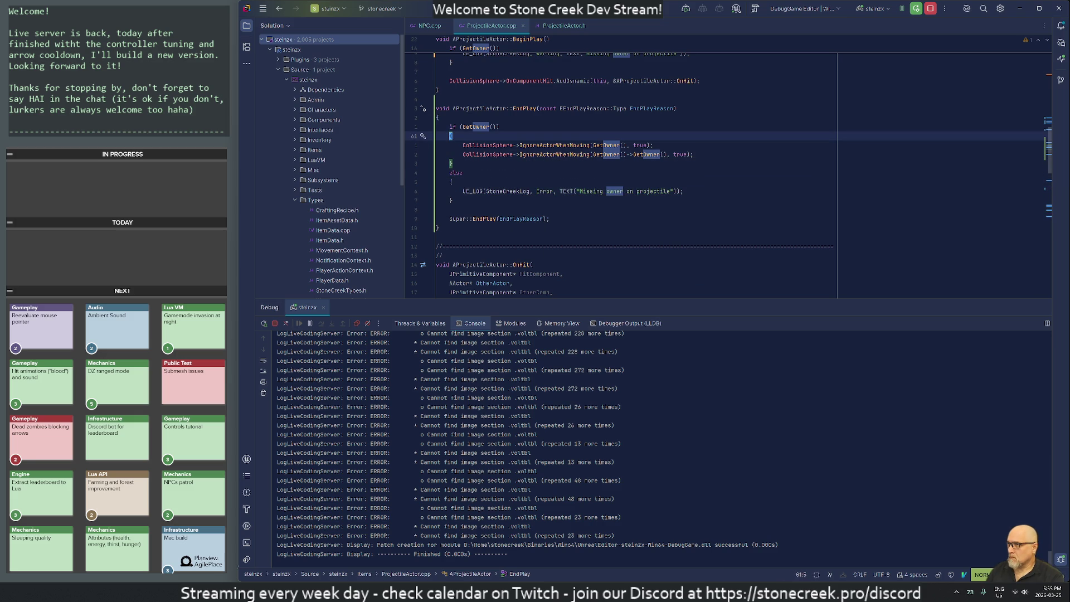
key("shift+v")
key("j")
key("j")
key("j")
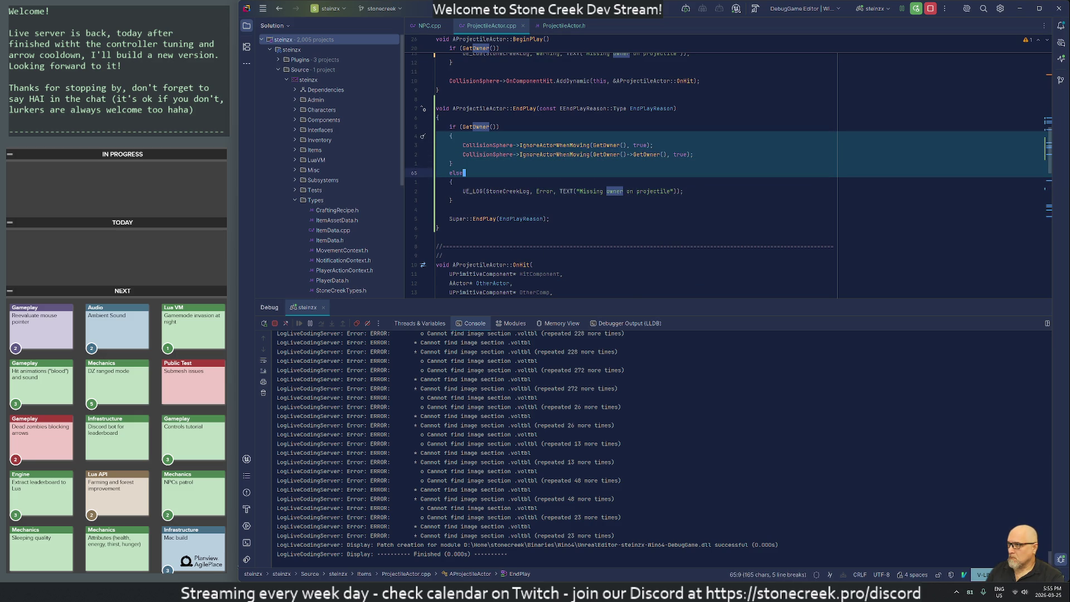
key("d")
key("k")
key("a")
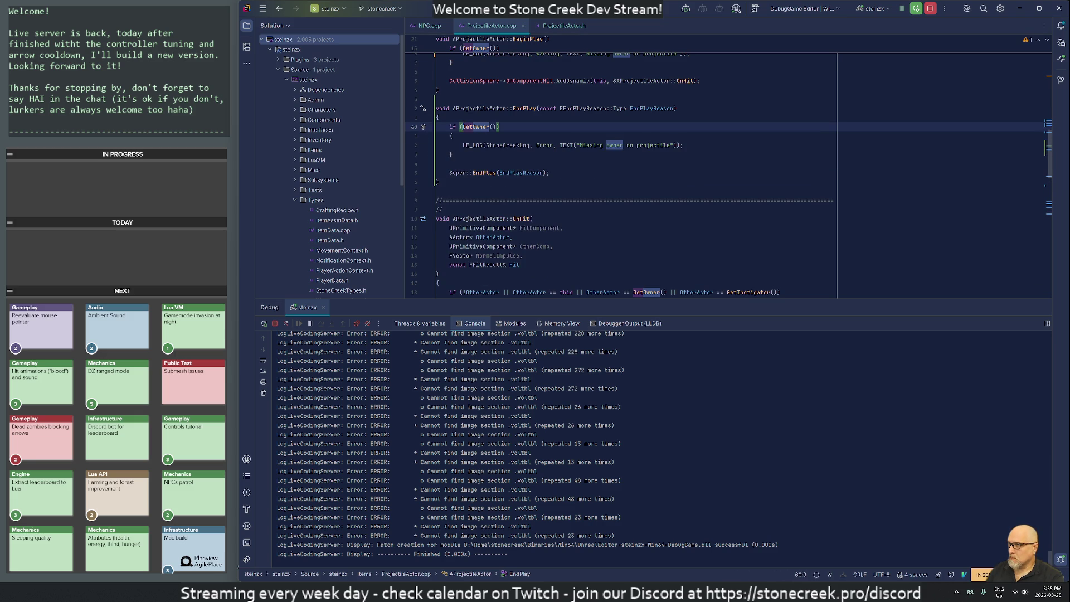
key("Escape")
- Reword the log message to 'EndPlay: missing owner on projectile' and remove the leftover braces
key("j")
key("j")
key("w")
key("w")
key("w")
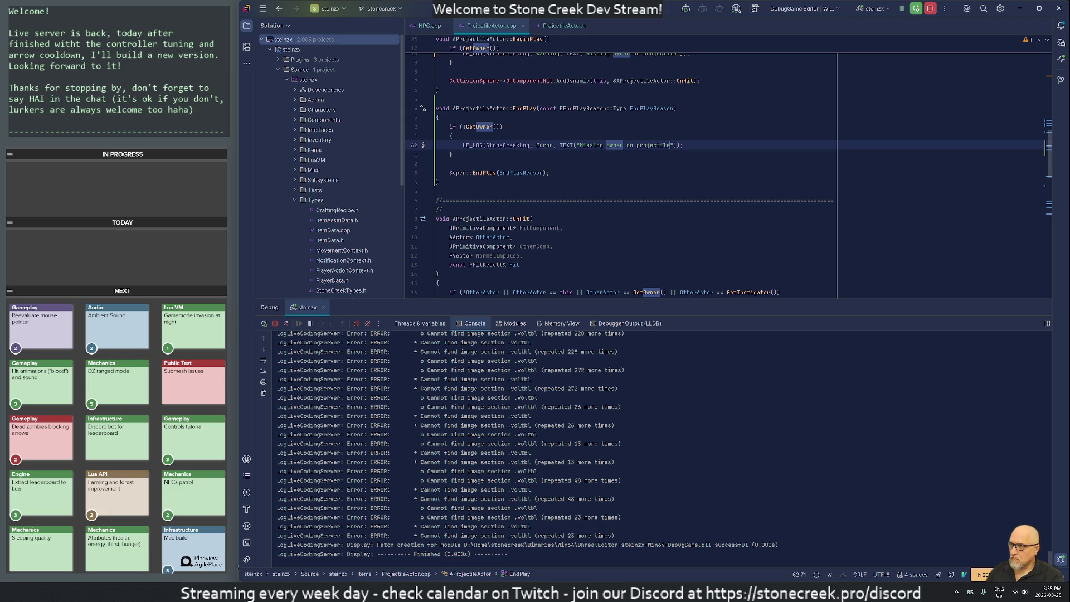
type("EndPlay:")
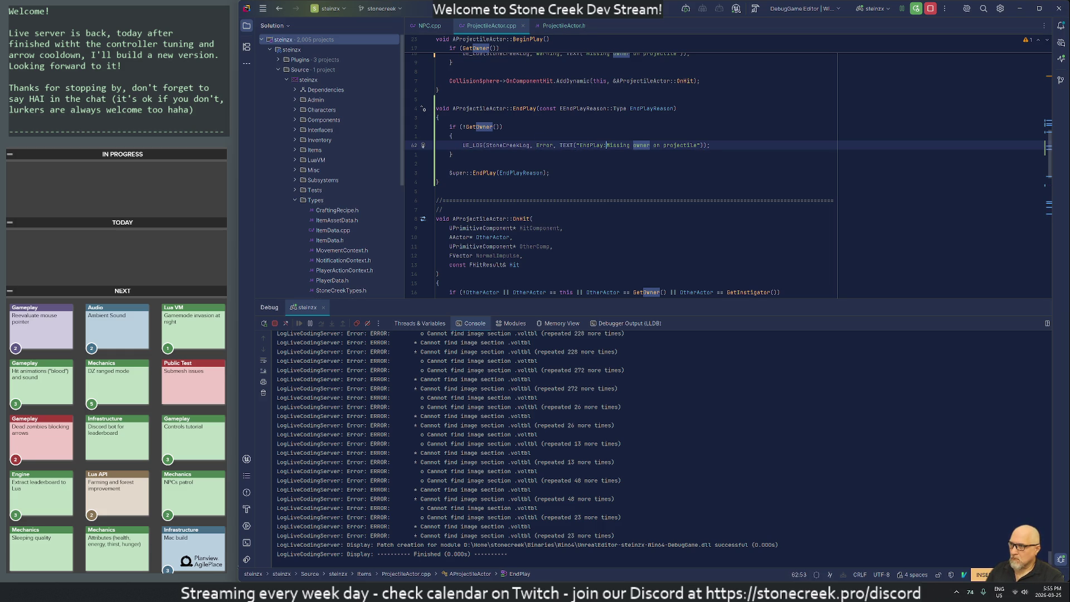
type(": ")
type(":")
key("asciitilde")
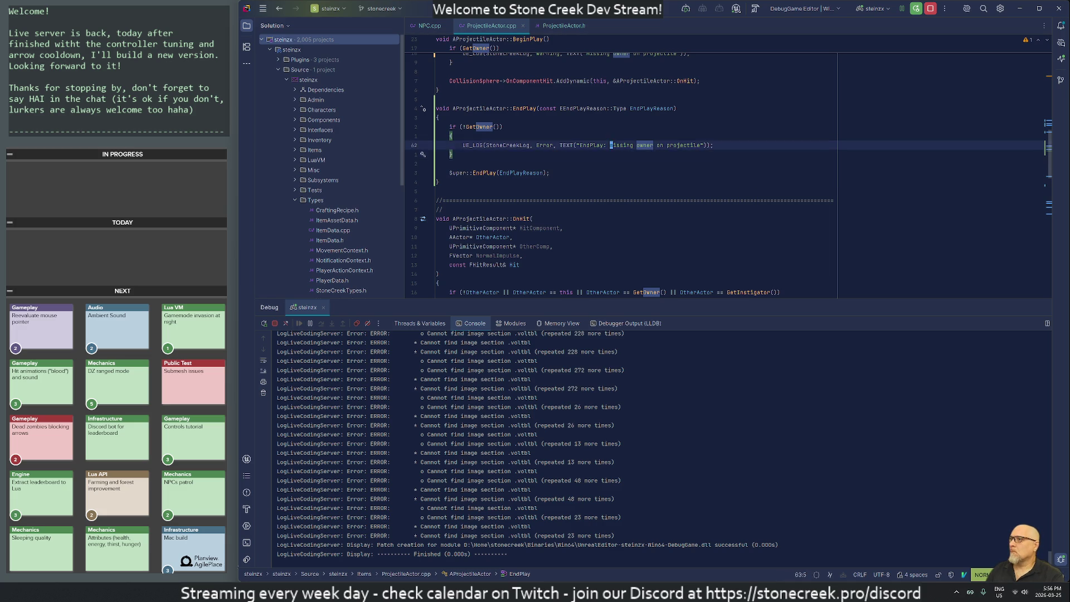
key("k")
key("d")
key("d")
key("j")
key("d")
key("d")
key("j")
key("j")
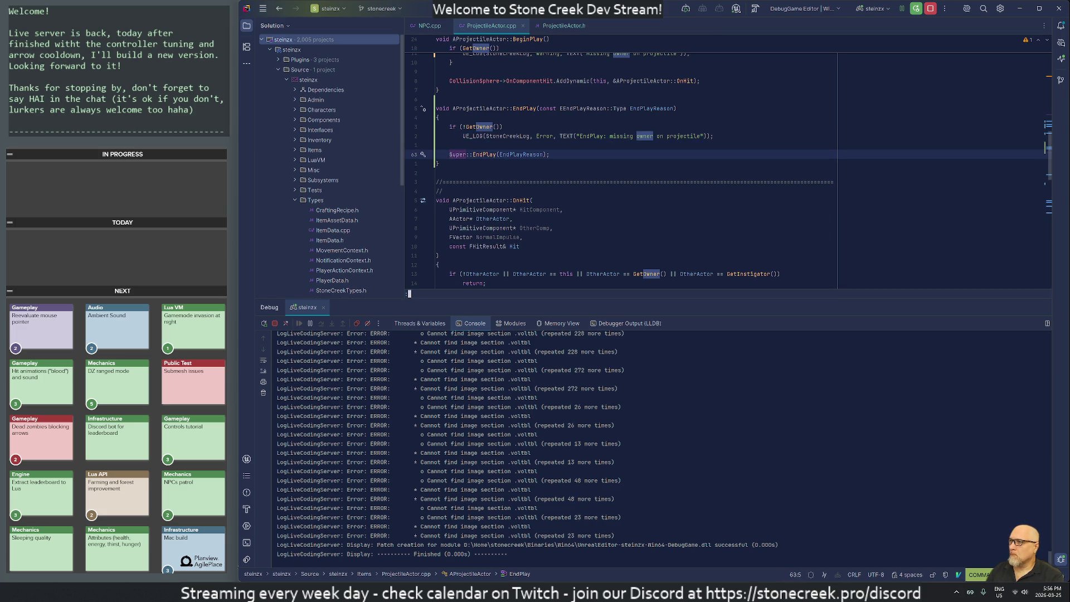
key("j")
key("j")
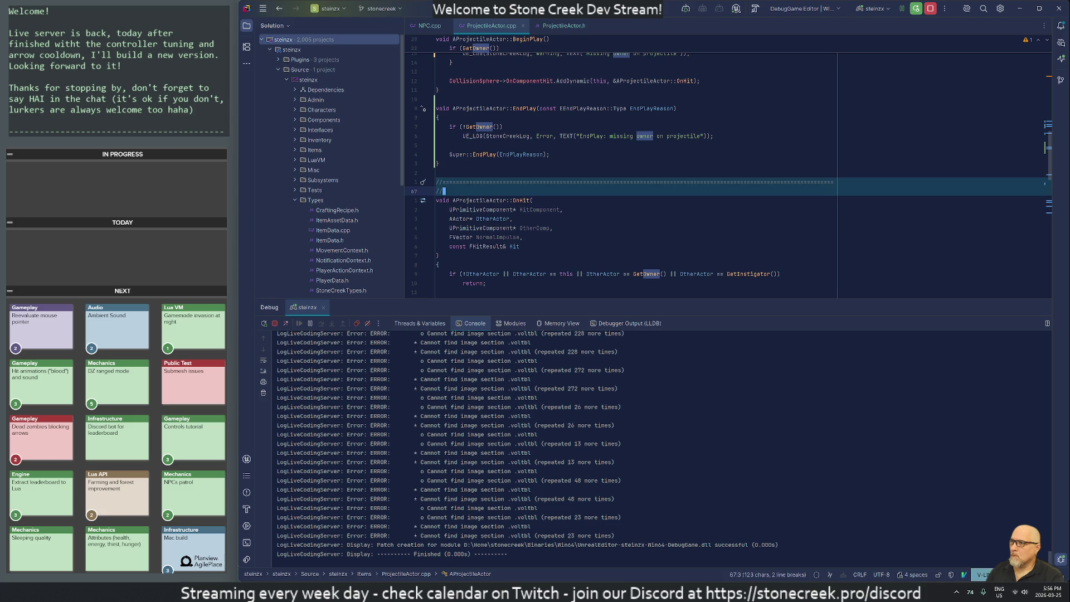
key("k")
key("k")
key("k")
key("0")
- Comment out BeginPlay's owner-check if/else block
key("k")
key("k")
key("k")
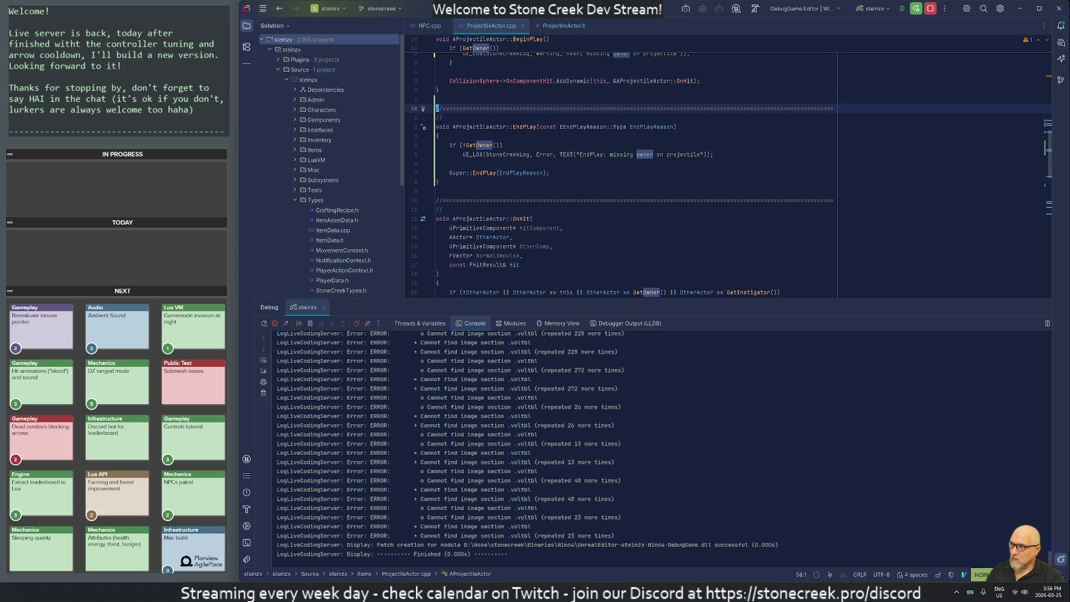
key("k")
key("k")
key("k")
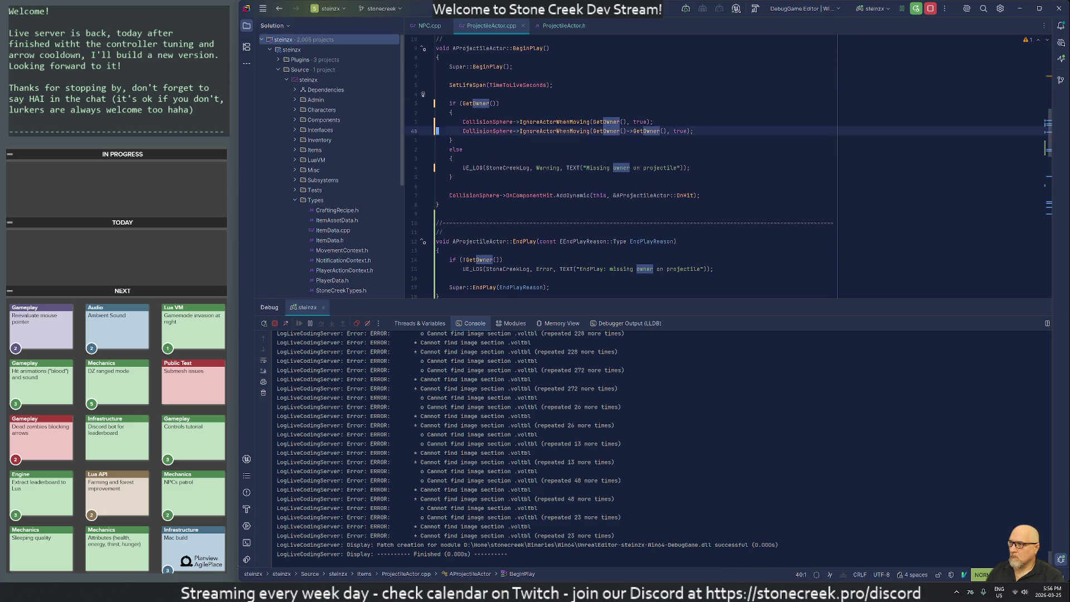
key("k")
key("shift+v")
key("j")
key("j")
key("j")
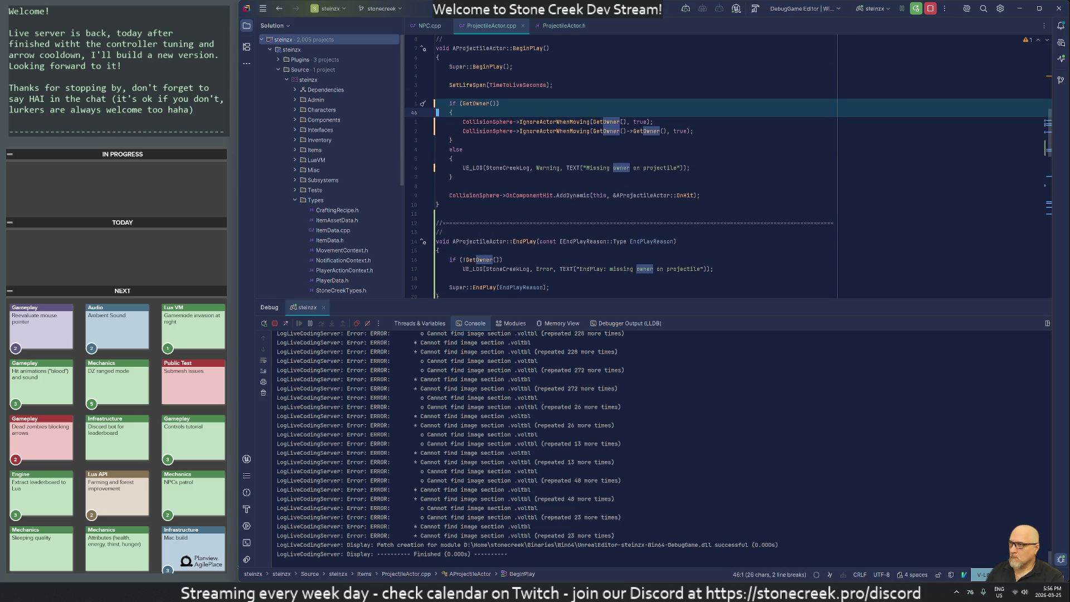
key("ctrl+slash")
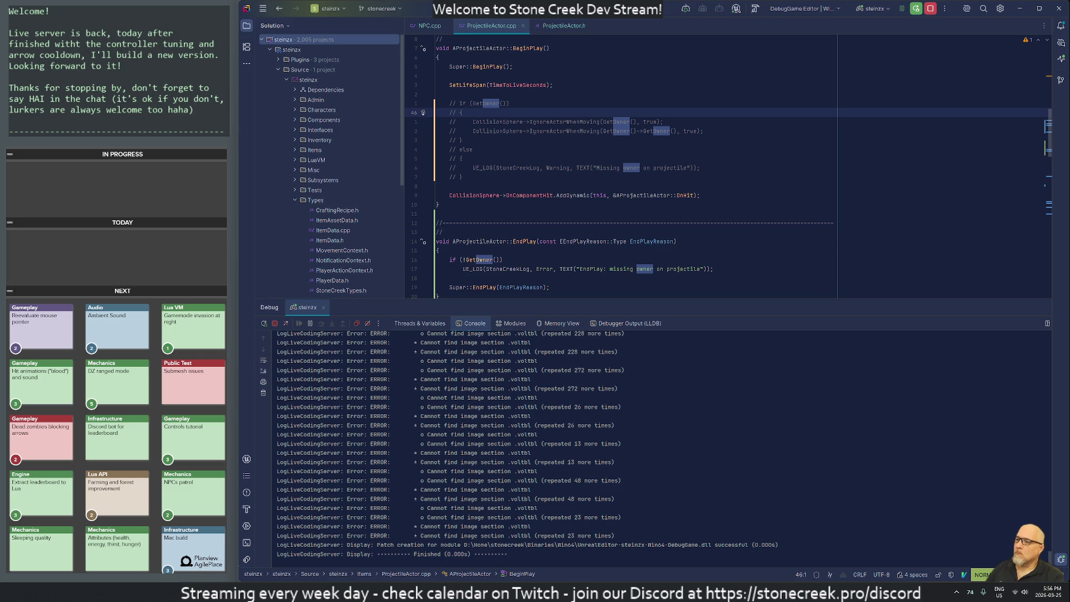
- Recompile the EndPlay changes with Live Coding and close the compile window
key("alt+Tab")
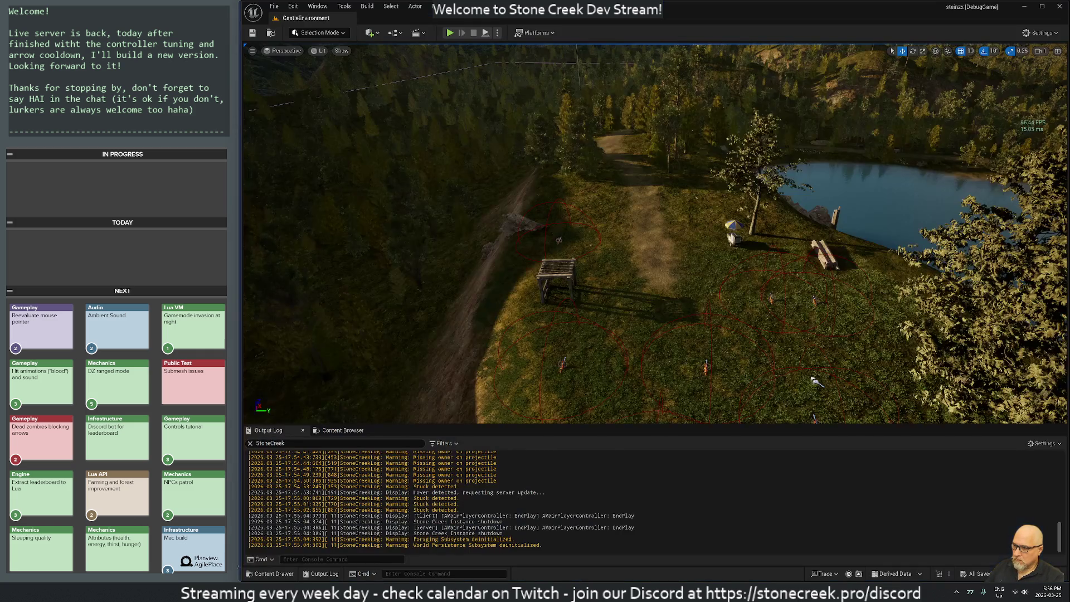
left_click(938, 576)
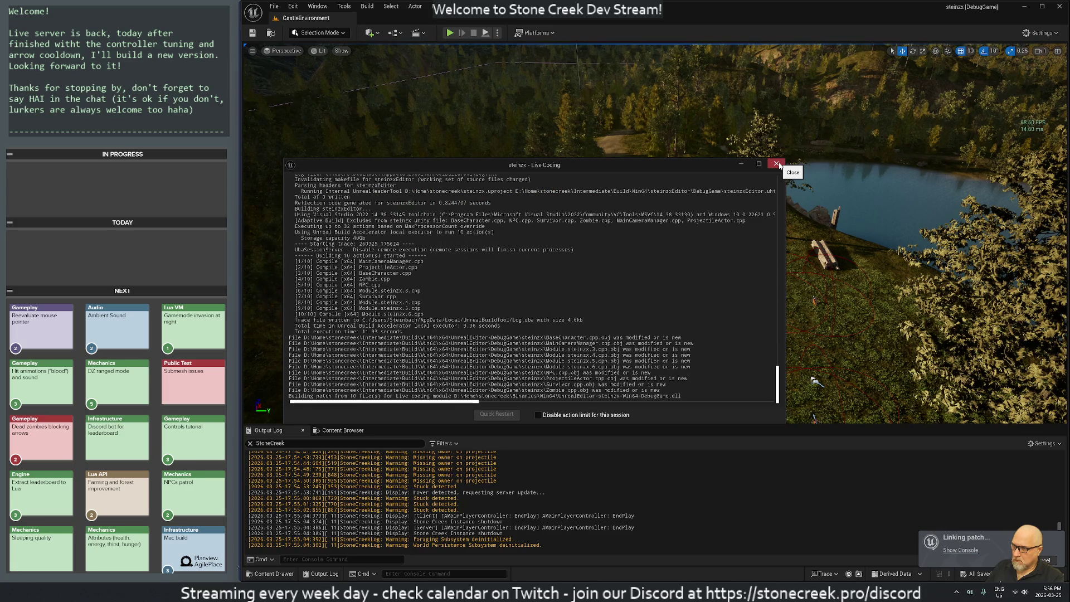
left_click(778, 165)
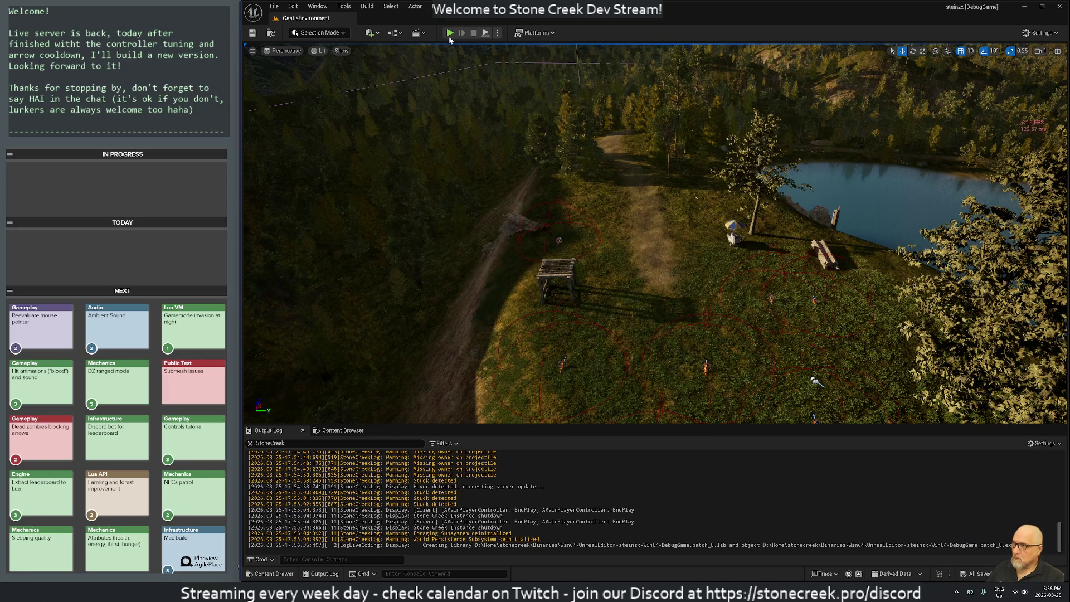
- Start a Play-in-Editor session, then open and close a Details panel
left_click(451, 33)
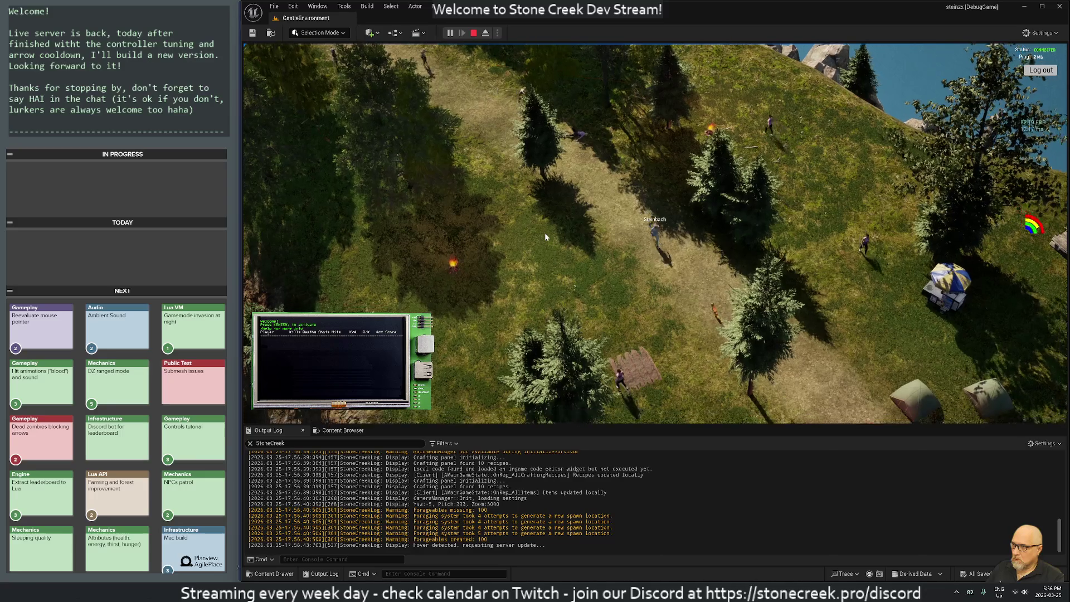
left_click(344, 6)
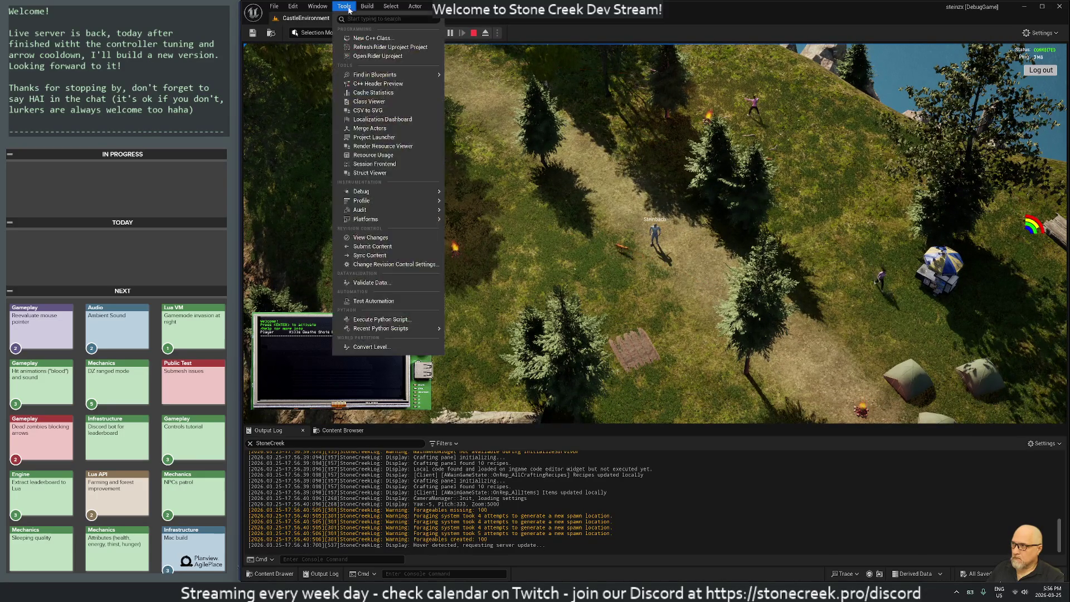
mouse_move(367, 6)
mouse_move(341, 59)
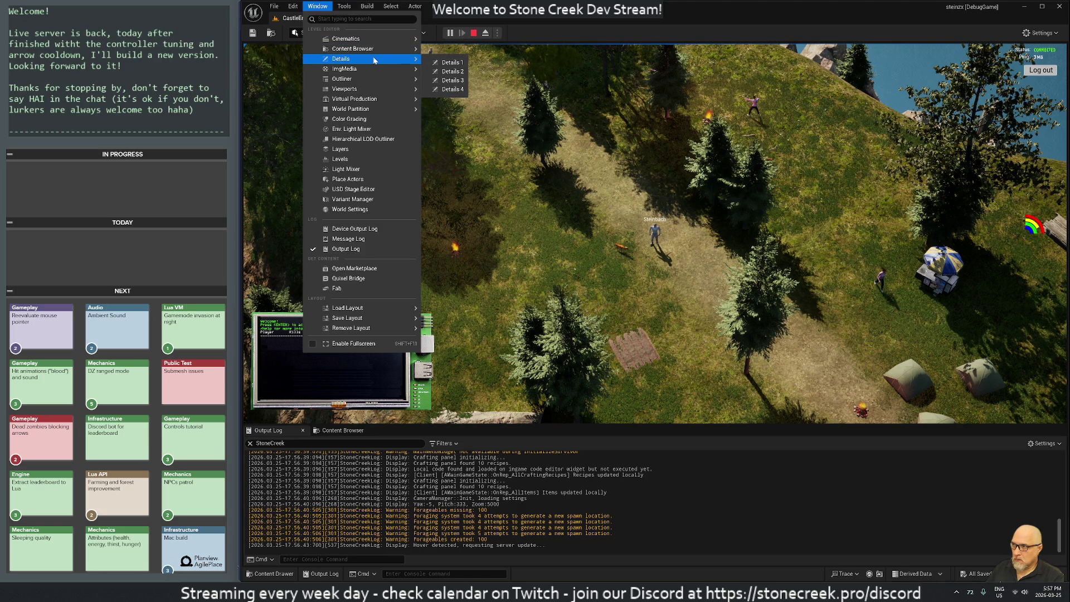
left_click(454, 63)
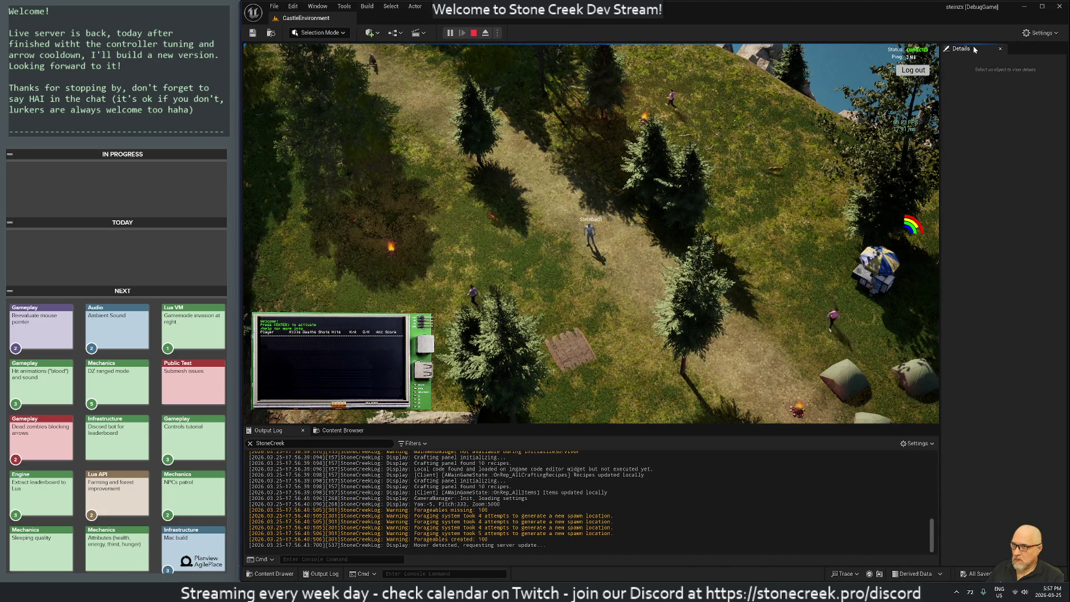
left_click(1001, 49)
- Filter Outliner 1 for 'Proj' actors, close it, and respawn the player
left_click(317, 7)
mouse_move(341, 79)
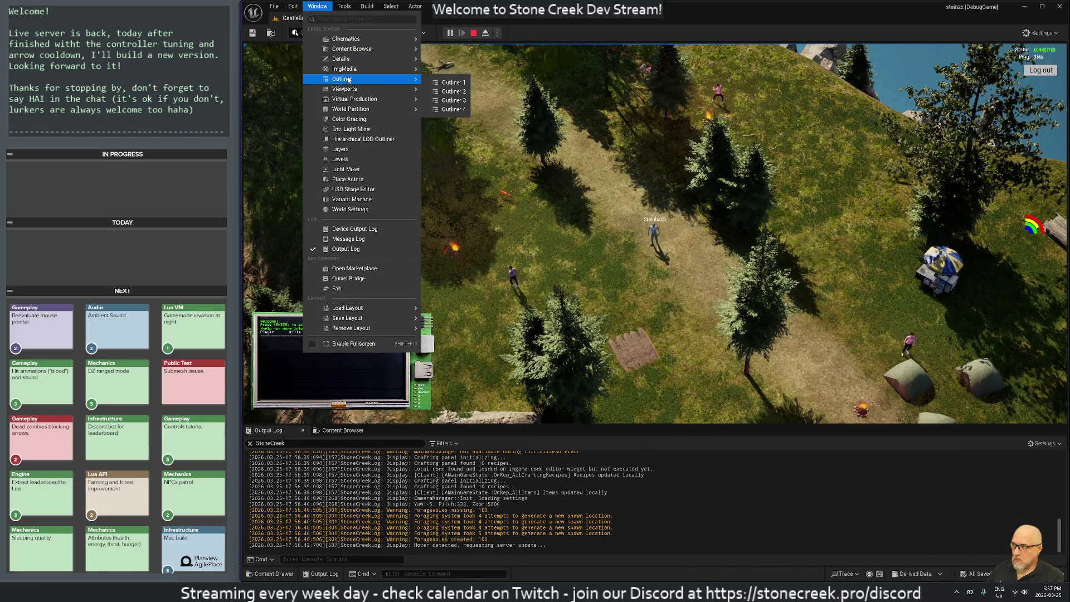
left_click(453, 82)
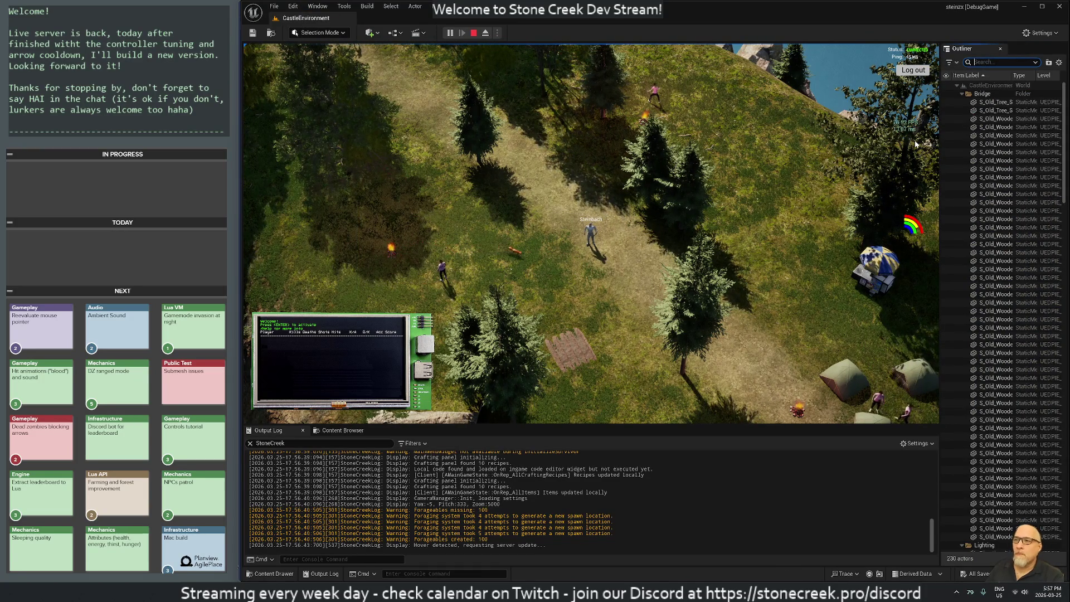
left_click(998, 62)
type("Proj")
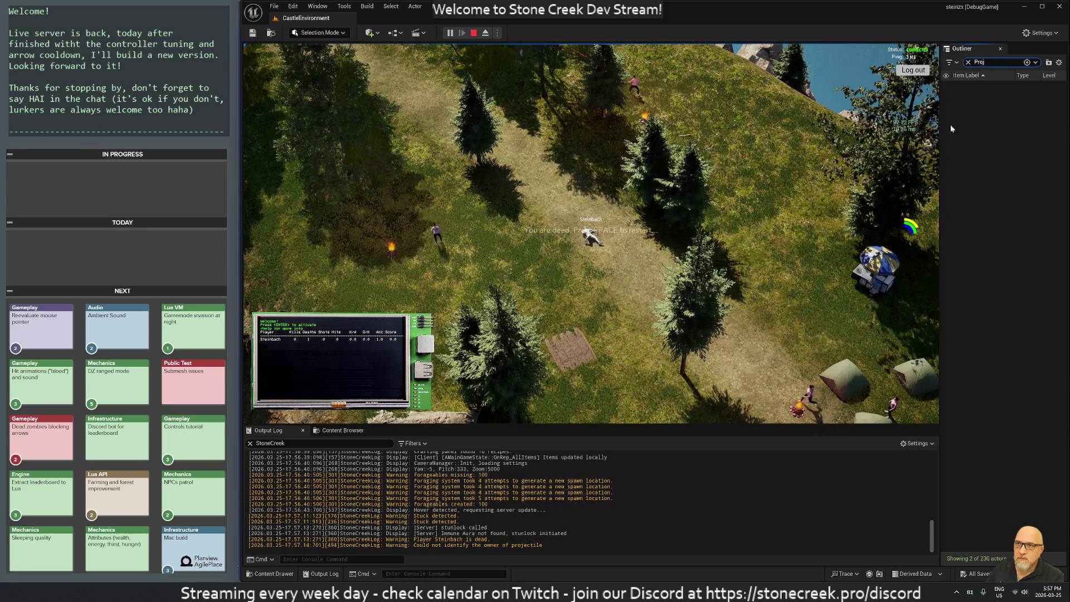
left_click(1002, 49)
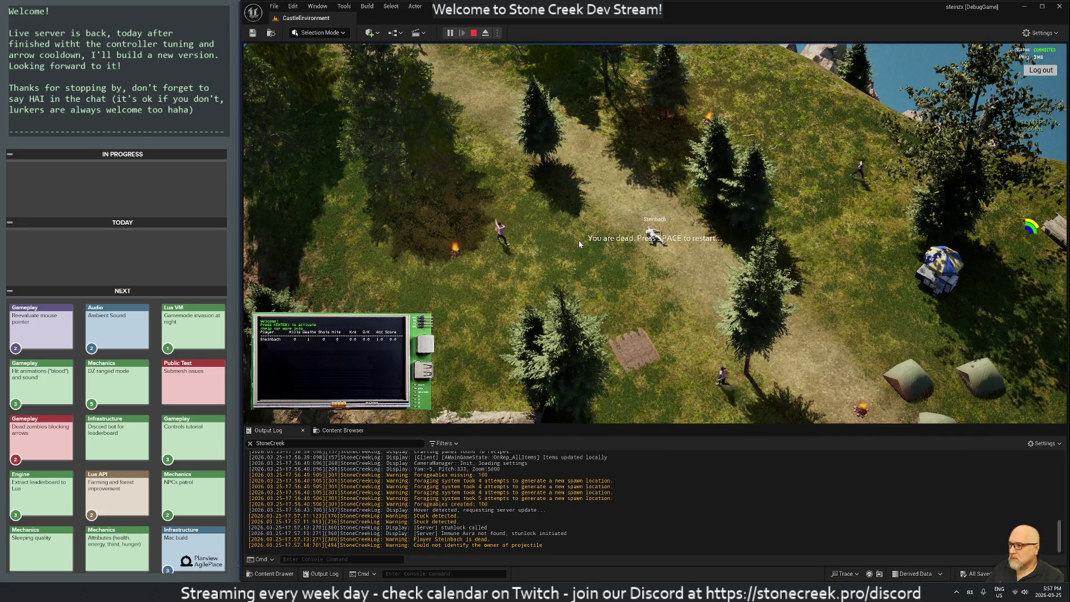
key("space")
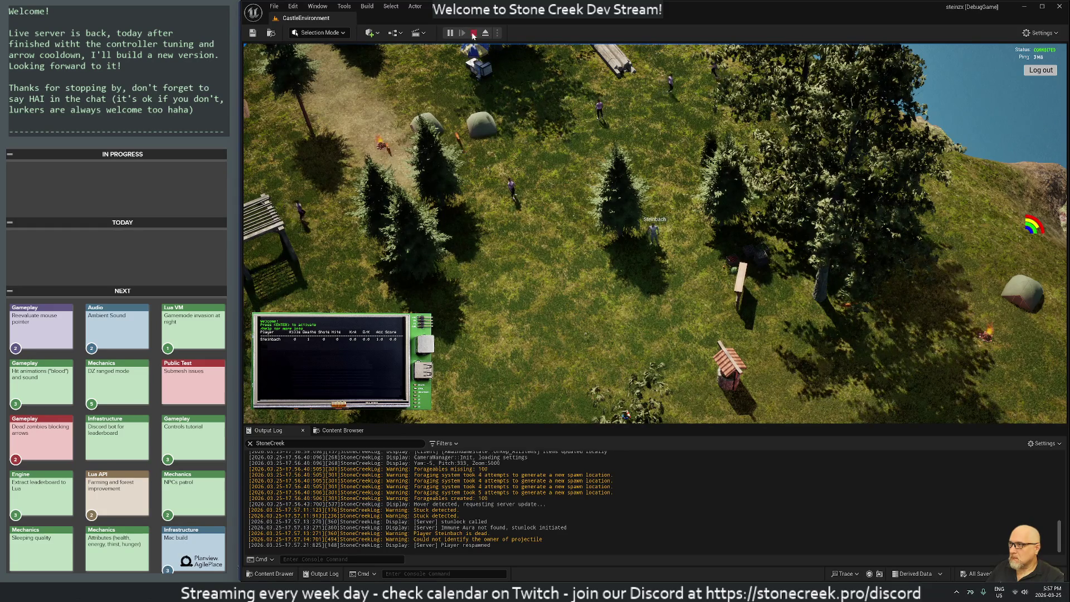
- Delete the commented-out owner-check lines and leftover blank line from BeginPlay
key("alt+Tab")
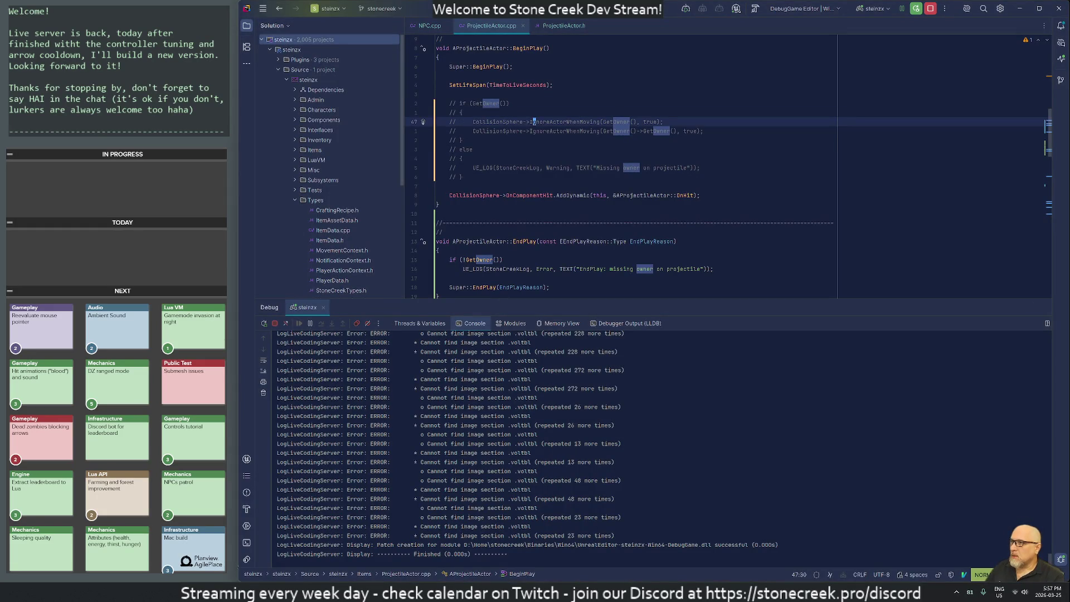
key("k")
key("dollar")
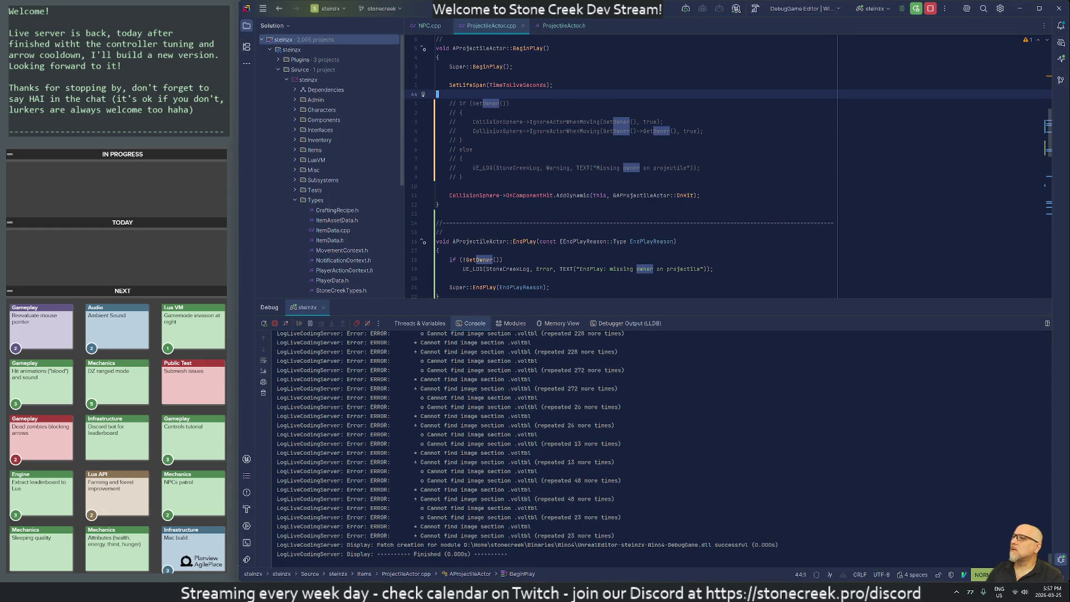
key("shift+v")
key("j")
key("j")
key("j")
key("j")
key("j")
key("j")
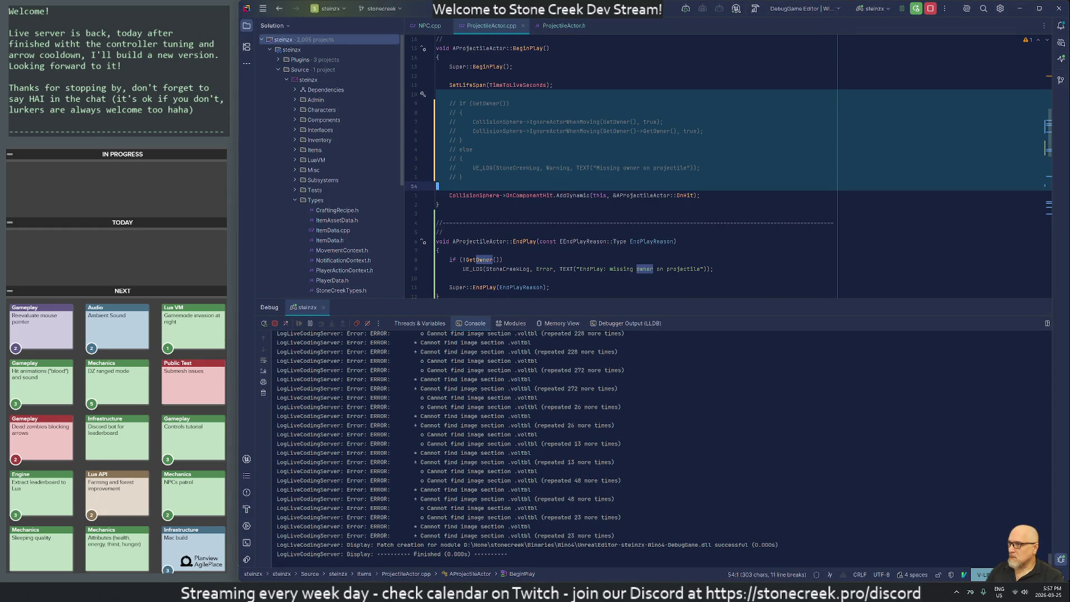
key("k")
key("d")
key("k")
key("d")
key("d")
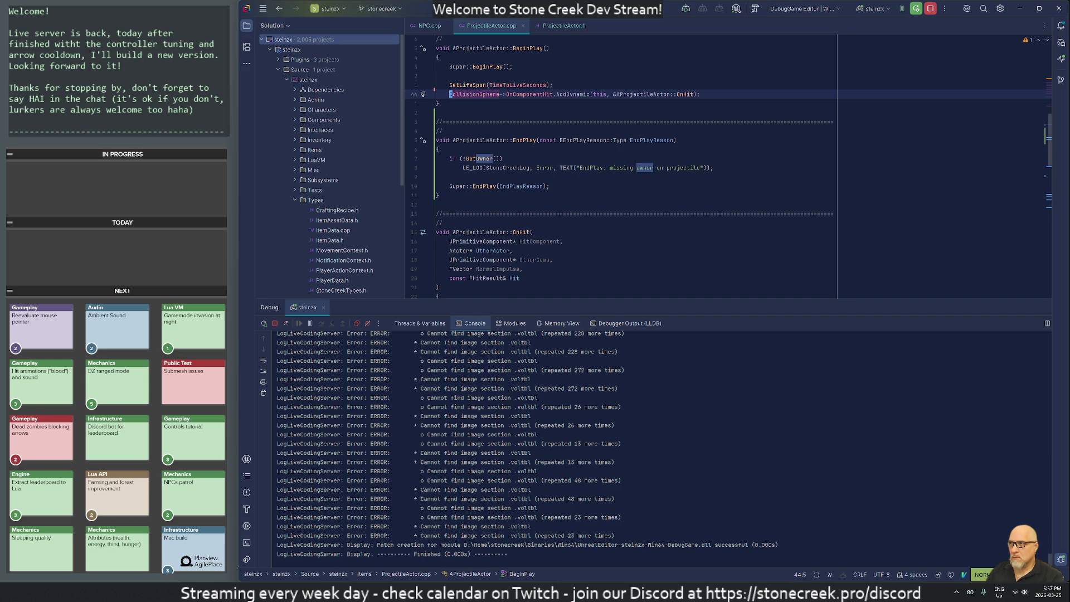
key("j")
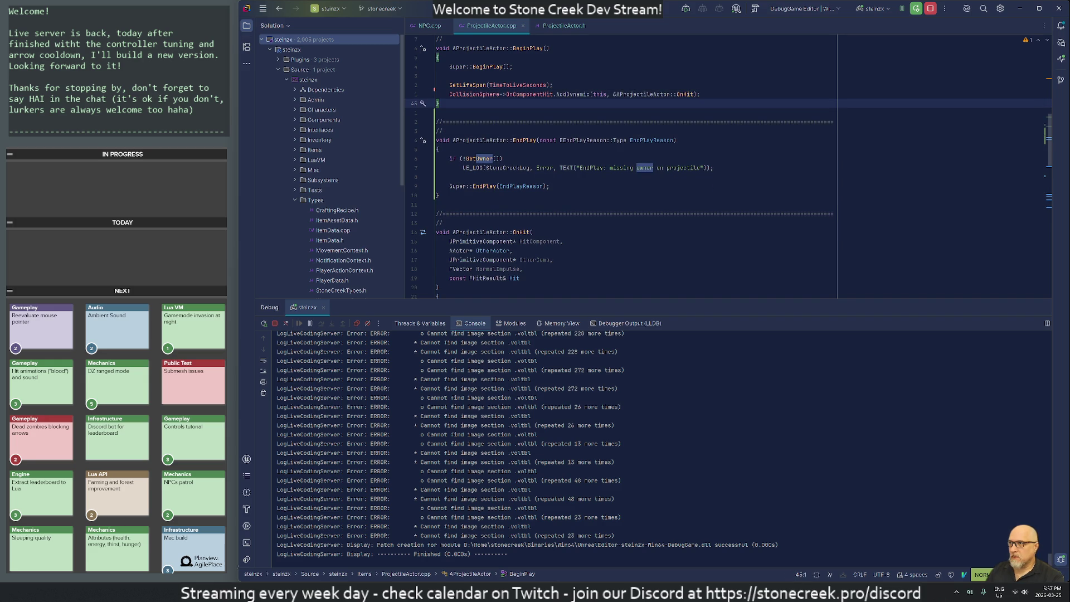
key("k")
key("k")
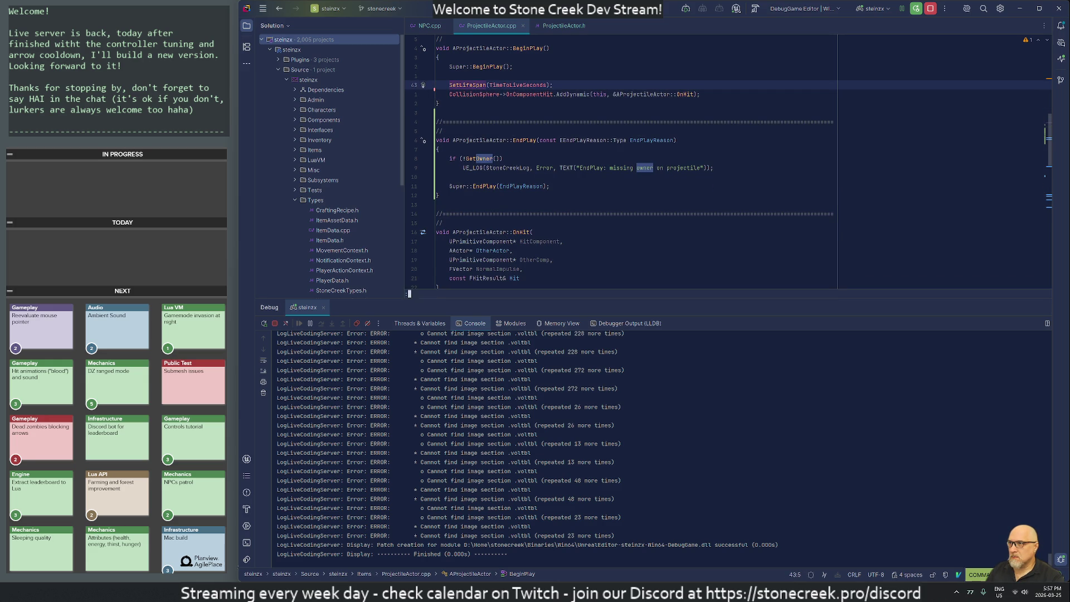
key("j")
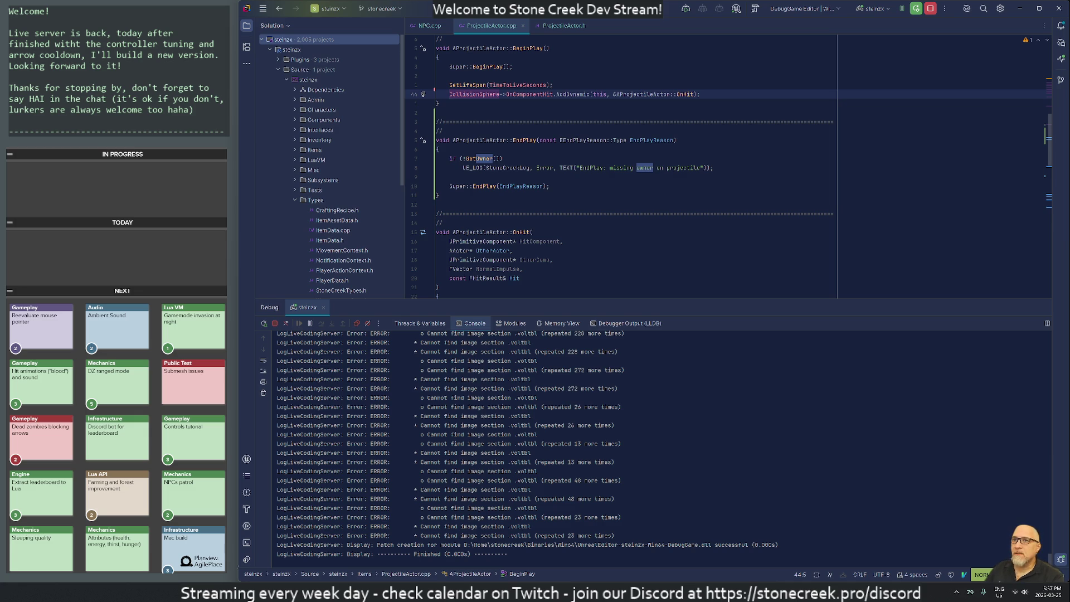
- Find the SetReplicateMovement virtual-call-in-constructor warning in Problems and copy its description
left_click(1026, 40)
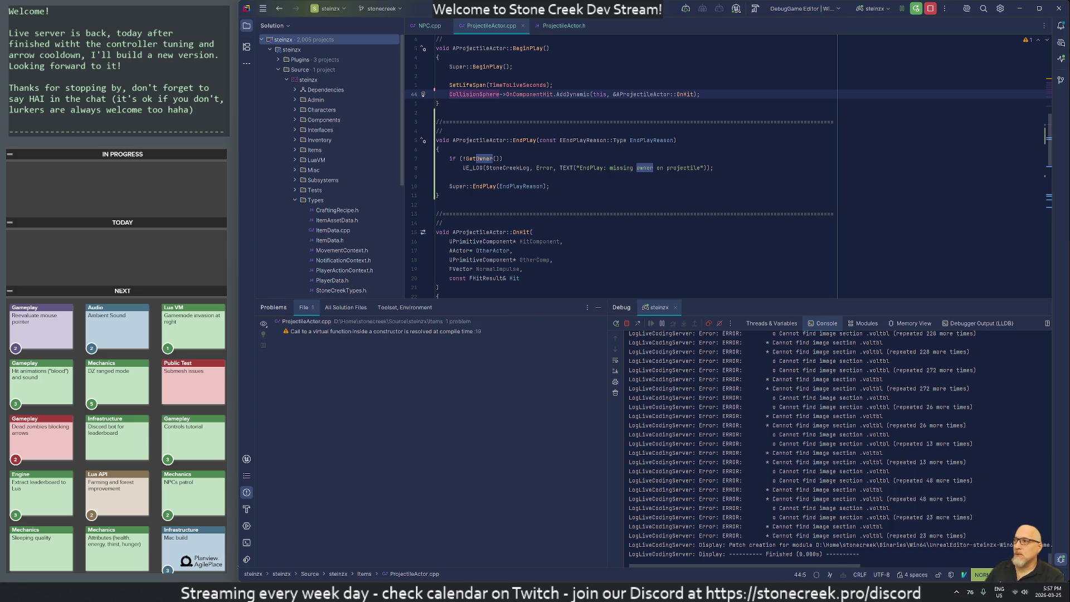
double_click(347, 333)
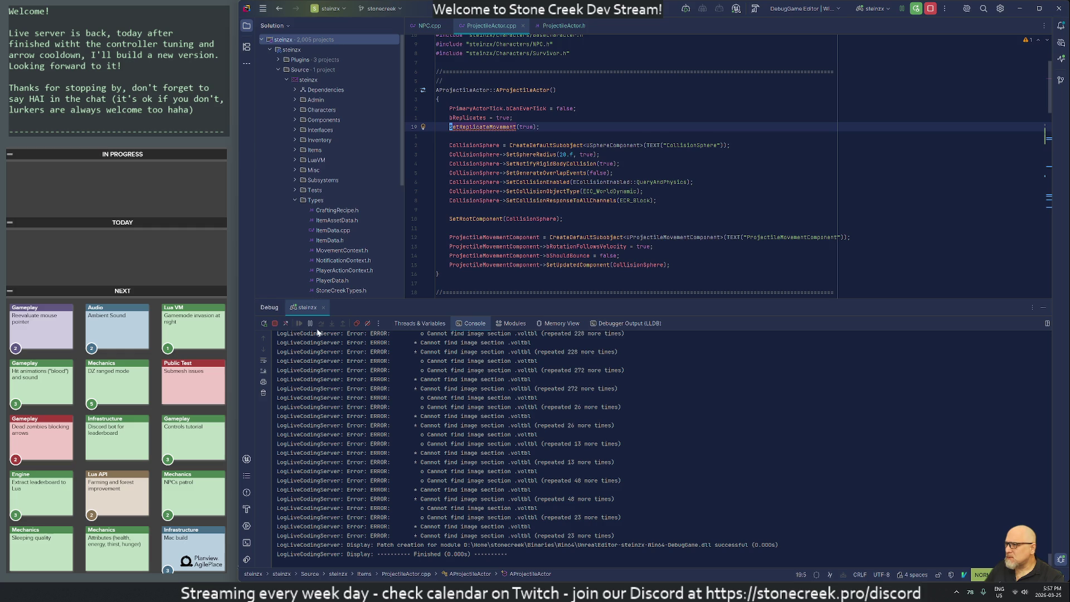
left_click(1027, 40)
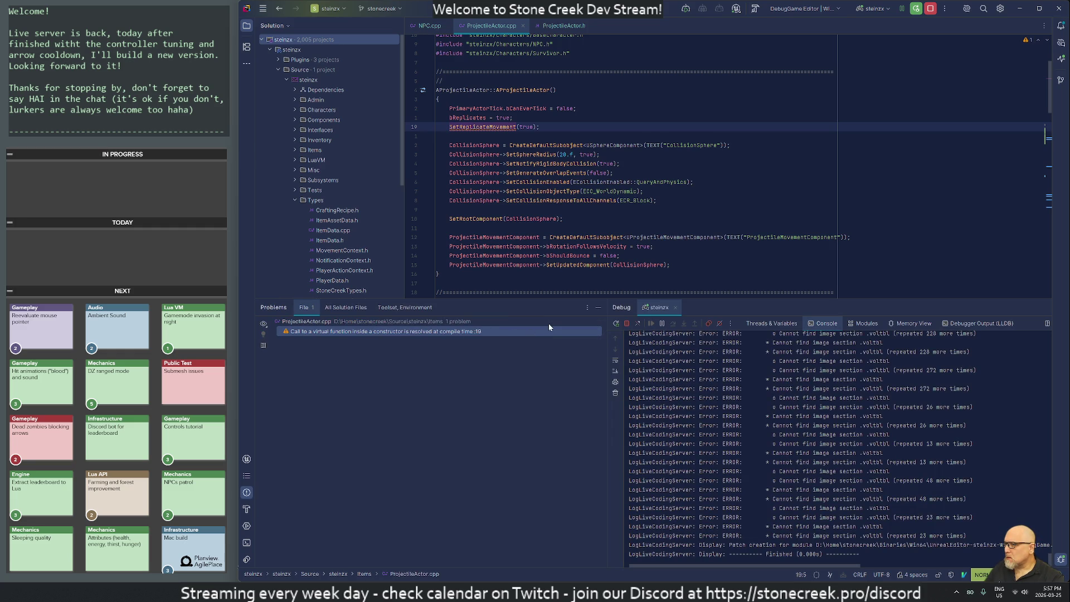
key("ctrl+q")
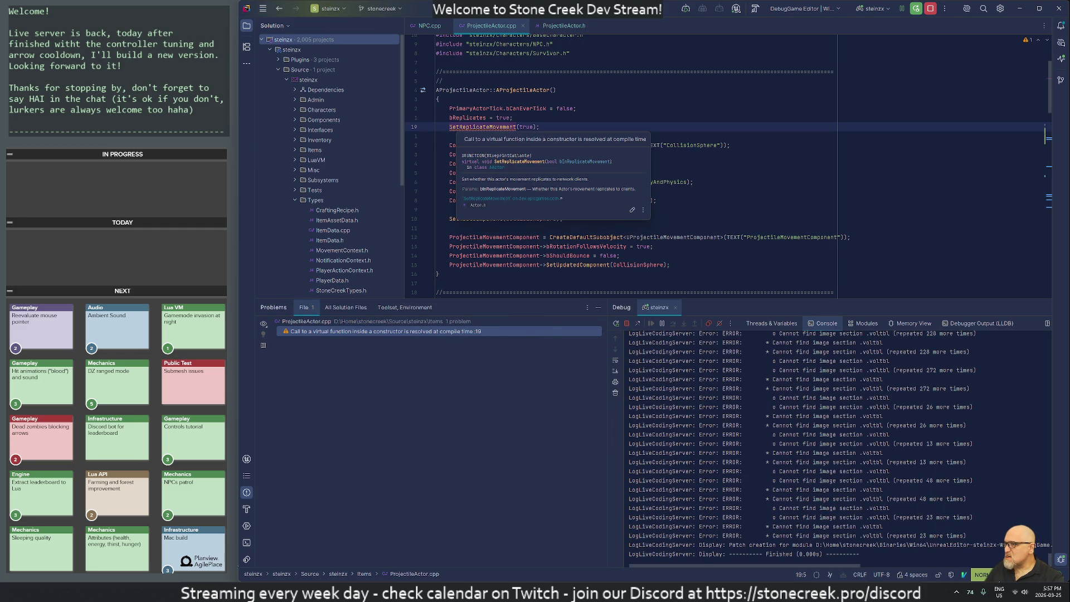
left_click(359, 332)
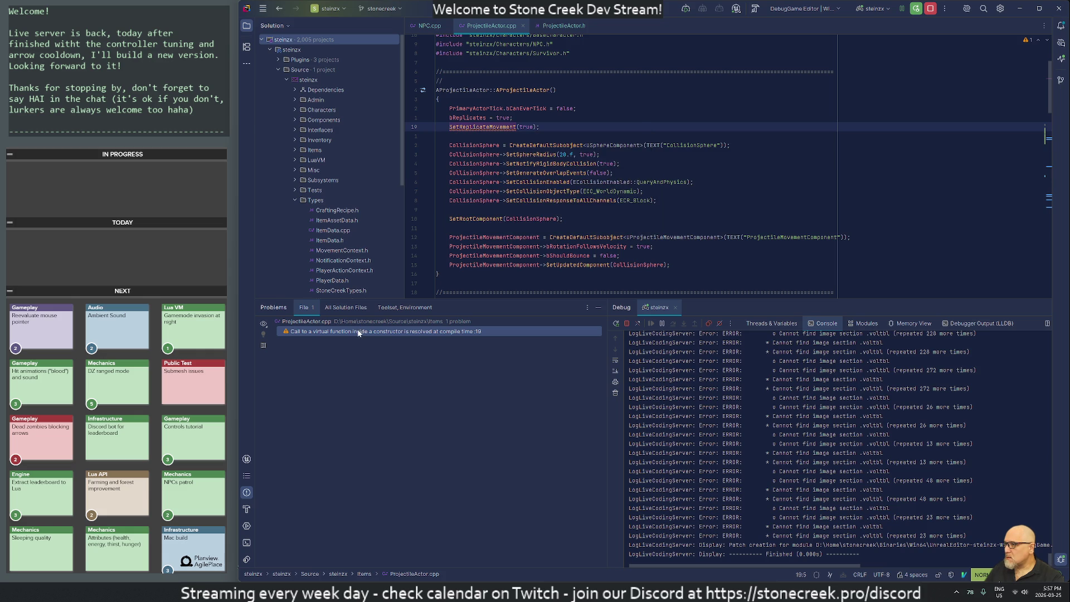
right_click(360, 332)
left_click(386, 349)
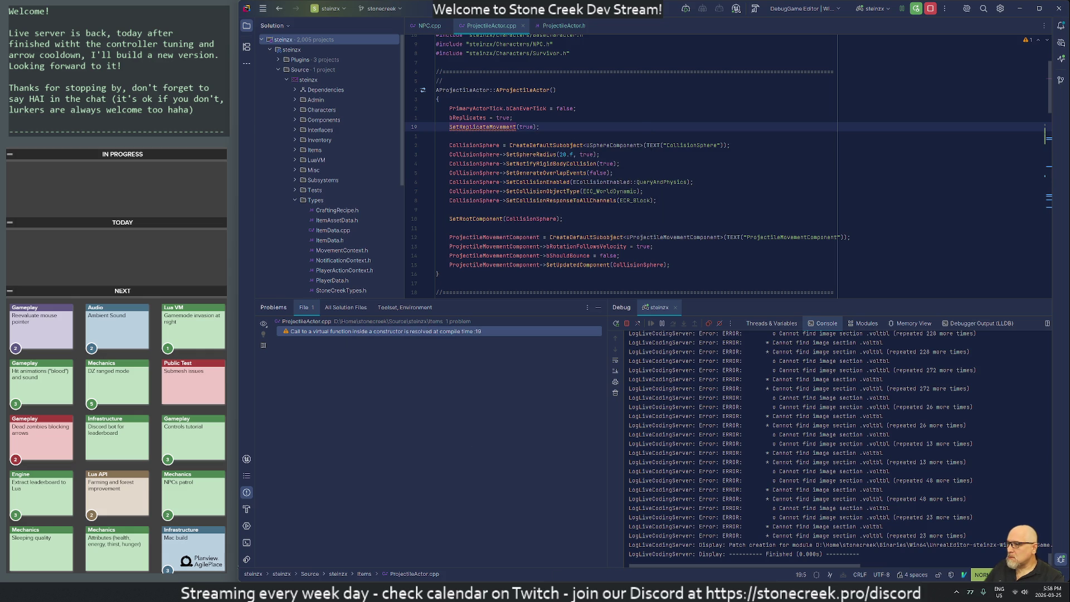
- Paste the copied warning into the Claude chat and send it
key("alt+Tab")
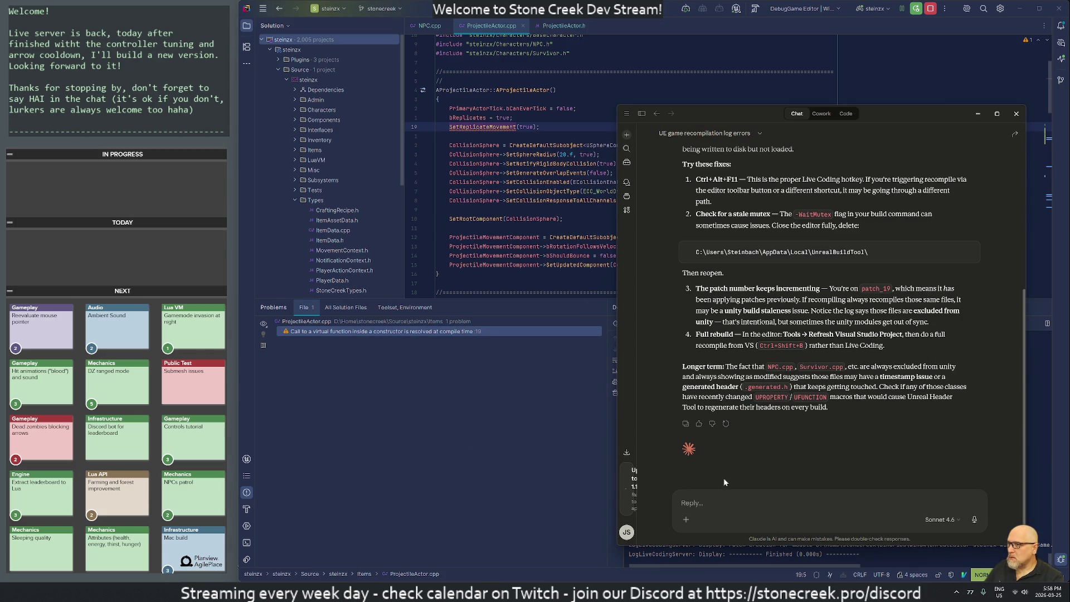
type("Call to a virtual function inside a constructor is resolved at compile time")
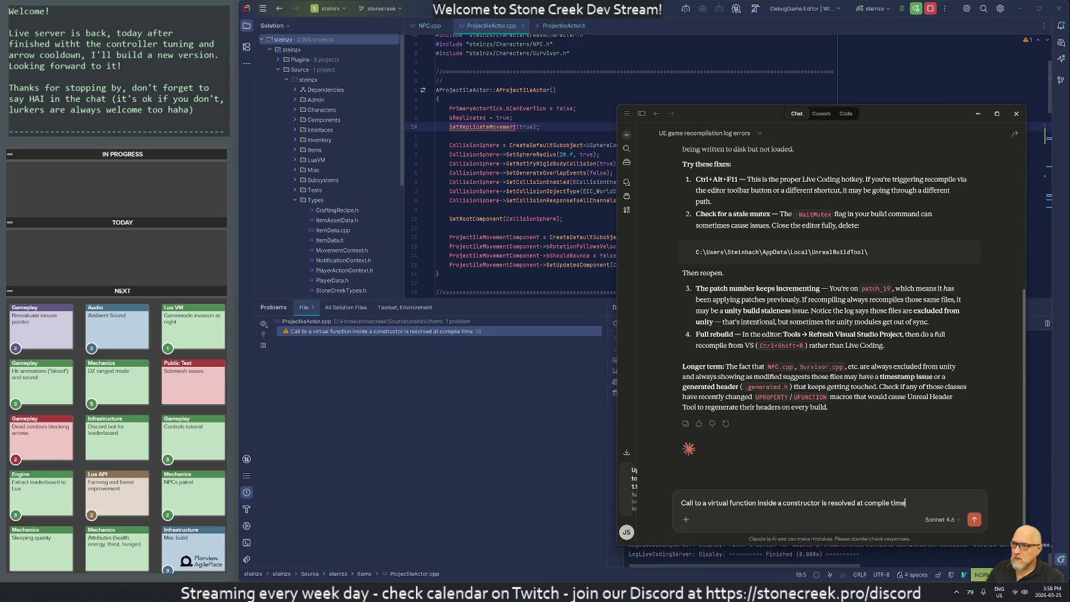
key("Return")
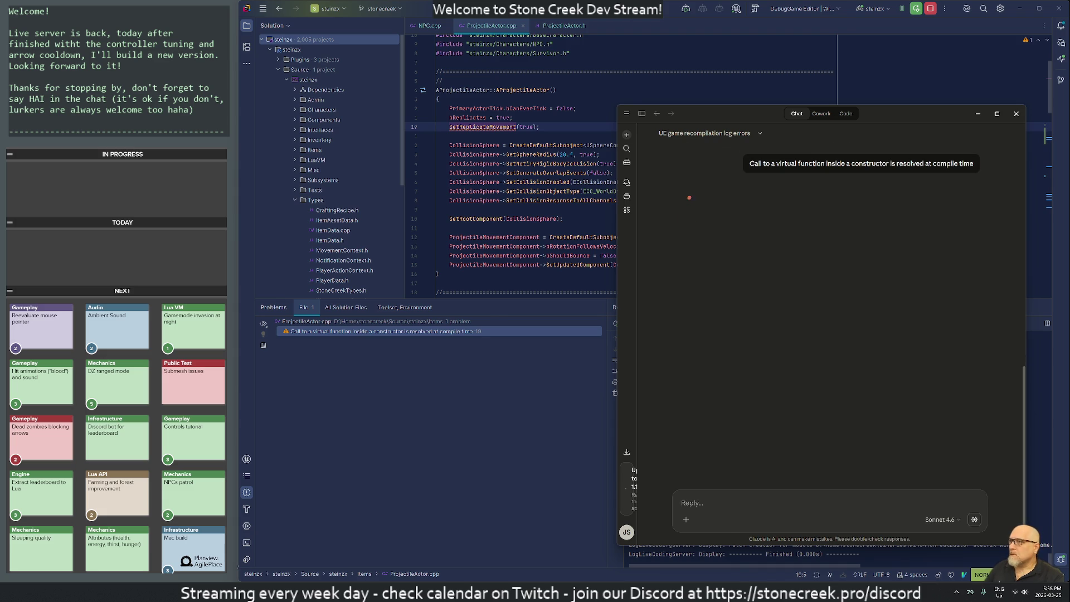
left_click(437, 136)
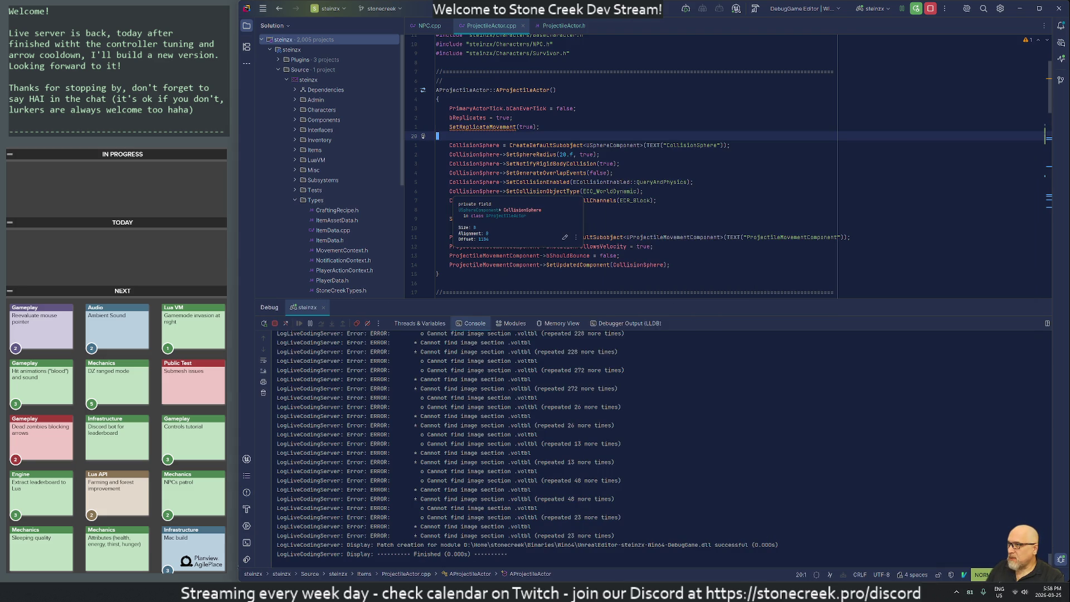
- Search 'setreplicatemovement' in Project scope and preview the NPC, Survivor, Zombie and ProjectileActor matches
key("ctrl+shift+f")
type("setreplic")
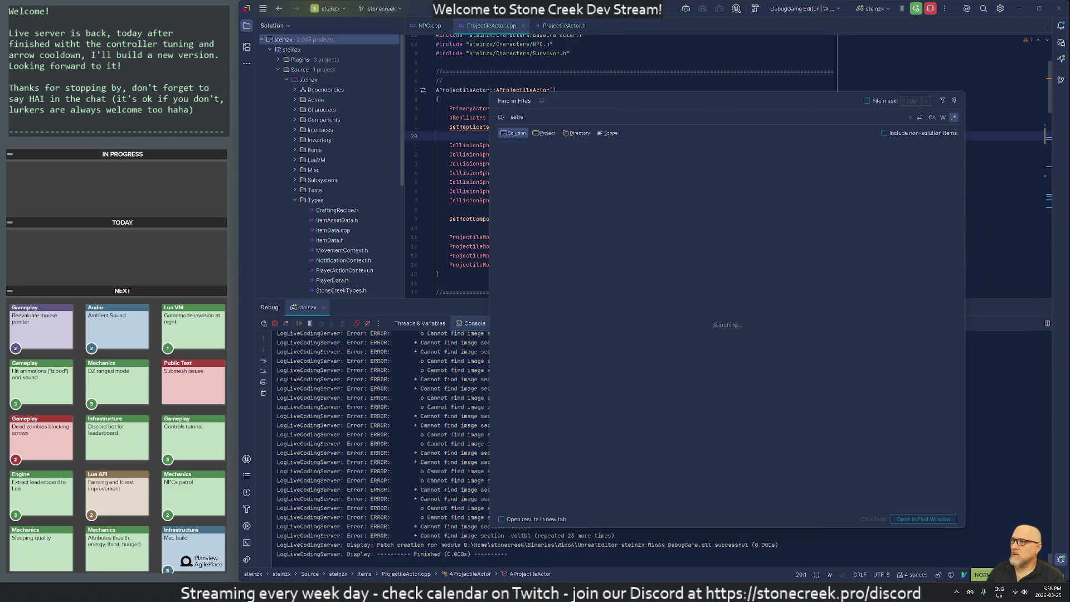
type("atemovement")
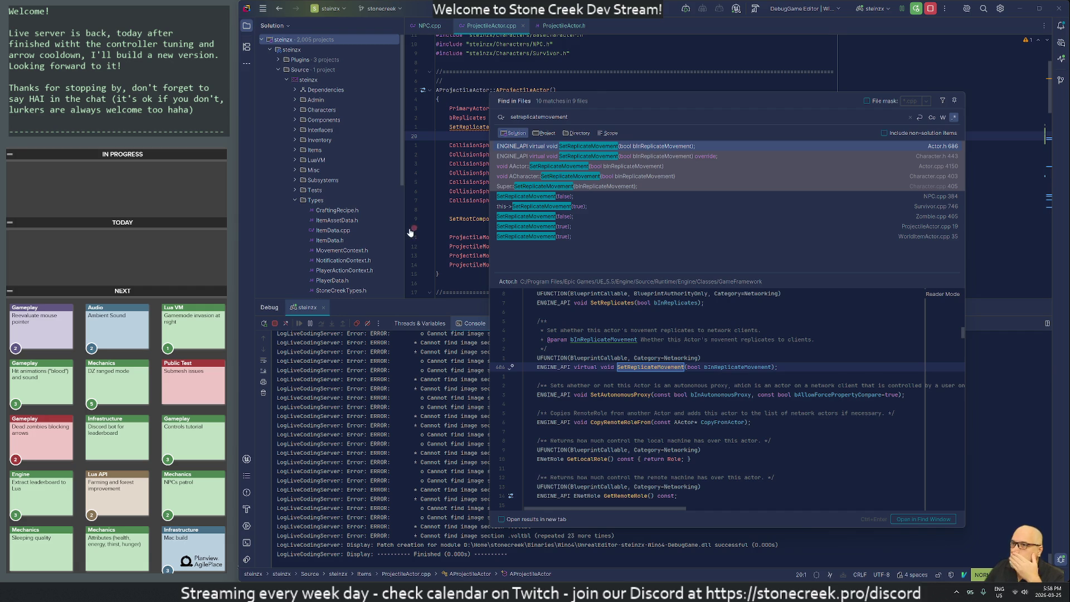
left_click(560, 206)
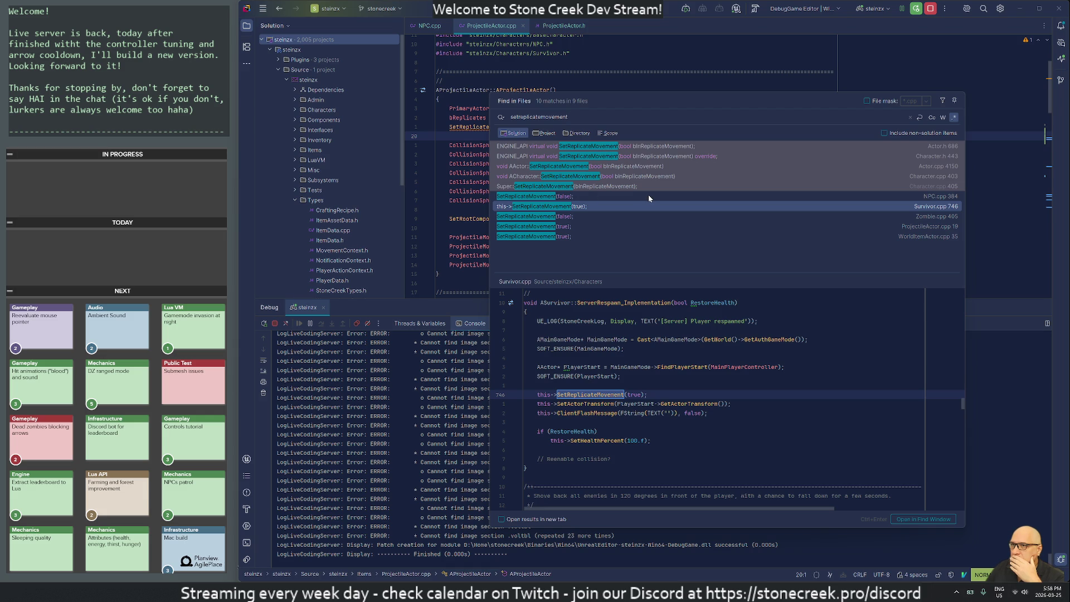
left_click(544, 133)
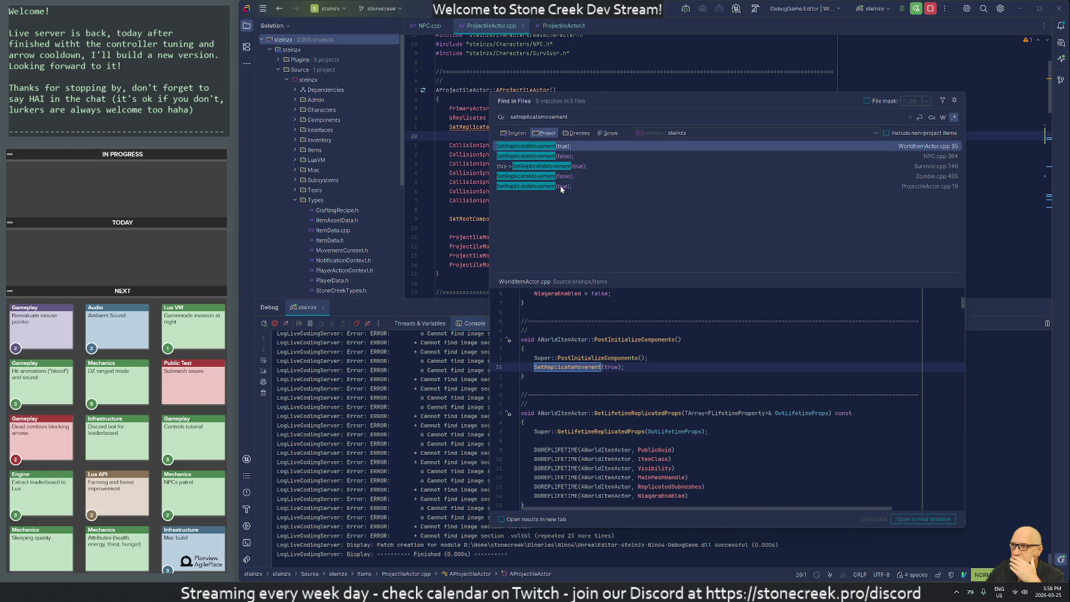
left_click(545, 156)
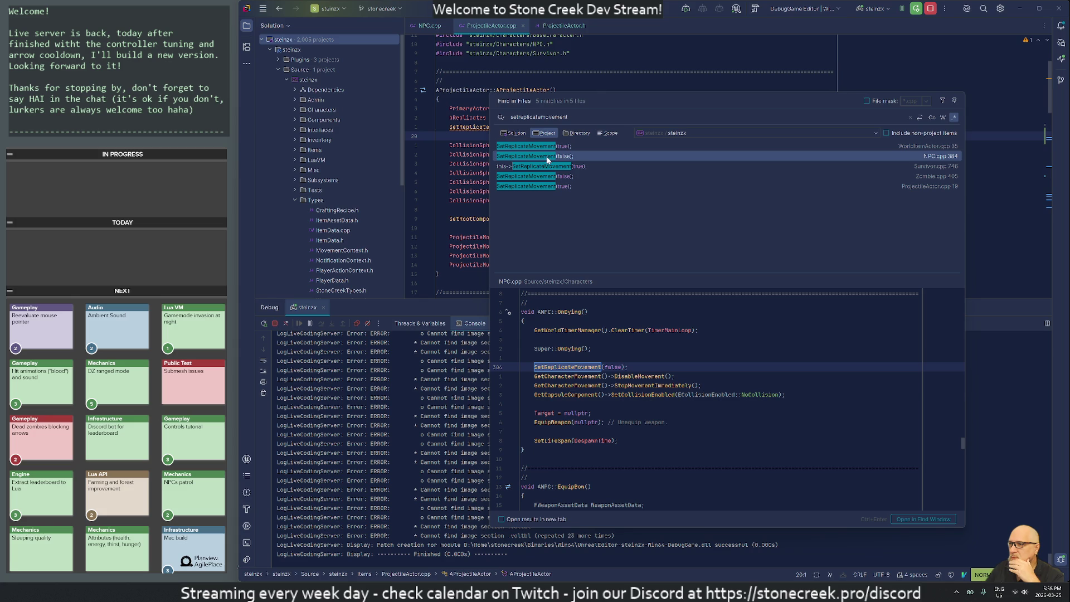
left_click(552, 167)
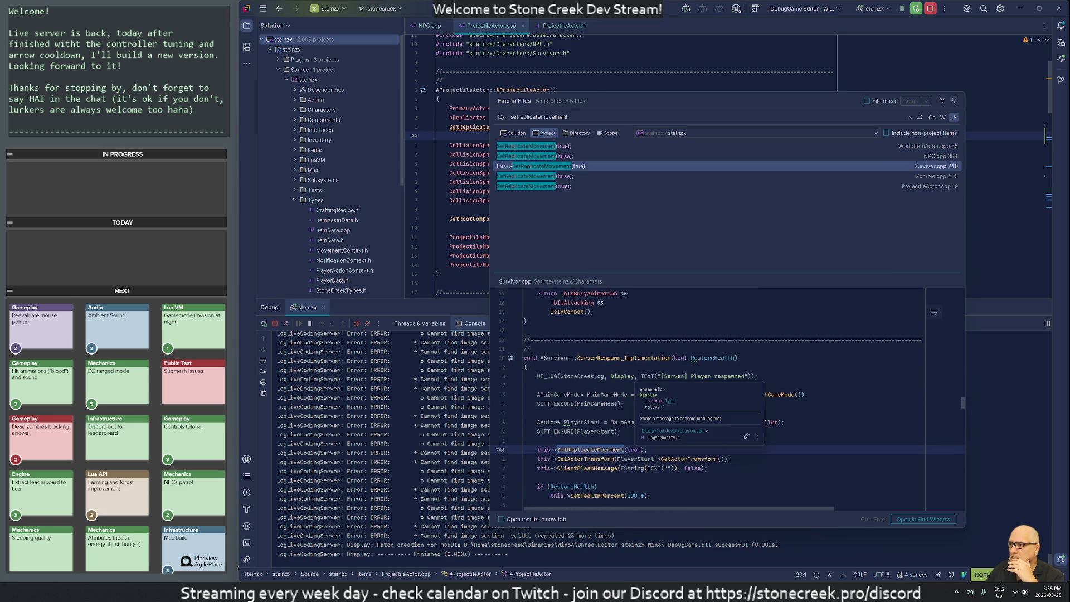
left_click(534, 177)
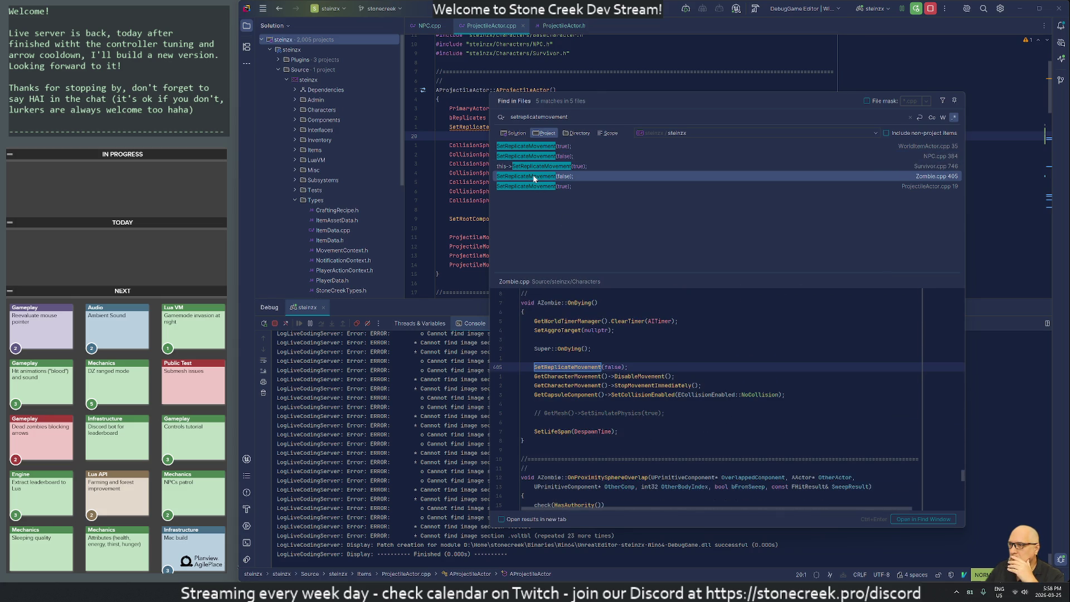
left_click(535, 187)
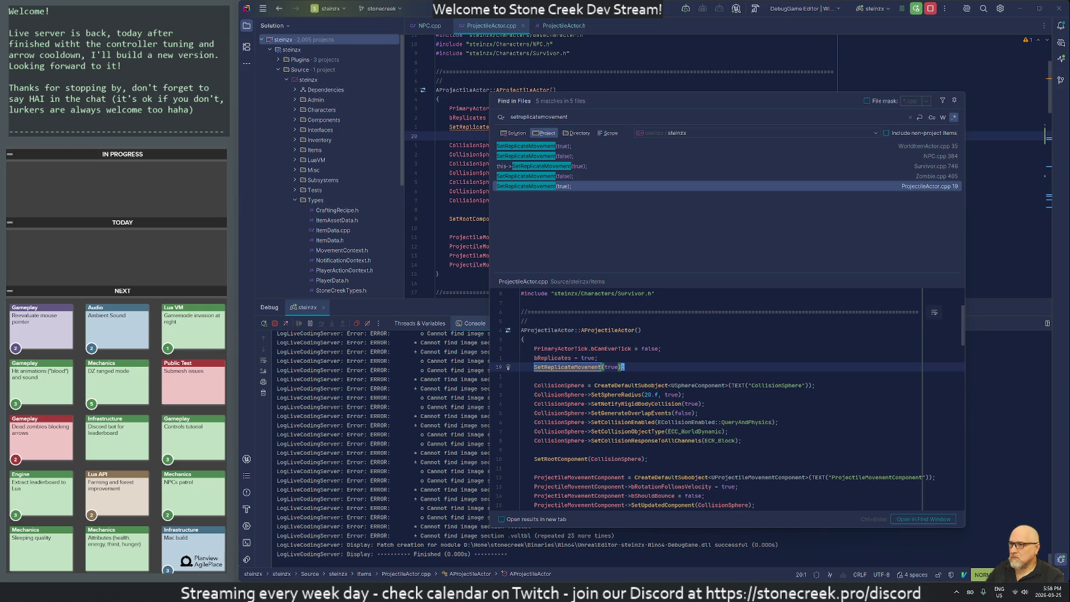
- Close the search and remove the SetReplicateMovement(true) line from the constructor
mouse_move(619, 405)
key("Escape")
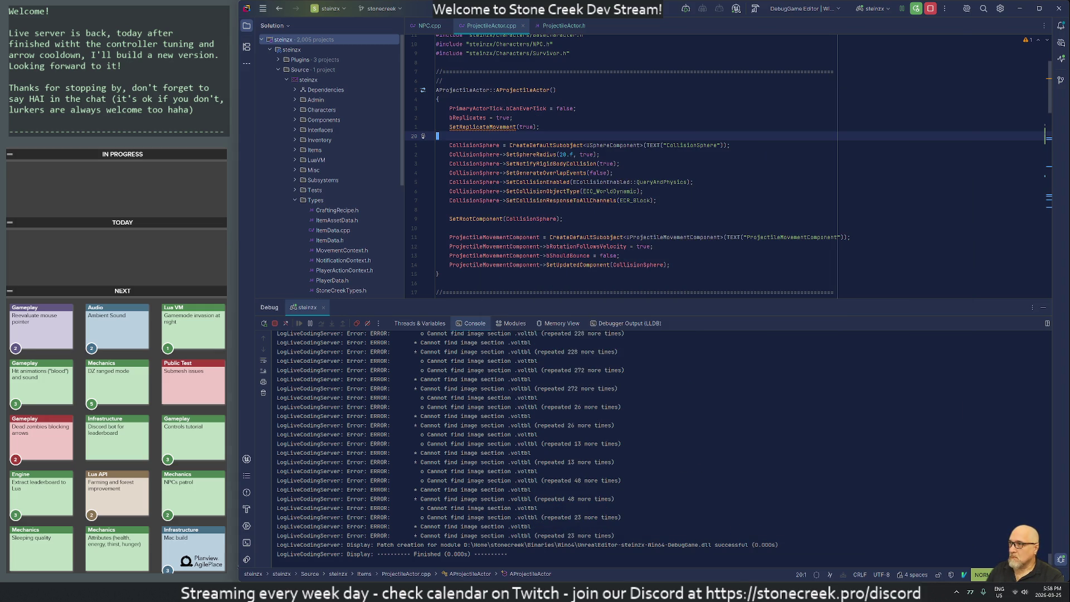
key("k")
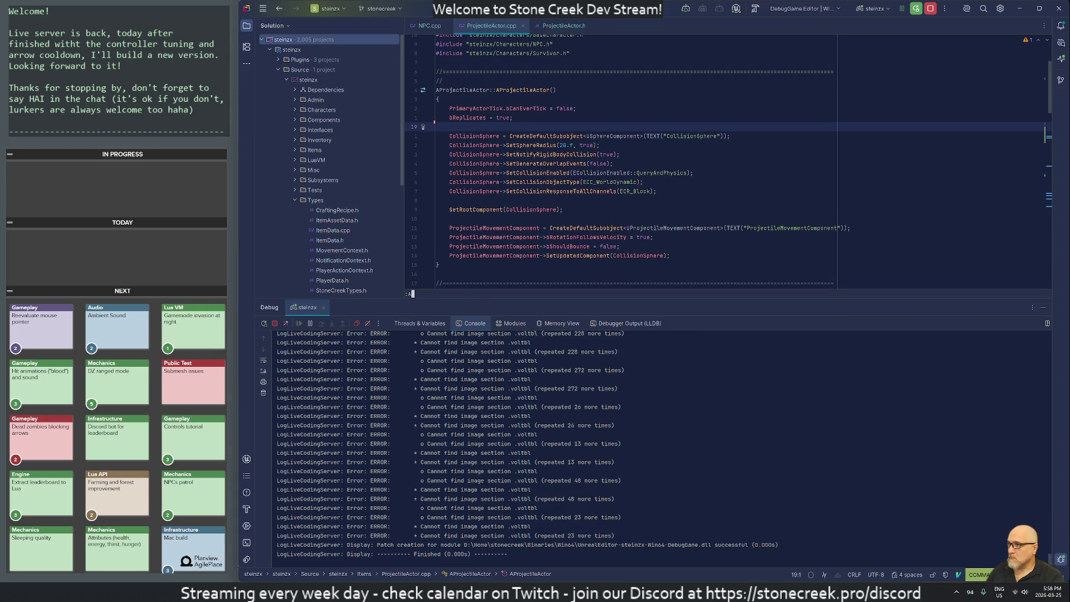
- Declare a PostInitializeComponents() override above BeginPlay in ProjectileActor.h
key("ctrl+b")
key("k")
key("shift+o")
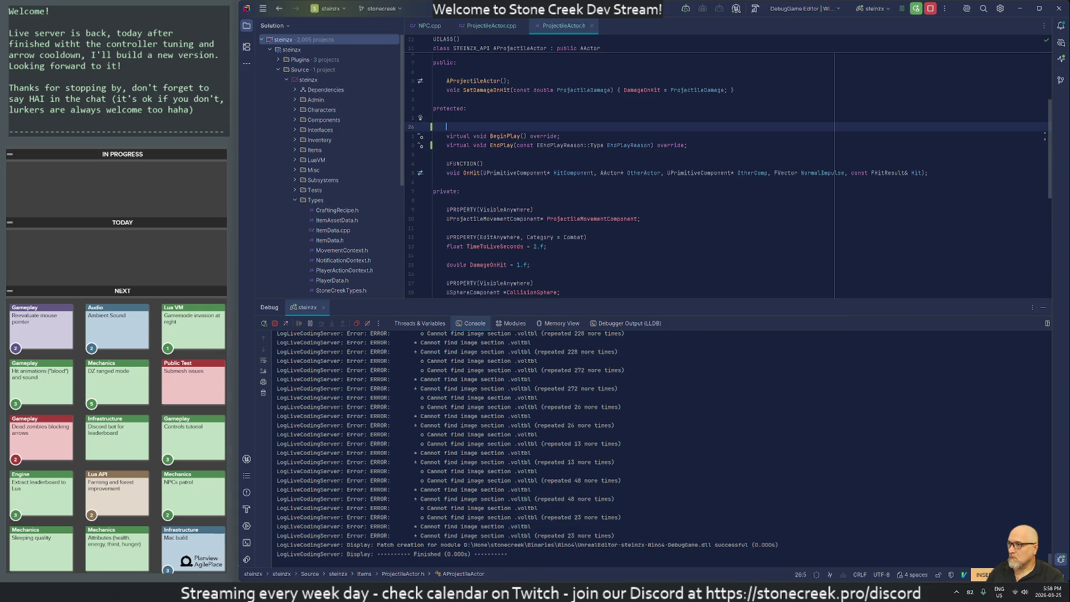
type("PostIni")
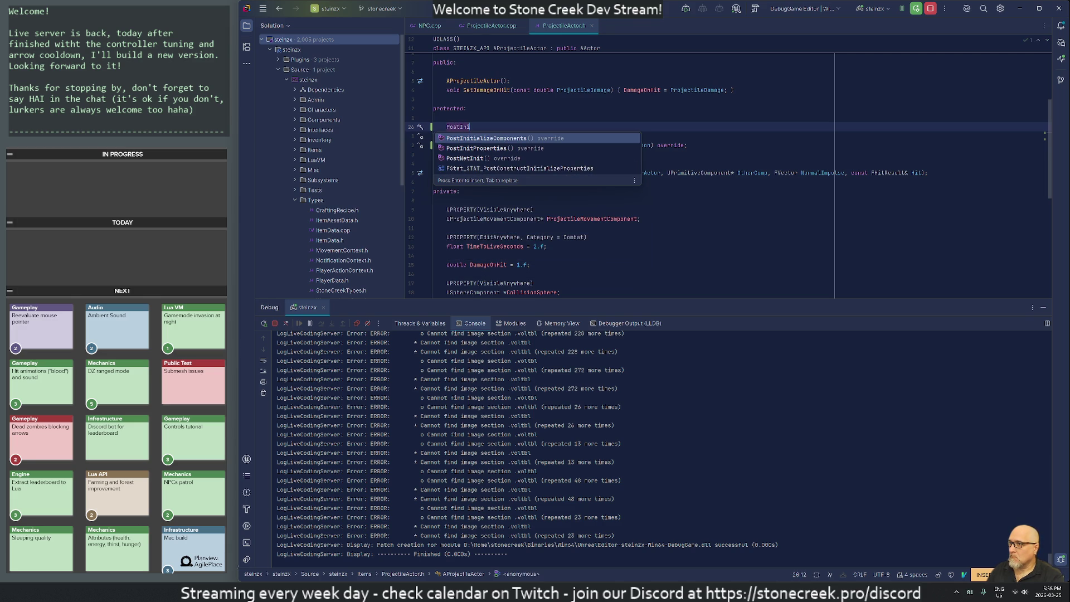
key("Return")
key("Escape")
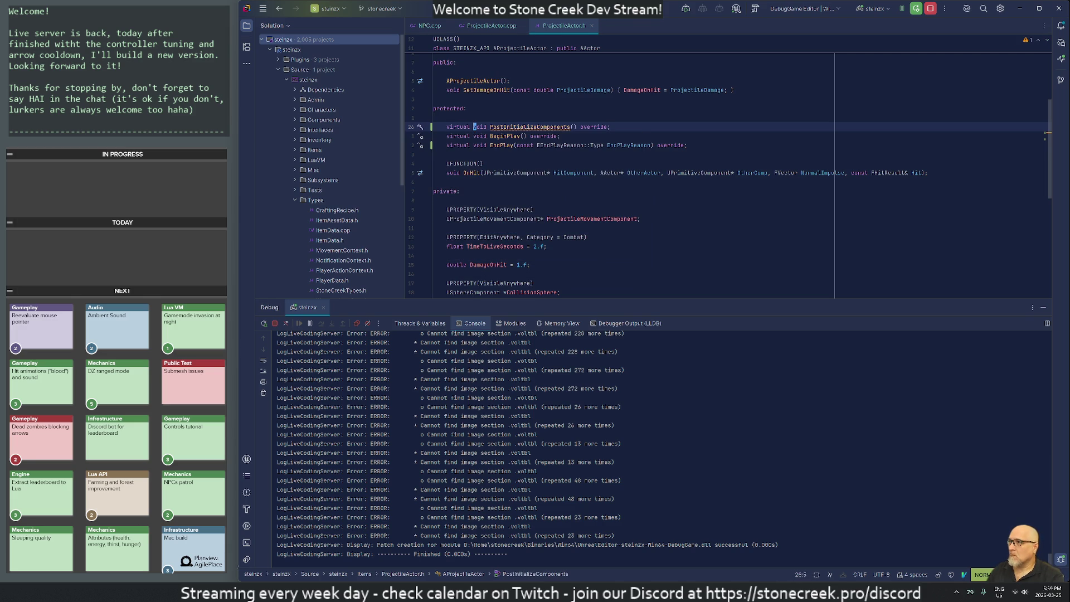
key("w")
key("alt+Return")
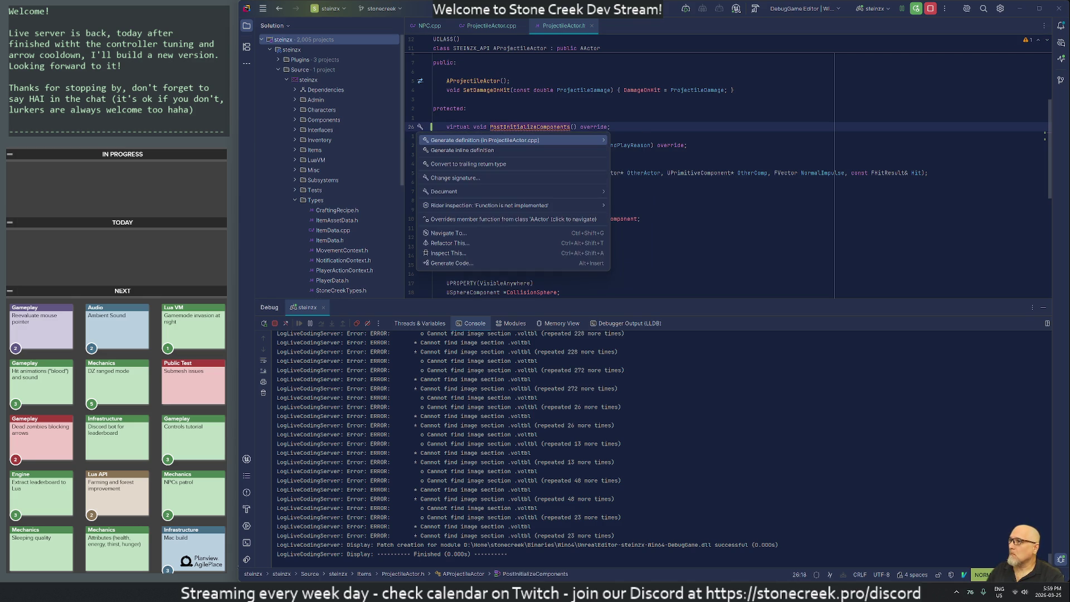